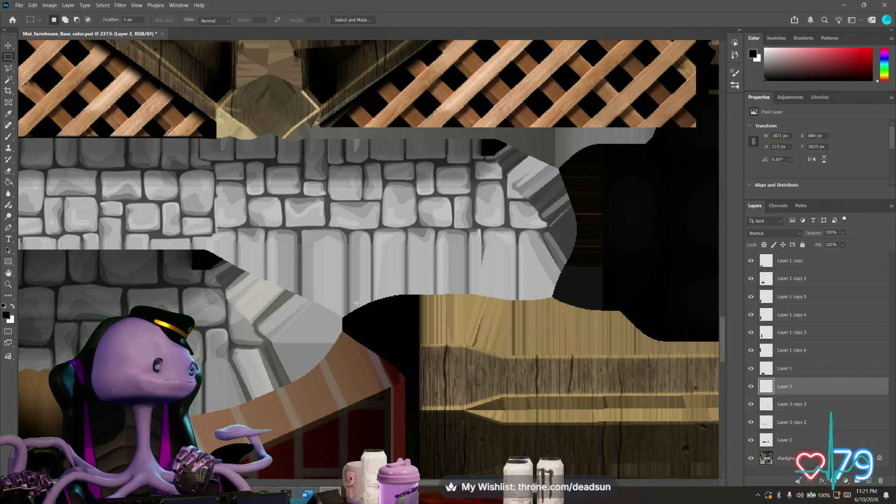
# Step: Pan over the wood planks, stone columns and wall of Mat_farmhouse_Base_color.psd, then switch away via the window switcher
pyautogui.moveTo(420, 448); pyautogui.dragTo(226, 270)
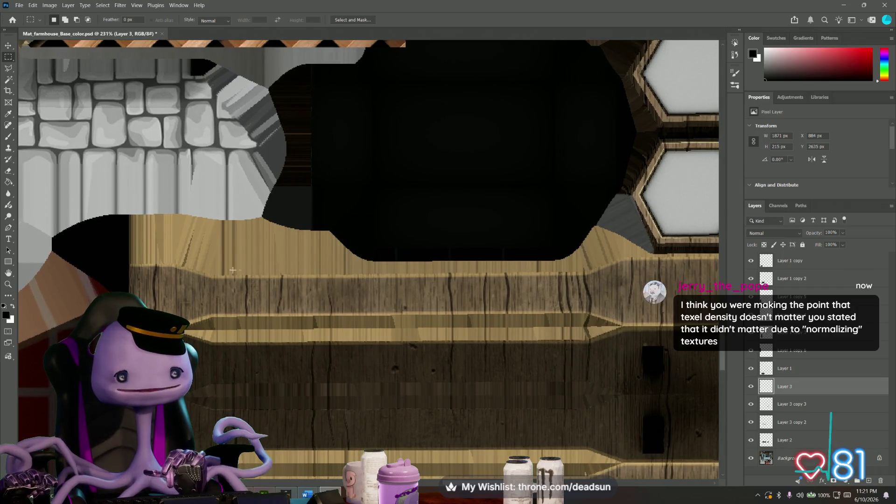
pyautogui.keyDown('alt'); pyautogui.scroll(-2, 225, 271); pyautogui.keyUp('alt')
pyautogui.keyDown('alt'); pyautogui.scroll(-2, 280, 294); pyautogui.keyUp('alt')
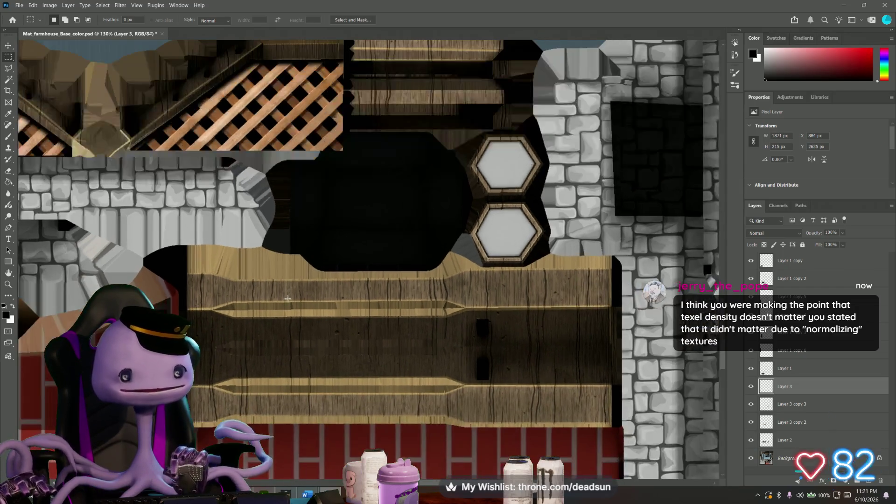
pyautogui.keyDown('alt'); pyautogui.scroll(-2, 287, 299); pyautogui.keyUp('alt')
pyautogui.moveTo(350, 263); pyautogui.dragTo(307, 262)
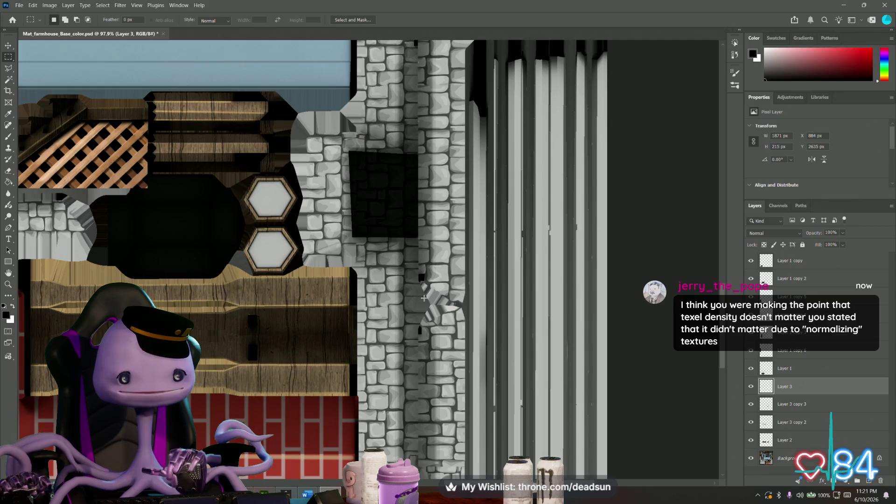
pyautogui.keyDown('alt'); pyautogui.scroll(2, 334, 278); pyautogui.keyUp('alt')
pyautogui.keyDown('alt'); pyautogui.scroll(2, 334, 277); pyautogui.keyUp('alt')
pyautogui.keyDown('alt'); pyautogui.scroll(2, 335, 277); pyautogui.keyUp('alt')
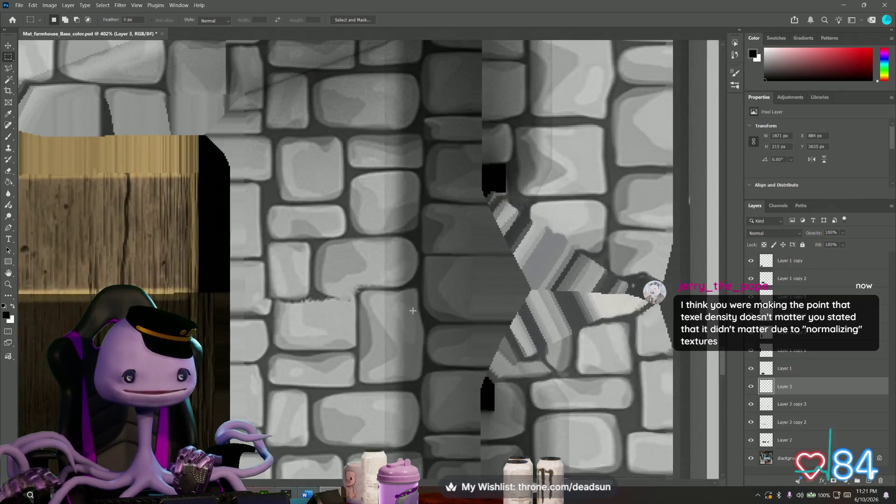
pyautogui.moveTo(350, 280); pyautogui.dragTo(416, 316)
pyautogui.keyDown('alt'); pyautogui.scroll(-2, 417, 317); pyautogui.keyUp('alt')
pyautogui.keyDown('alt'); pyautogui.scroll(-2, 411, 319); pyautogui.keyUp('alt')
pyautogui.keyDown('alt'); pyautogui.scroll(-2, 410, 320); pyautogui.keyUp('alt')
pyautogui.moveTo(313, 225)
pyautogui.mouseDown()
pyautogui.moveTo(296, 226)
pyautogui.moveTo(320, 307)
pyautogui.mouseUp()
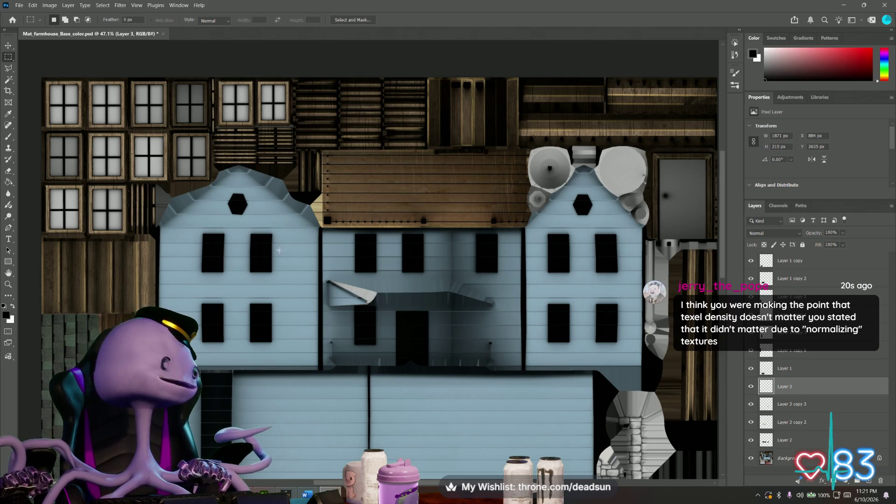
pyautogui.hotkey('alt', 'Tab')
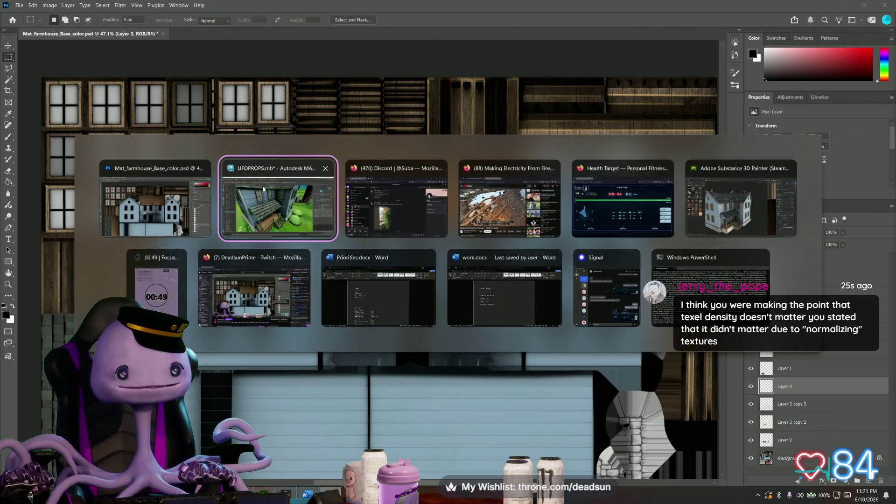
pyautogui.scroll(-8, 326, 265)
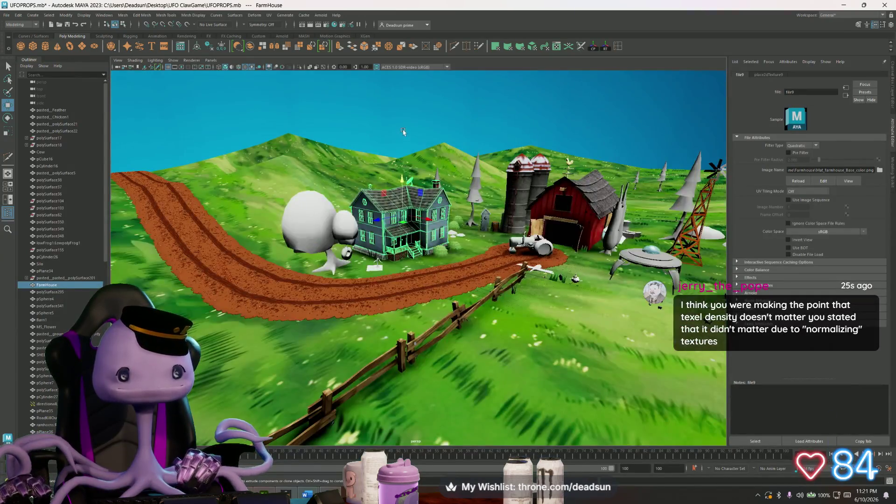
# Step: Frame the camera on the farmhouse and orbit around its walls and porch in the farm scene
pyautogui.click(375, 266)
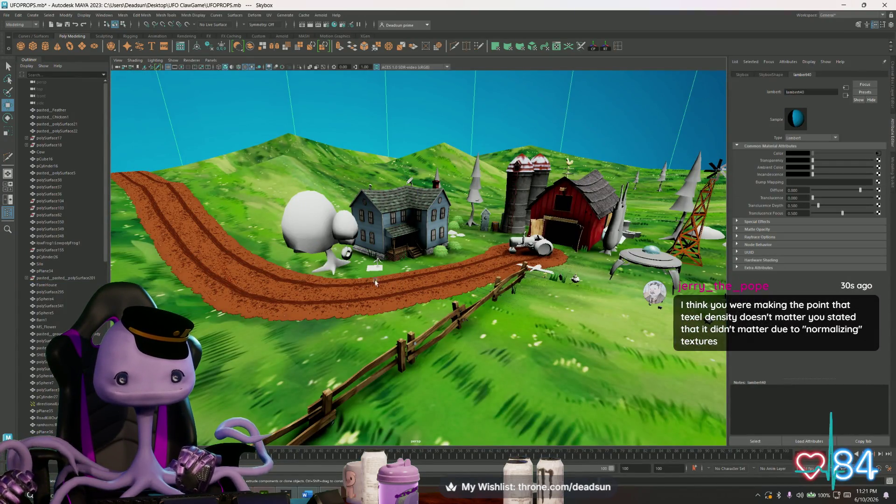
pyautogui.click(309, 286)
pyautogui.press('f')
pyautogui.keyDown('alt'); pyautogui.moveTo(346, 274); pyautogui.dragTo(360, 296); pyautogui.keyUp('alt')
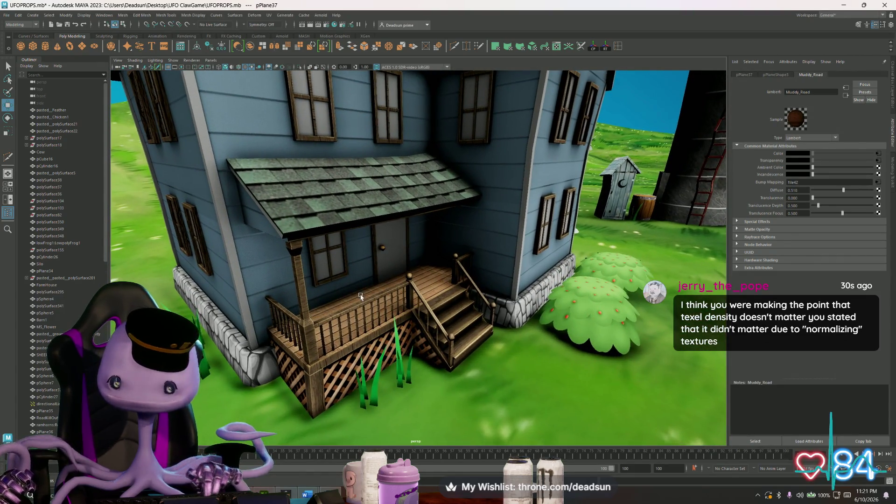
pyautogui.keyDown('alt'); pyautogui.moveTo(360, 296); pyautogui.dragTo(360, 292); pyautogui.keyUp('alt')
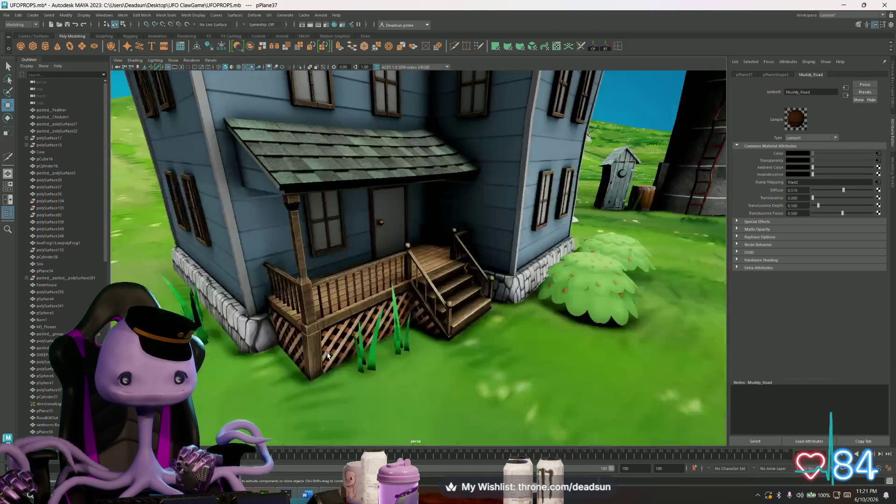
pyautogui.moveTo(328, 356)
pyautogui.keyDown('alt'); pyautogui.mouseDown()
pyautogui.moveTo(319, 365)
pyautogui.moveTo(335, 350)
pyautogui.mouseUp(); pyautogui.keyUp('alt')
pyautogui.scroll(-5, 328, 337)
pyautogui.scroll(5, 328, 337)
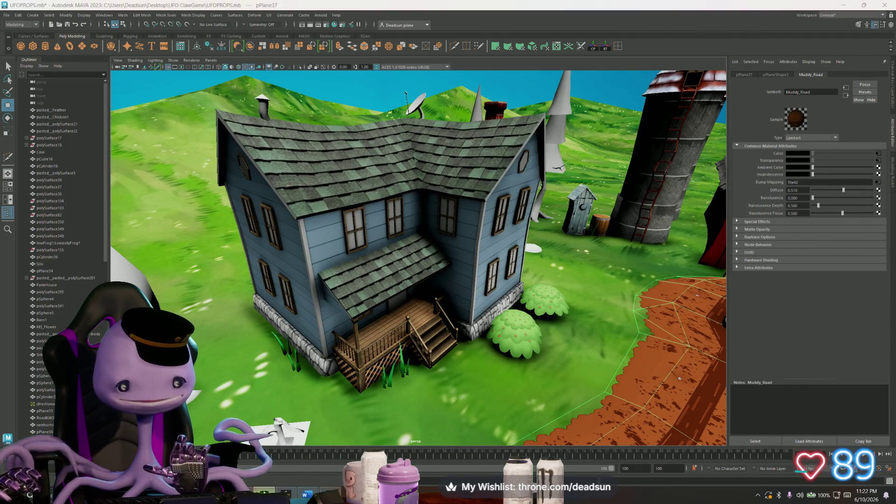
# Step: Switch to the FarmHouse project in Substance 3D Painter and orbit closer to the house
pyautogui.hotkey('alt', 'Tab')
pyautogui.keyDown('alt'); pyautogui.moveTo(382, 326); pyautogui.dragTo(502, 368); pyautogui.keyUp('alt')
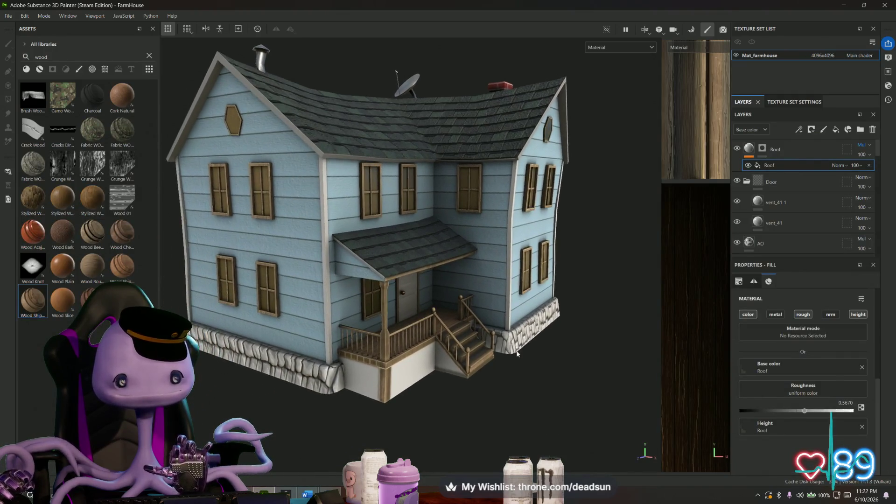
# Step: In Import resources, browse to the Farmhouse folder and add Mat_farmhouse_Base_color.png to the list
pyautogui.hotkey('ctrl', 'shift', 'i')
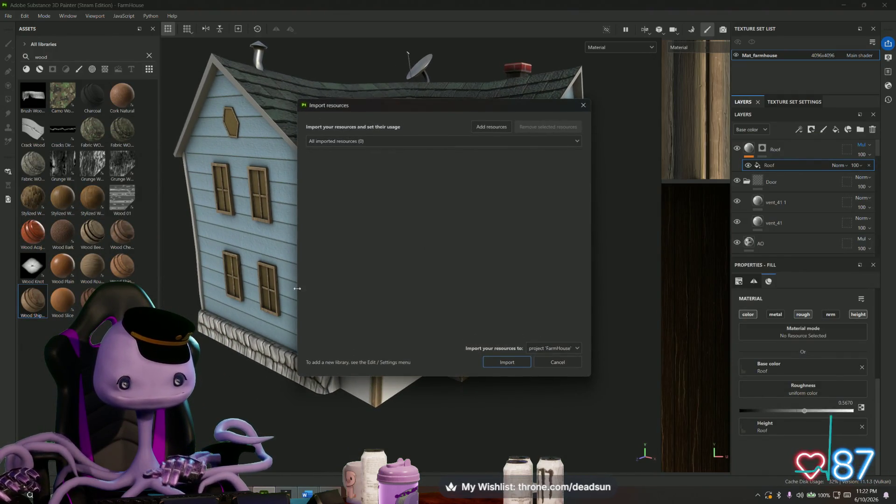
pyautogui.click(492, 127)
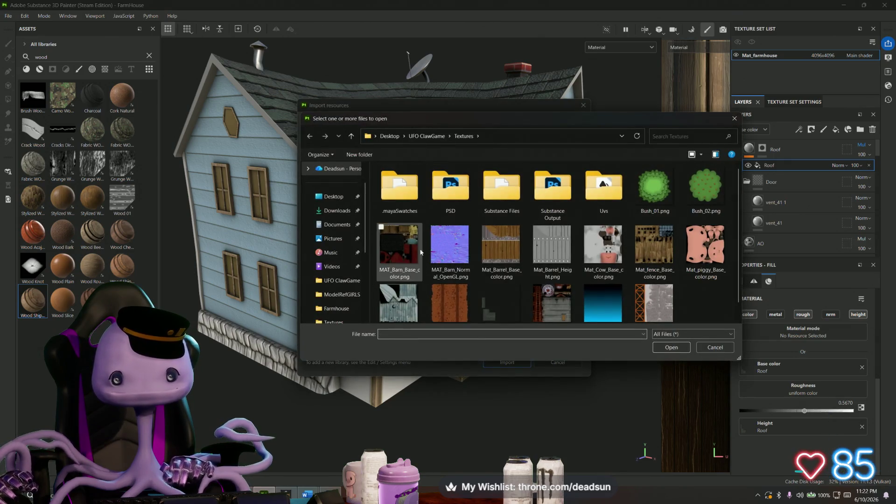
pyautogui.scroll(-1, 438, 306)
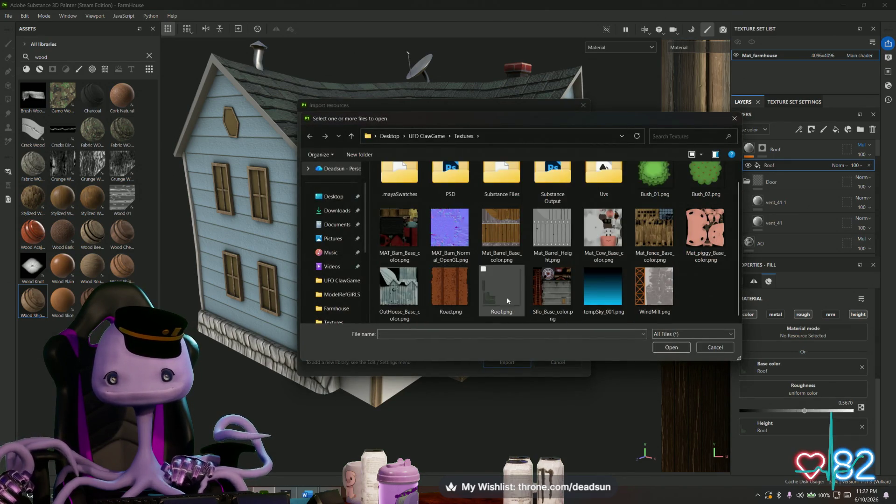
pyautogui.scroll(1, 542, 298)
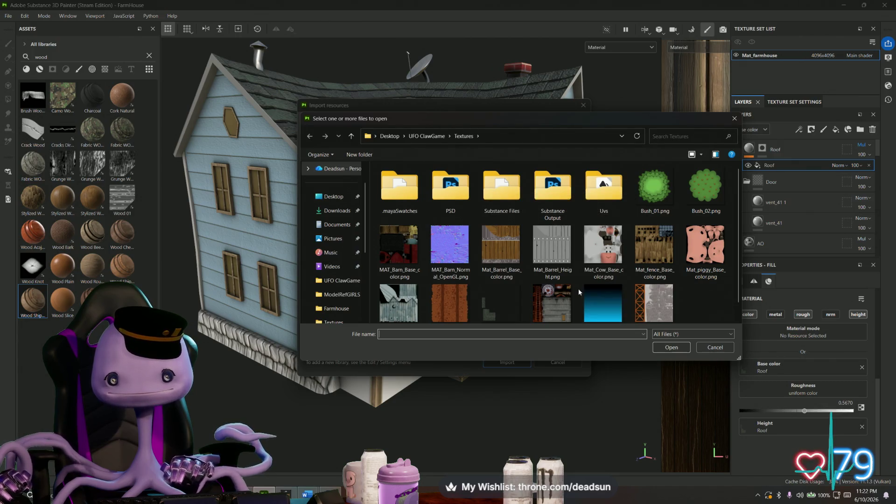
pyautogui.scroll(-1, 579, 288)
pyautogui.click(426, 137)
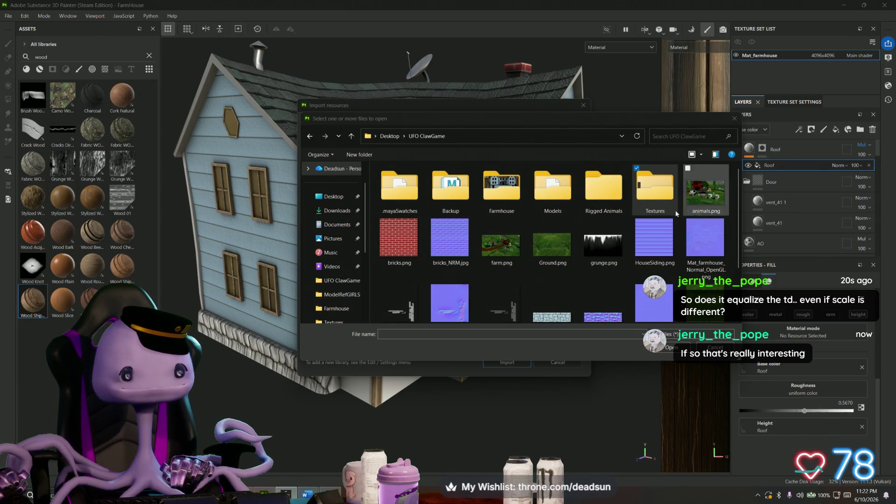
pyautogui.scroll(-3, 523, 261)
pyautogui.scroll(3, 524, 238)
pyautogui.doubleClick(502, 193)
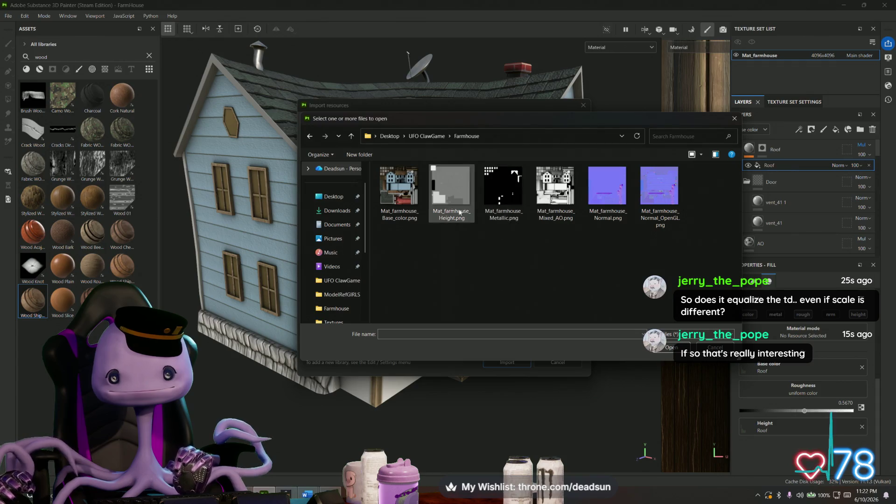
pyautogui.click(404, 197)
pyautogui.click(658, 348)
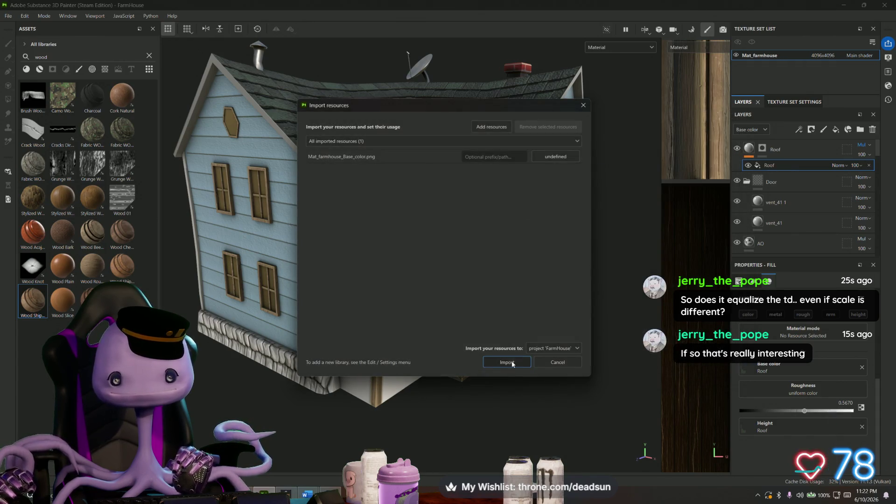
# Step: Set the file's usage to texture and import it into the project
pyautogui.click(555, 156)
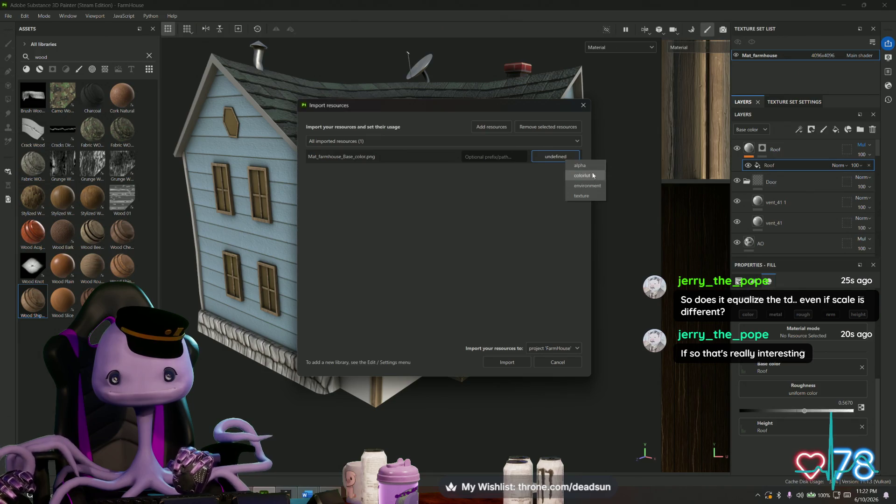
pyautogui.click(585, 195)
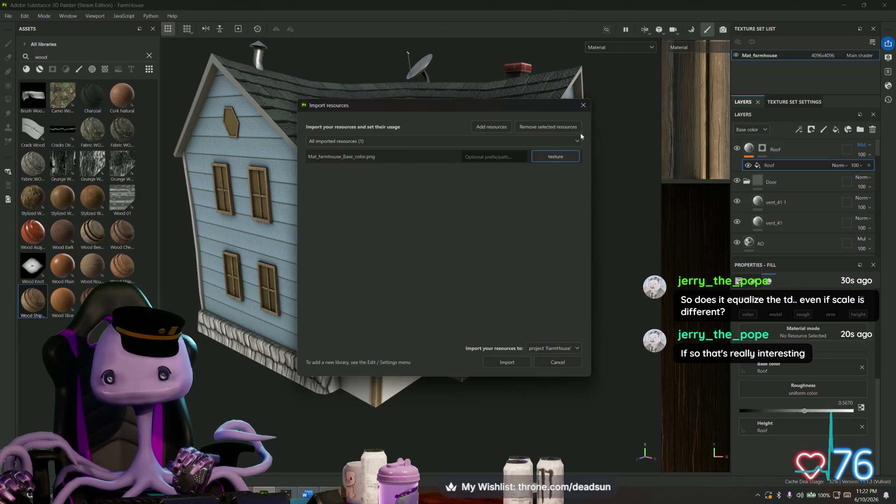
pyautogui.click(506, 362)
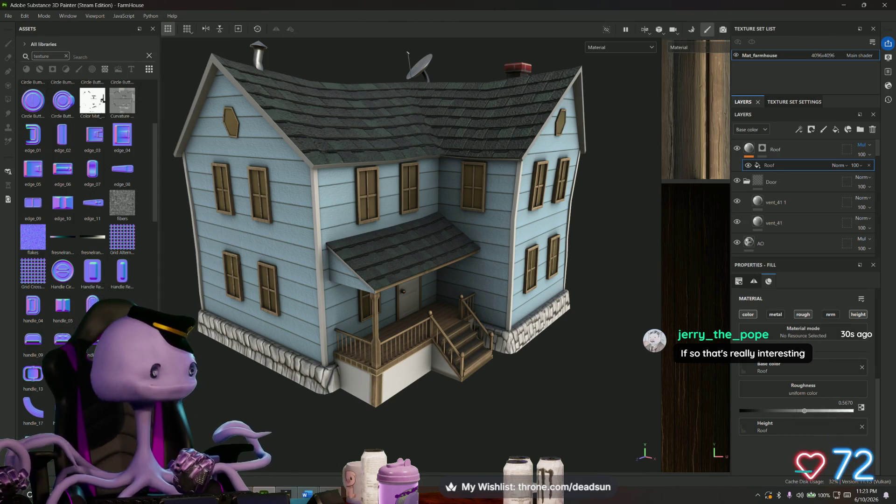
# Step: Add a new fill layer (Fill layer 8) above the Roof layer
pyautogui.keyDown('alt'); pyautogui.moveTo(434, 357); pyautogui.dragTo(483, 363); pyautogui.keyUp('alt')
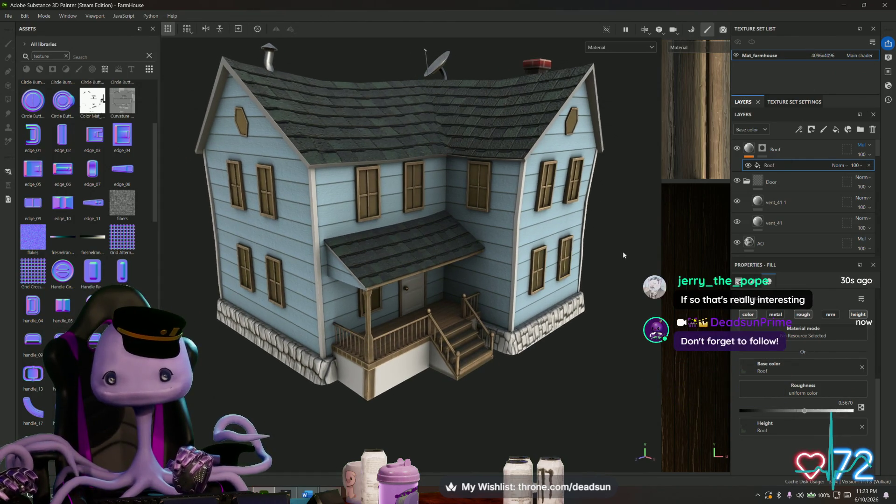
pyautogui.click(794, 166)
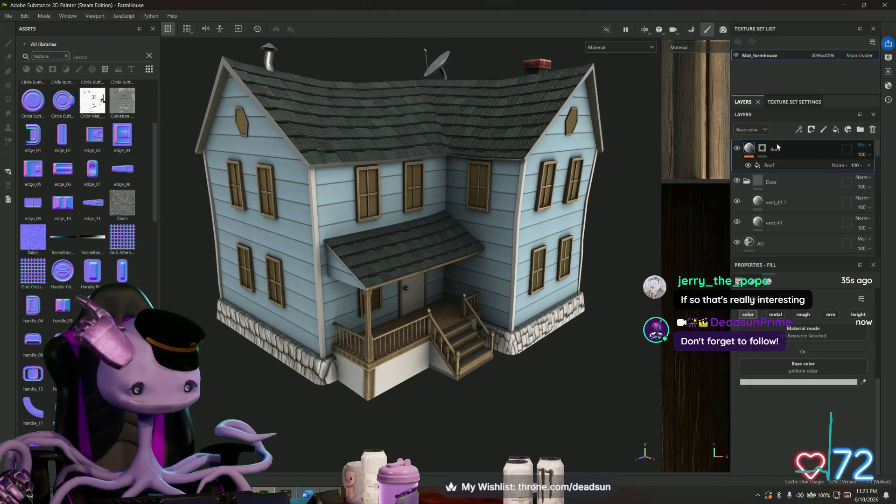
pyautogui.click(762, 148)
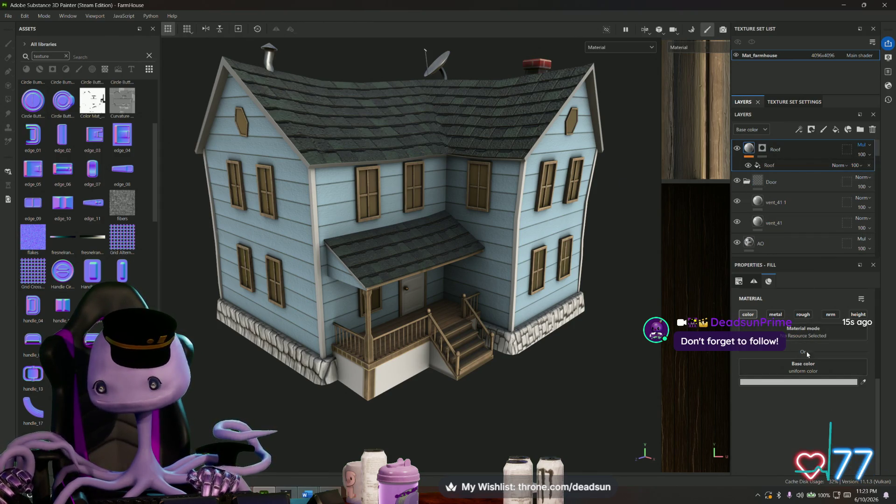
pyautogui.click(836, 130)
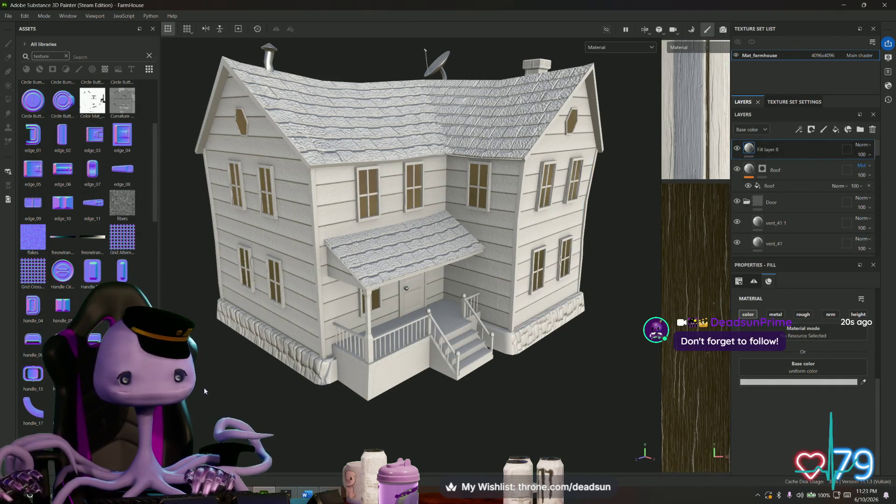
# Step: Assign Mat_farmhouse_Base_color as Fill layer 8's base colour and review the textured house
pyautogui.moveTo(95, 100)
pyautogui.mouseDown()
pyautogui.moveTo(745, 157)
pyautogui.moveTo(746, 149)
pyautogui.mouseUp()
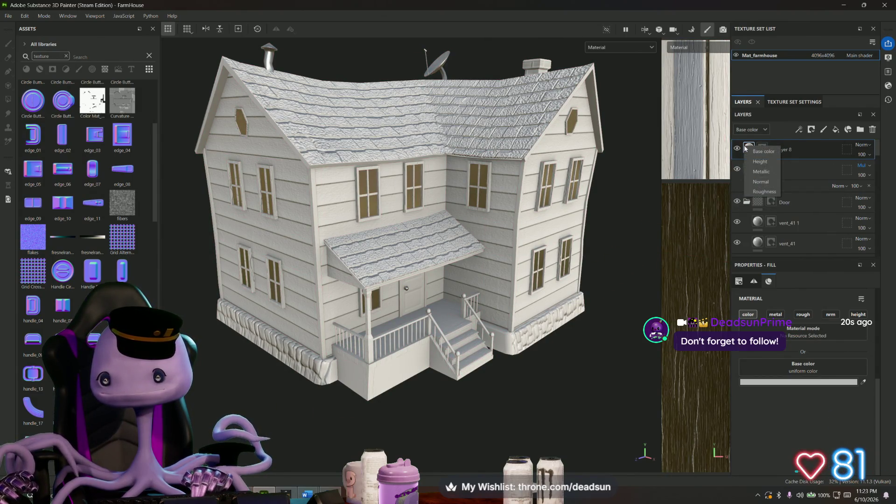
pyautogui.click(770, 152)
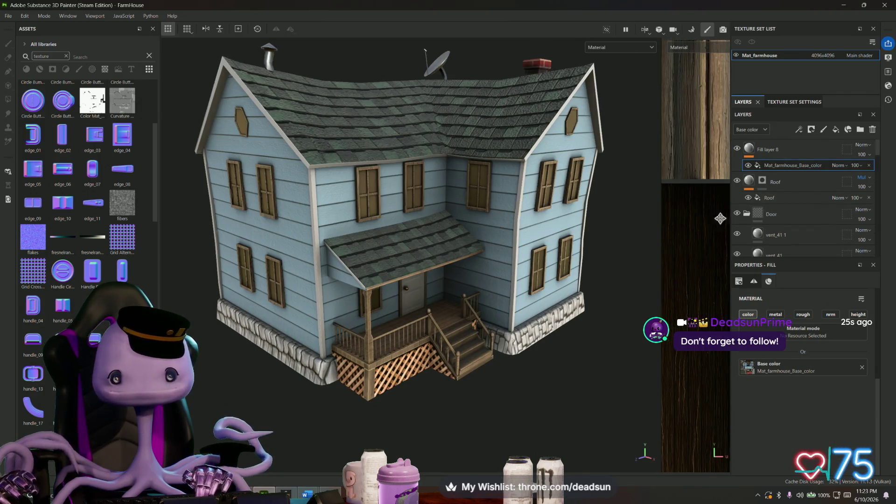
pyautogui.click(776, 148)
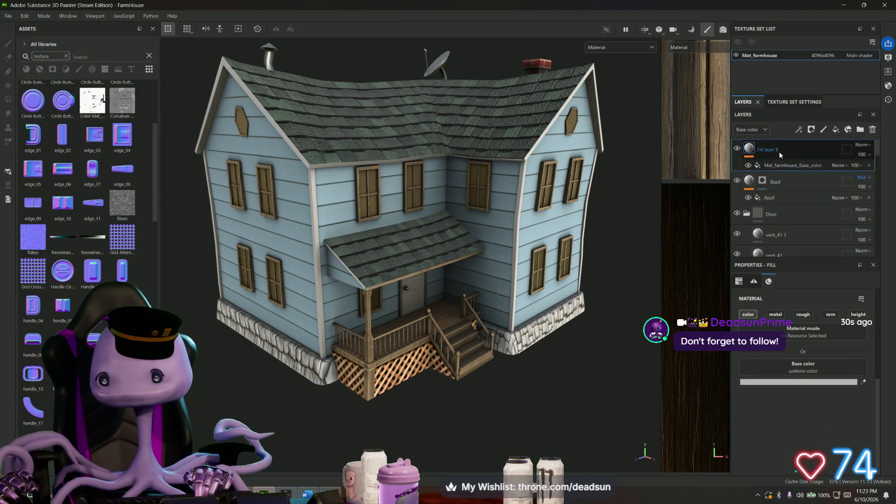
pyautogui.click(782, 166)
pyautogui.moveTo(506, 359)
pyautogui.keyDown('alt'); pyautogui.mouseDown()
pyautogui.moveTo(509, 420)
pyautogui.moveTo(347, 342)
pyautogui.moveTo(494, 361)
pyautogui.moveTo(494, 344)
pyautogui.mouseUp(); pyautogui.keyUp('alt')
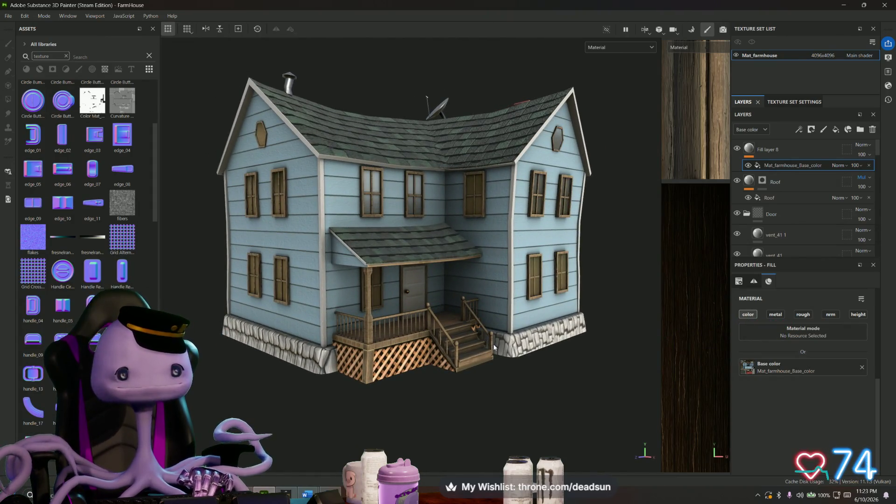
pyautogui.scroll(8, 494, 344)
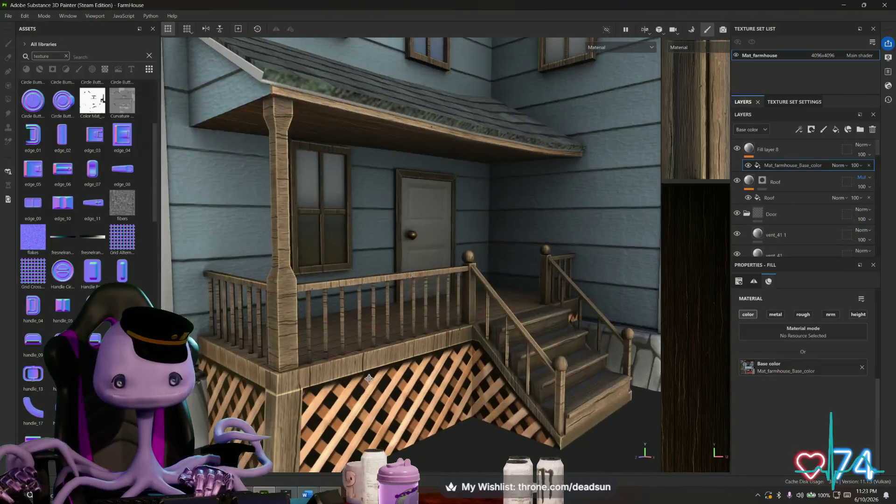
pyautogui.scroll(-5, 493, 343)
pyautogui.keyDown('alt'); pyautogui.moveTo(494, 344); pyautogui.dragTo(455, 315); pyautogui.keyUp('alt')
pyautogui.moveTo(455, 315)
pyautogui.mouseDown(button='middle')
pyautogui.moveTo(434, 327)
pyautogui.moveTo(259, 315)
pyautogui.mouseUp(button='middle')
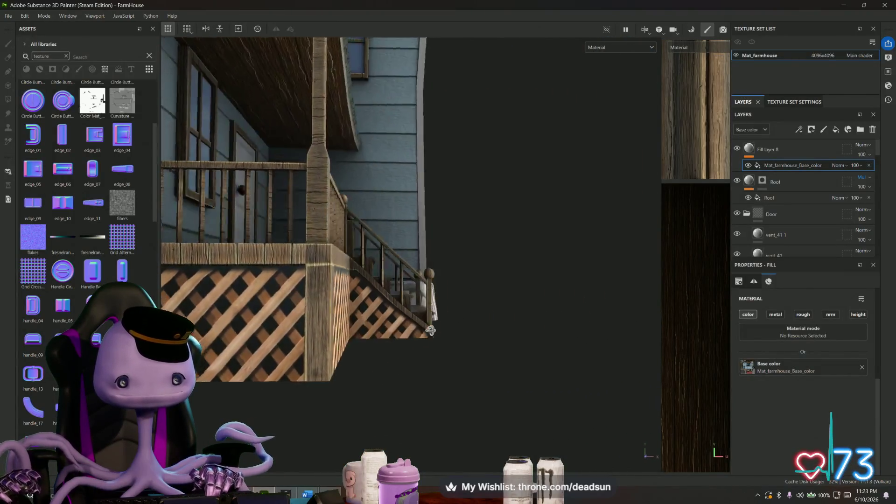
pyautogui.moveTo(259, 315)
pyautogui.keyDown('alt'); pyautogui.mouseDown()
pyautogui.moveTo(243, 327)
pyautogui.moveTo(316, 319)
pyautogui.moveTo(252, 406)
pyautogui.moveTo(231, 379)
pyautogui.moveTo(366, 340)
pyautogui.moveTo(379, 369)
pyautogui.mouseUp(); pyautogui.keyUp('alt')
pyautogui.scroll(-6, 321, 315)
pyautogui.scroll(-6, 315, 319)
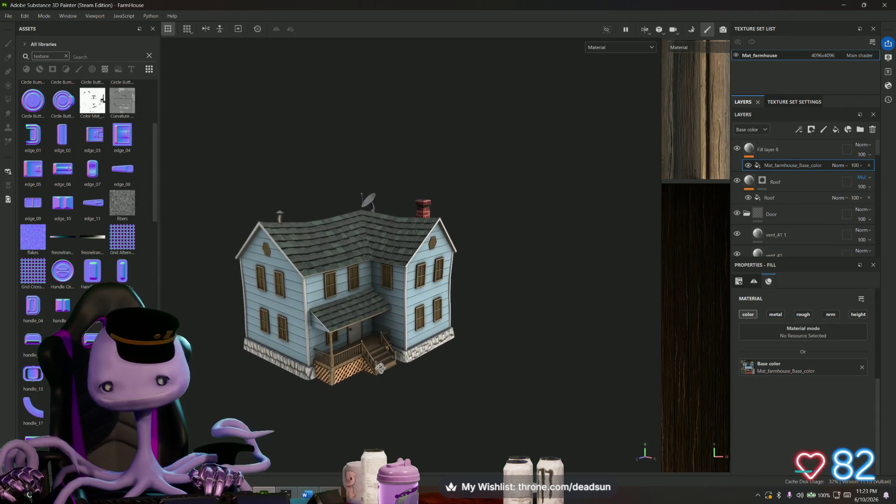
pyautogui.scroll(2, 380, 369)
pyautogui.scroll(2, 381, 368)
pyautogui.scroll(2, 392, 350)
pyautogui.scroll(2, 409, 336)
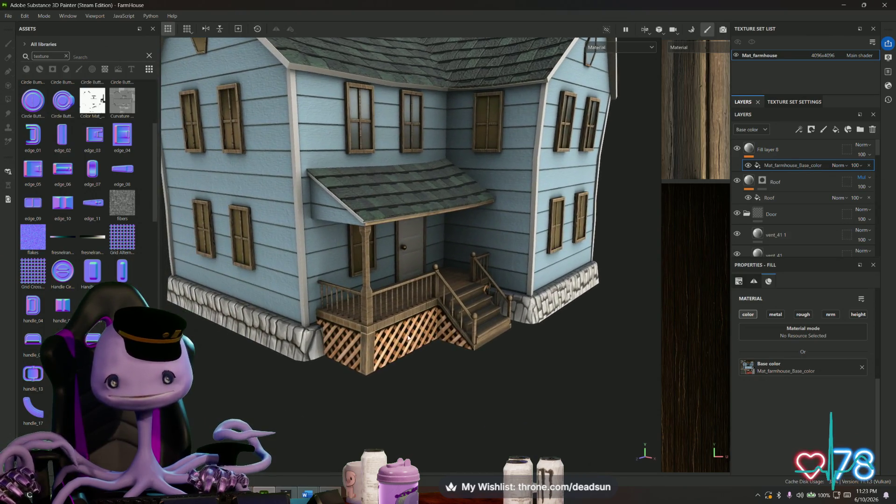
pyautogui.scroll(3, 410, 336)
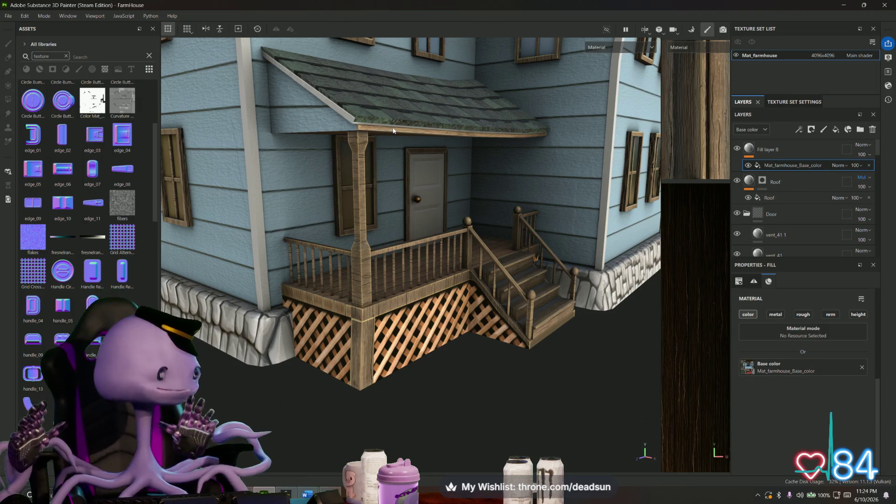
pyautogui.scroll(6, 355, 362)
pyautogui.moveTo(355, 362)
pyautogui.keyDown('alt'); pyautogui.mouseDown()
pyautogui.moveTo(423, 319)
pyautogui.moveTo(420, 327)
pyautogui.moveTo(467, 320)
pyautogui.moveTo(406, 309)
pyautogui.moveTo(504, 316)
pyautogui.moveTo(440, 334)
pyautogui.moveTo(450, 353)
pyautogui.moveTo(456, 348)
pyautogui.mouseUp(); pyautogui.keyUp('alt')
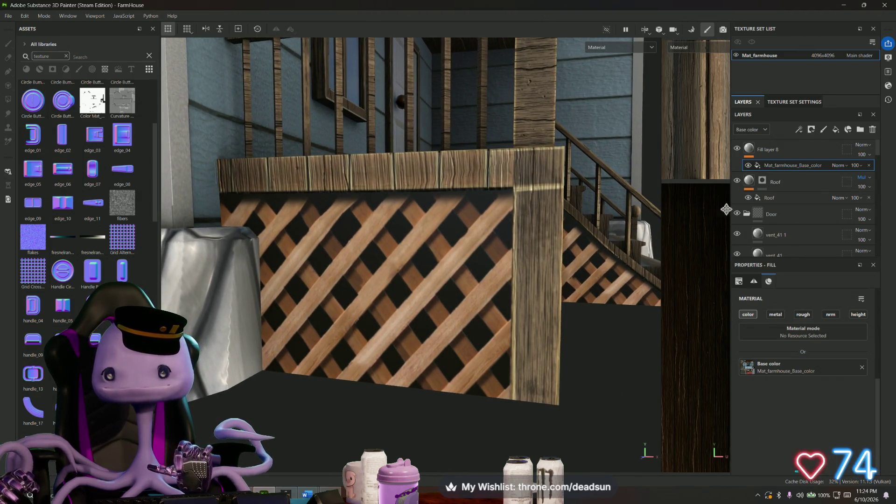
pyautogui.moveTo(392, 231); pyautogui.dragTo(548, 299, button='middle')
pyautogui.moveTo(549, 300)
pyautogui.keyDown('alt'); pyautogui.mouseDown()
pyautogui.moveTo(379, 329)
pyautogui.moveTo(497, 287)
pyautogui.moveTo(455, 300)
pyautogui.mouseUp(); pyautogui.keyUp('alt')
pyautogui.scroll(4, 383, 312)
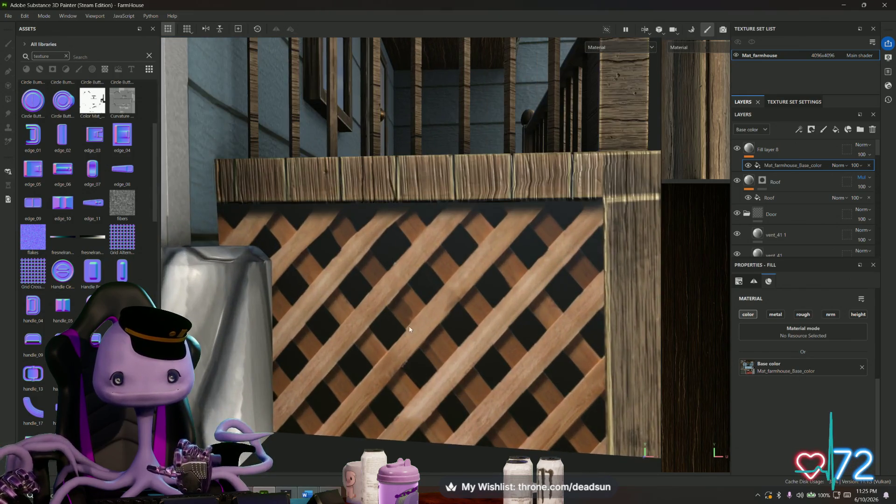
pyautogui.keyDown('alt'); pyautogui.moveTo(411, 329); pyautogui.dragTo(355, 319); pyautogui.keyUp('alt')
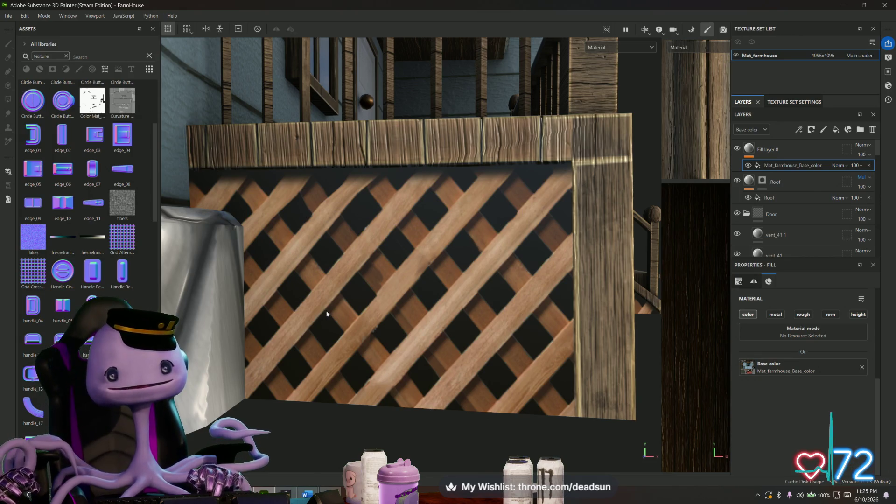
pyautogui.moveTo(338, 319)
pyautogui.keyDown('alt'); pyautogui.mouseDown()
pyautogui.moveTo(320, 337)
pyautogui.moveTo(420, 298)
pyautogui.moveTo(420, 345)
pyautogui.moveTo(409, 322)
pyautogui.mouseUp(); pyautogui.keyUp('alt')
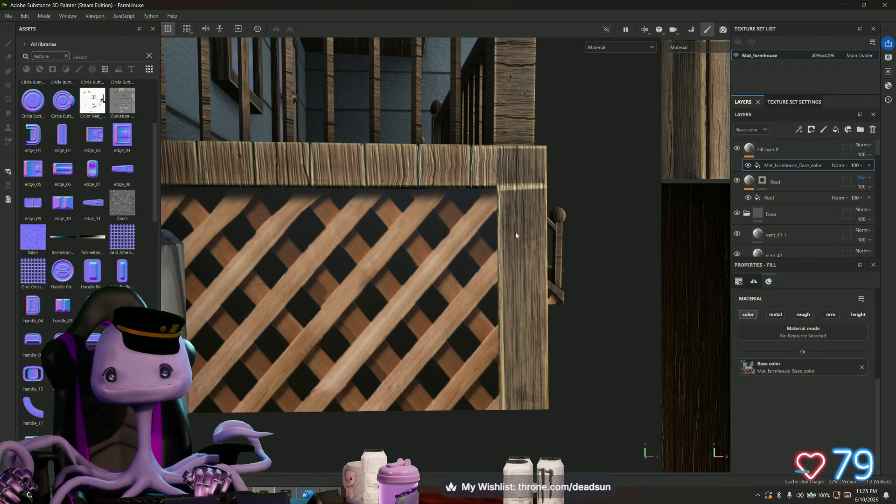
pyautogui.scroll(3, 515, 232)
pyautogui.moveTo(516, 232)
pyautogui.keyDown('alt'); pyautogui.mouseDown()
pyautogui.moveTo(535, 186)
pyautogui.moveTo(497, 258)
pyautogui.mouseUp(); pyautogui.keyUp('alt')
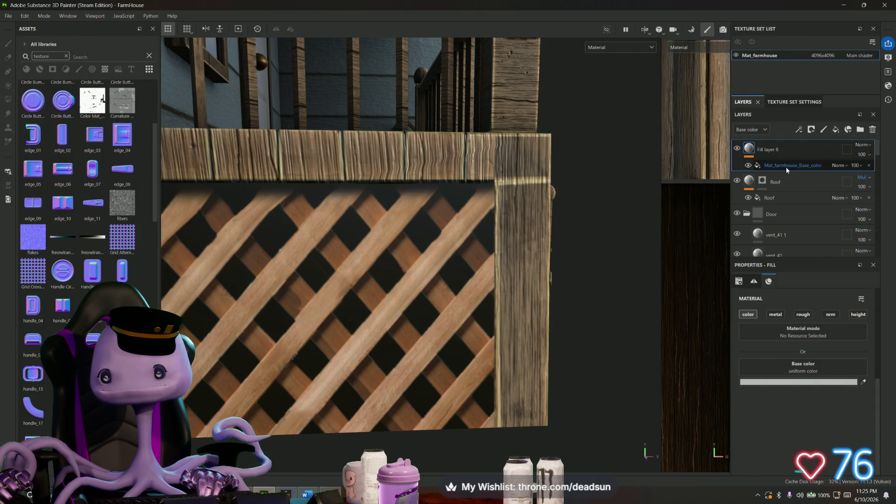
pyautogui.moveTo(491, 210)
pyautogui.keyDown('alt'); pyautogui.mouseDown()
pyautogui.moveTo(458, 150)
pyautogui.moveTo(408, 289)
pyautogui.moveTo(476, 176)
pyautogui.mouseUp(); pyautogui.keyUp('alt')
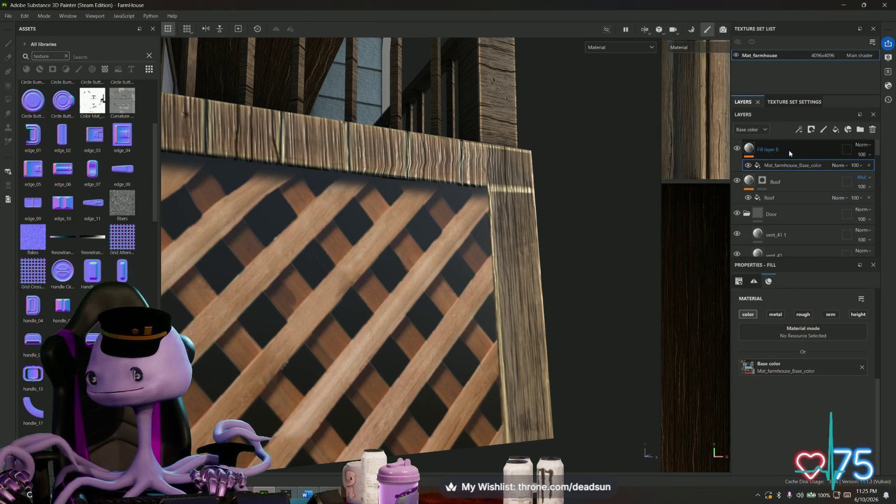
pyautogui.click(789, 149)
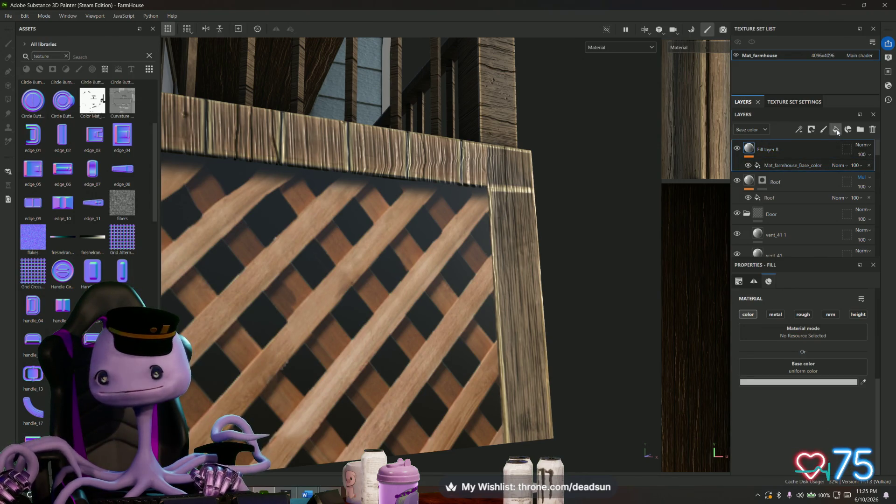
# Step: Add Fill layer 9 above Fill layer 8 with its colour channel off and a black mask
pyautogui.click(835, 130)
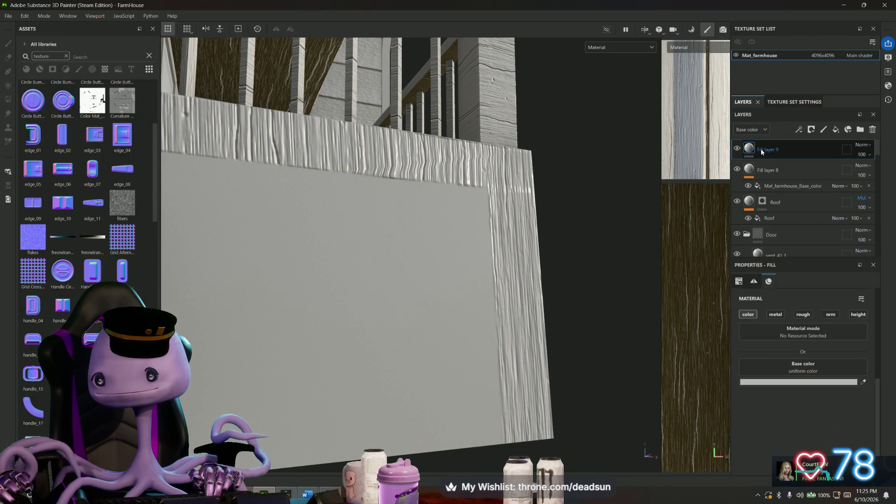
pyautogui.click(749, 315)
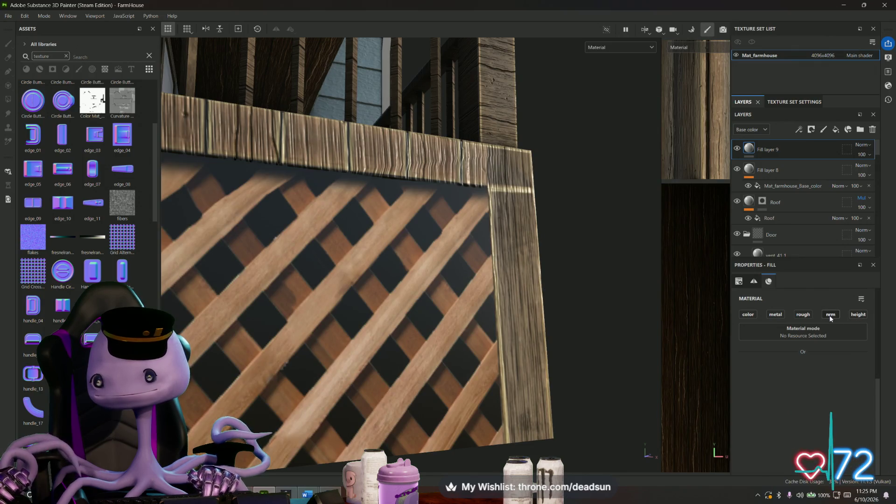
pyautogui.rightClick(750, 149)
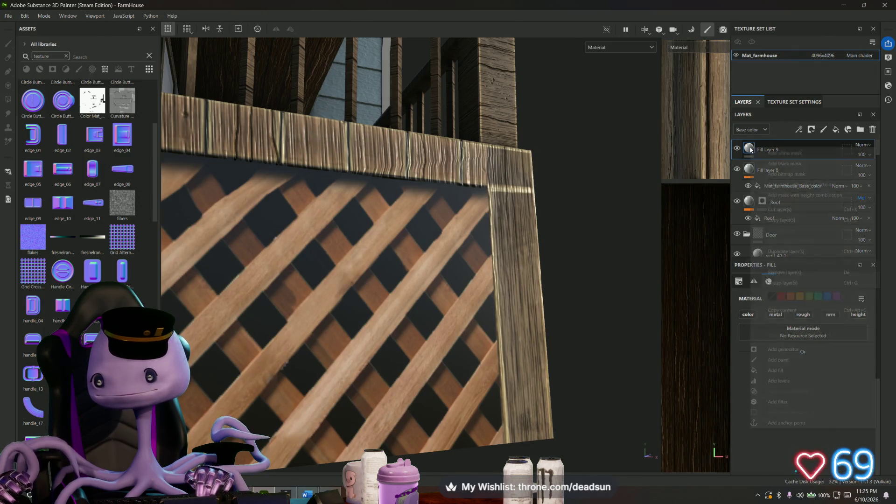
pyautogui.press('Escape')
pyautogui.press('4')
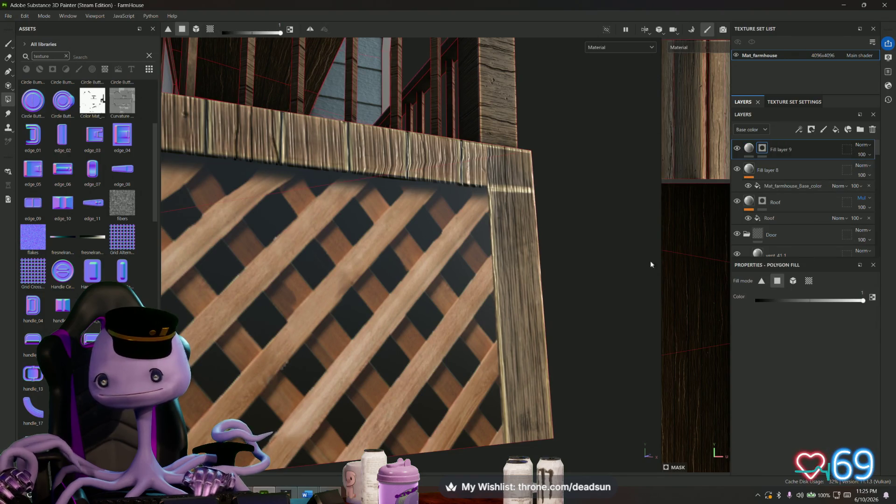
# Step: Turn the view to face the porch lattice straight on and select Fill layer 9's fill content
pyautogui.moveTo(450, 278)
pyautogui.keyDown('alt'); pyautogui.mouseDown()
pyautogui.moveTo(336, 308)
pyautogui.moveTo(257, 185)
pyautogui.mouseUp(); pyautogui.keyUp('alt')
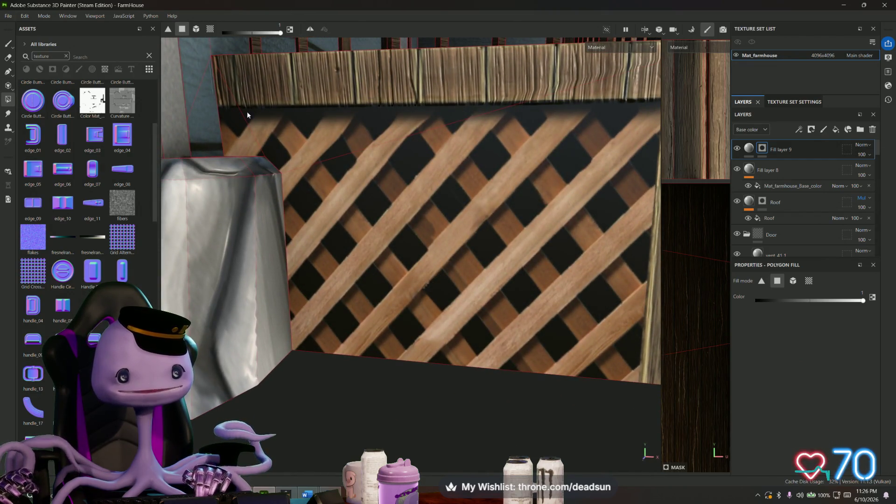
pyautogui.keyDown('alt'); pyautogui.moveTo(287, 128); pyautogui.dragTo(616, 197); pyautogui.keyUp('alt')
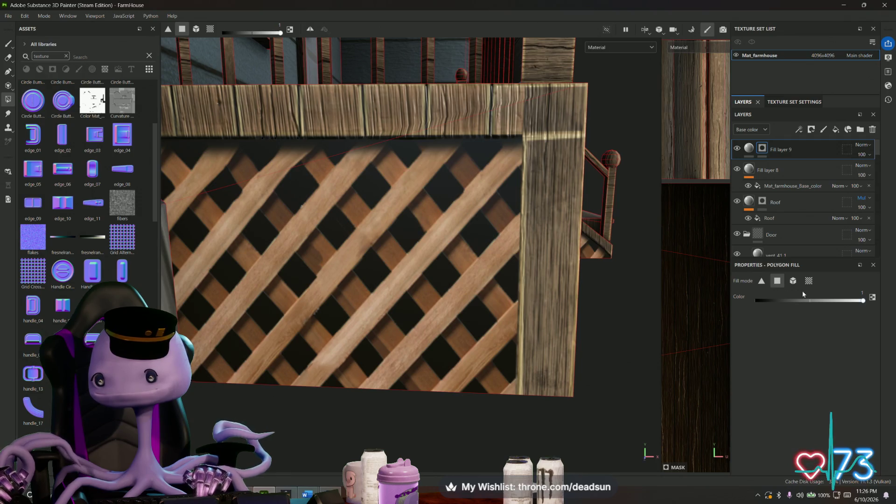
pyautogui.click(749, 149)
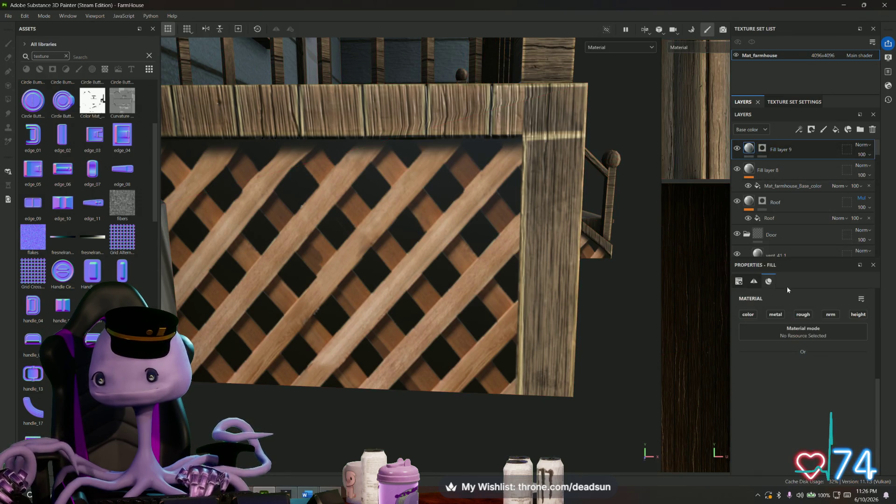
# Step: Enable the normal and height channels on the fill and pick the Basic Hard brush preset
pyautogui.click(831, 315)
pyautogui.click(857, 314)
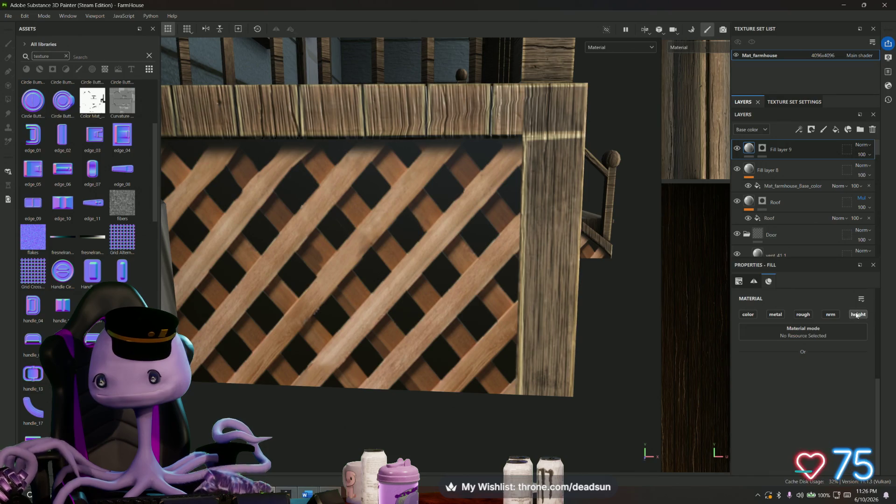
pyautogui.scroll(4, 400, 169)
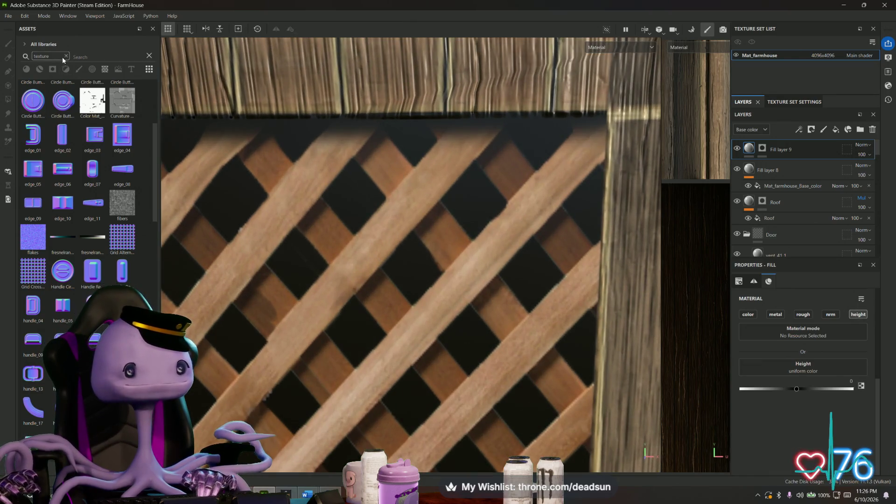
pyautogui.click(65, 57)
pyautogui.click(79, 68)
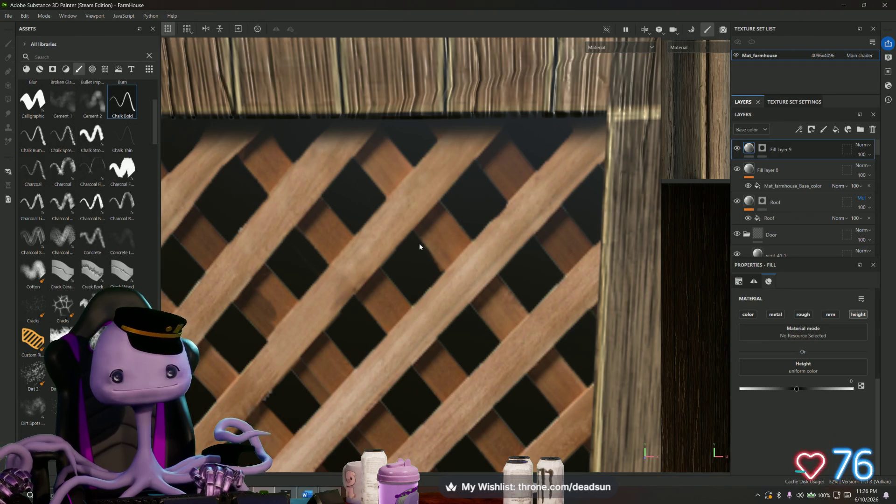
pyautogui.scroll(5, 67, 150)
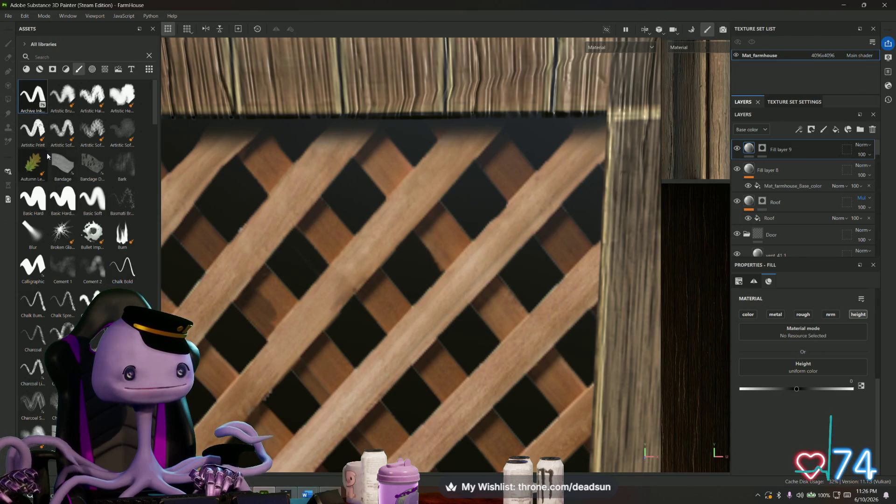
pyautogui.click(34, 198)
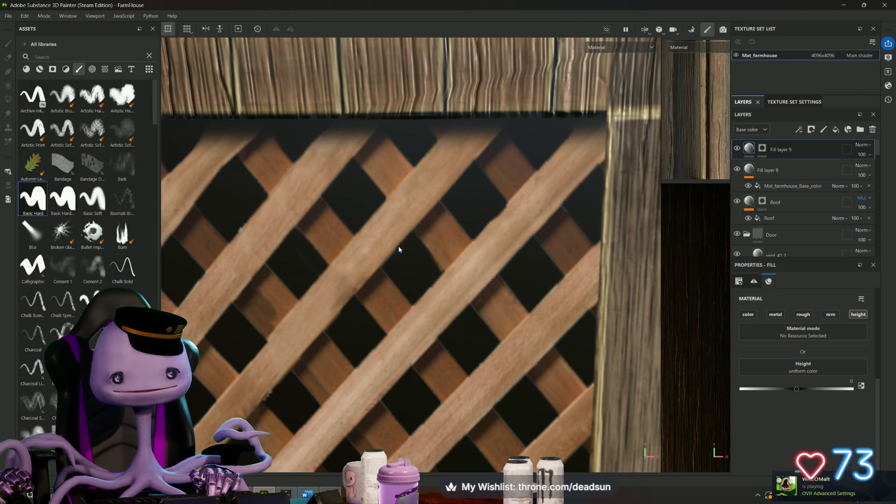
pyautogui.scroll(3, 412, 254)
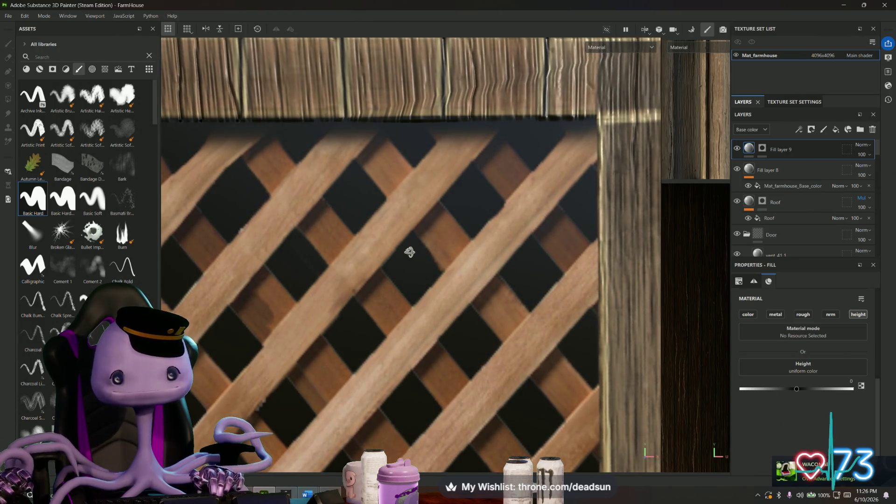
pyautogui.scroll(5, 409, 260)
pyautogui.scroll(3, 410, 260)
# Step: Lower the fill's height to about -0.52 and switch to editing Fill layer 9's mask
pyautogui.click(410, 222)
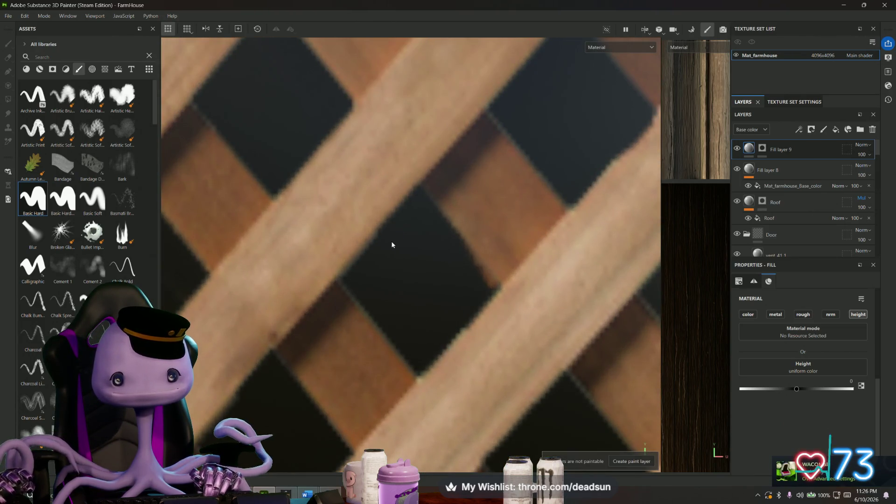
pyautogui.keyDown('alt'); pyautogui.moveTo(385, 292); pyautogui.dragTo(392, 273); pyautogui.keyUp('alt')
pyautogui.scroll(-4, 399, 280)
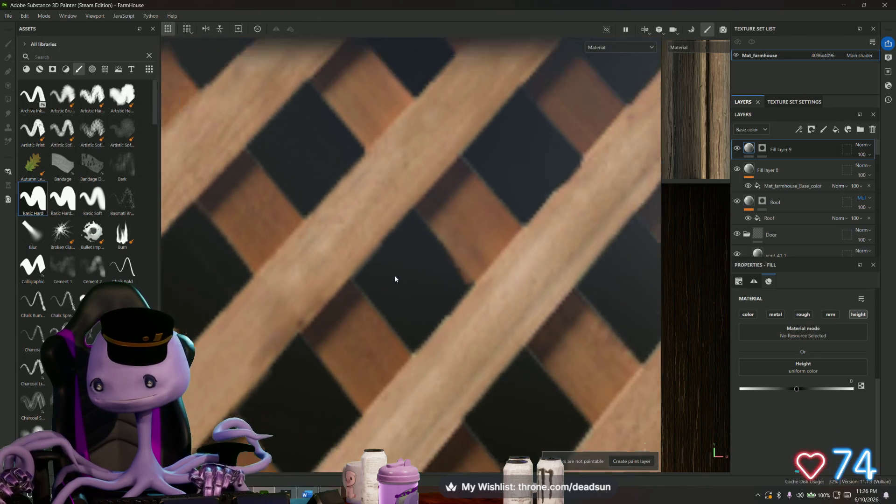
pyautogui.moveTo(795, 389); pyautogui.dragTo(788, 390)
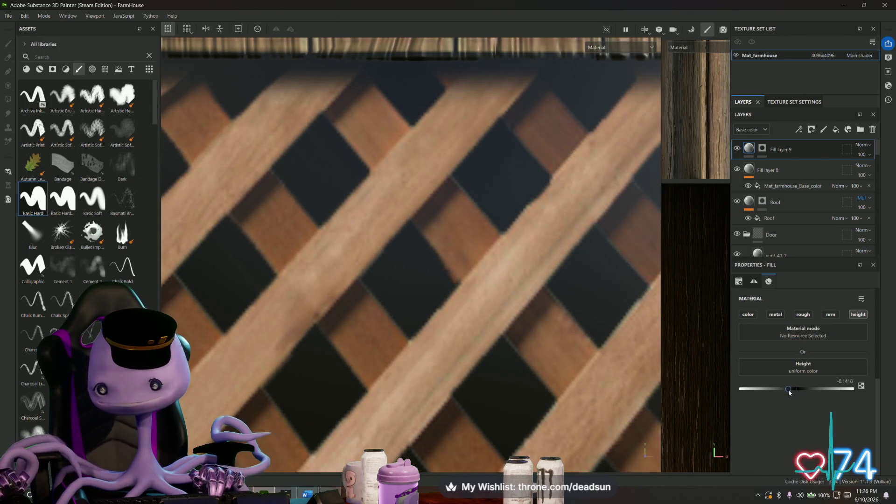
pyautogui.moveTo(789, 389); pyautogui.dragTo(767, 389)
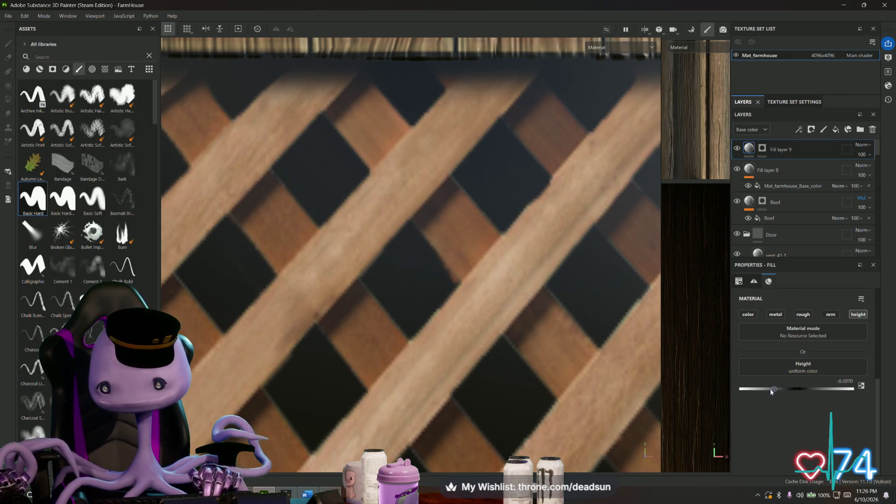
pyautogui.click(408, 230)
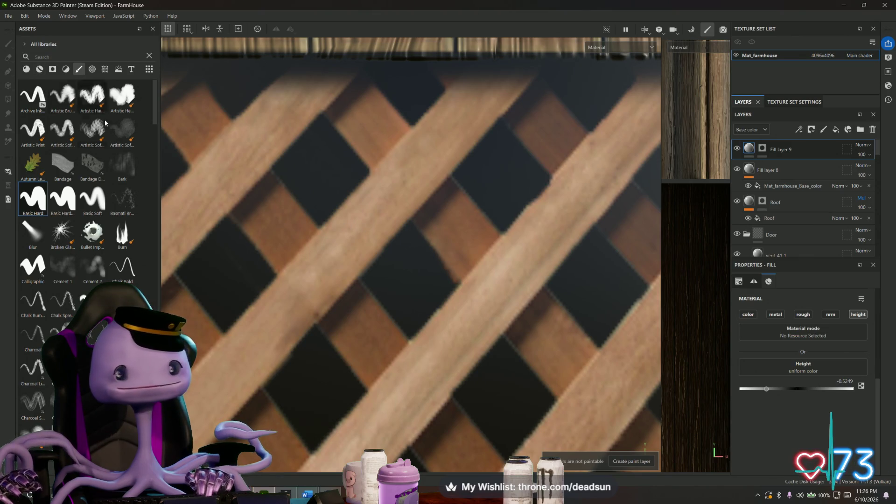
pyautogui.click(762, 148)
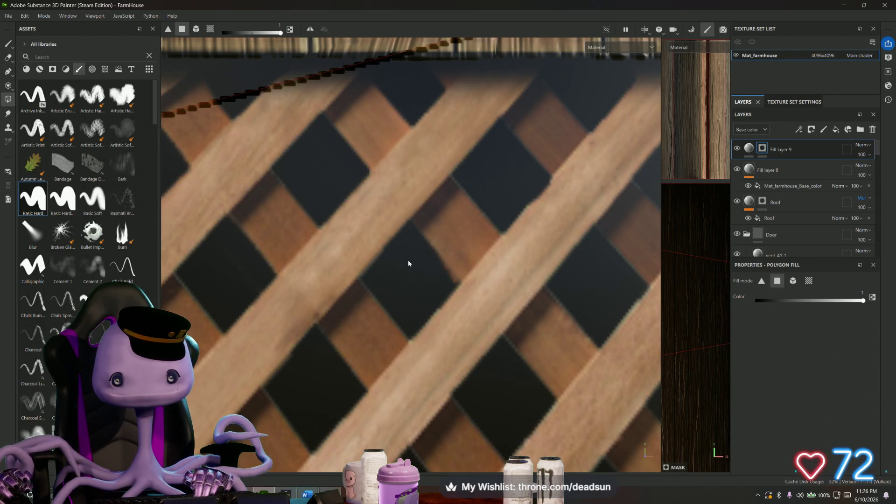
pyautogui.scroll(-8, 408, 258)
# Step: Zoom toward the porch lattice and switch from Polygon Fill to brush painting
pyautogui.moveTo(408, 257)
pyautogui.keyDown('alt'); pyautogui.mouseDown()
pyautogui.moveTo(333, 291)
pyautogui.moveTo(424, 281)
pyautogui.mouseUp(); pyautogui.keyUp('alt')
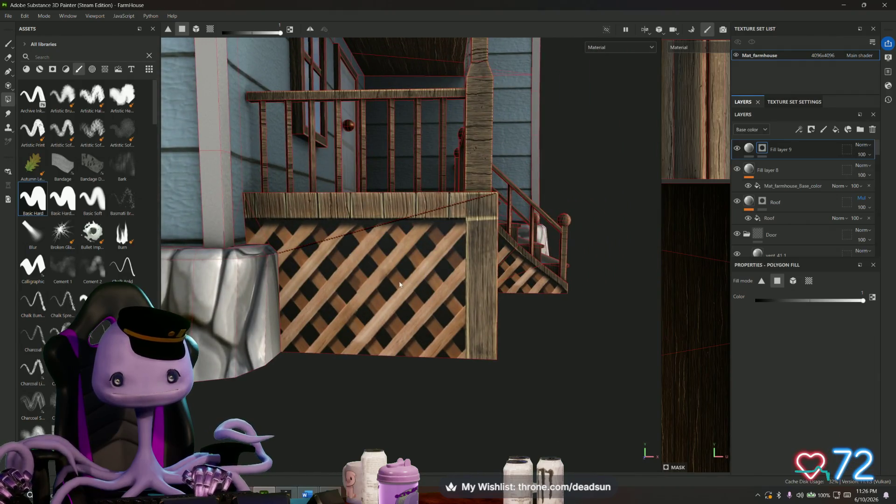
pyautogui.scroll(3, 406, 261)
pyautogui.scroll(3, 410, 259)
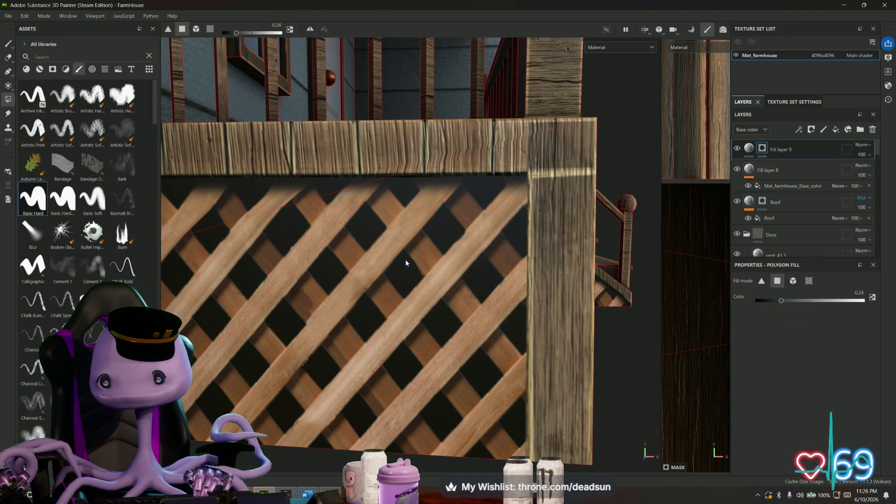
pyautogui.scroll(3, 406, 264)
pyautogui.scroll(3, 410, 255)
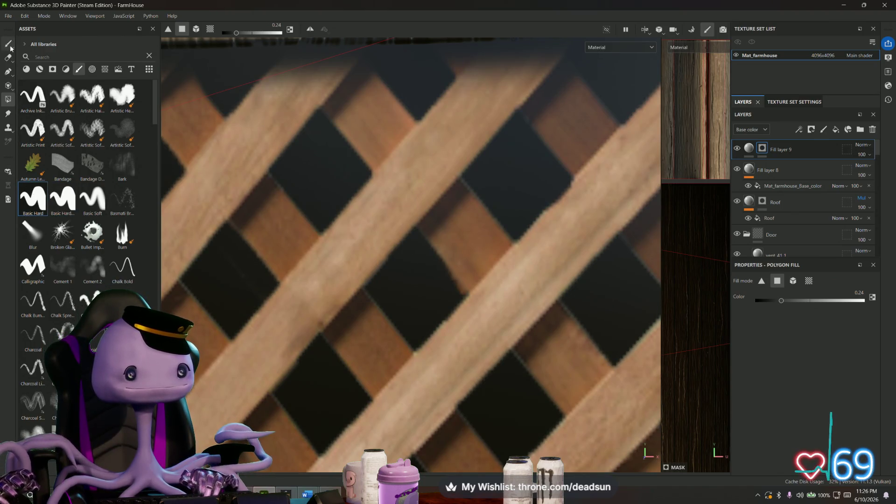
pyautogui.press('1')
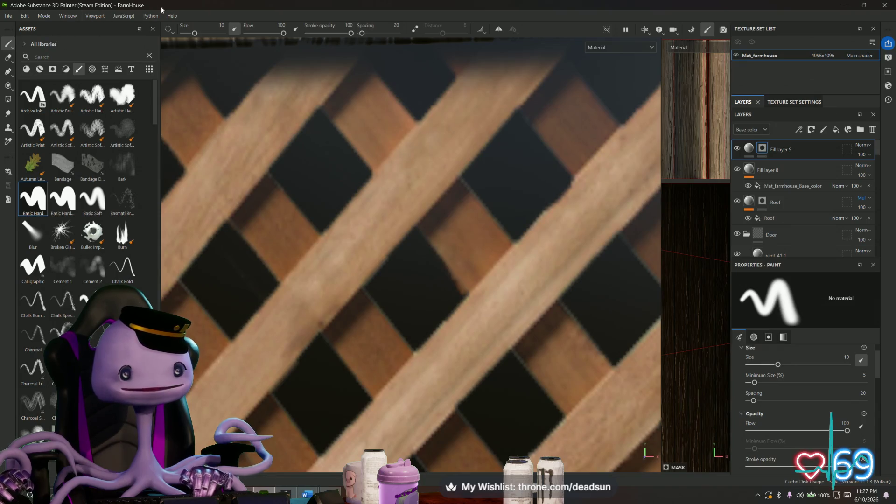
# Step: Set the Basic Hard brush to size 0.1
pyautogui.moveTo(195, 34); pyautogui.dragTo(184, 33)
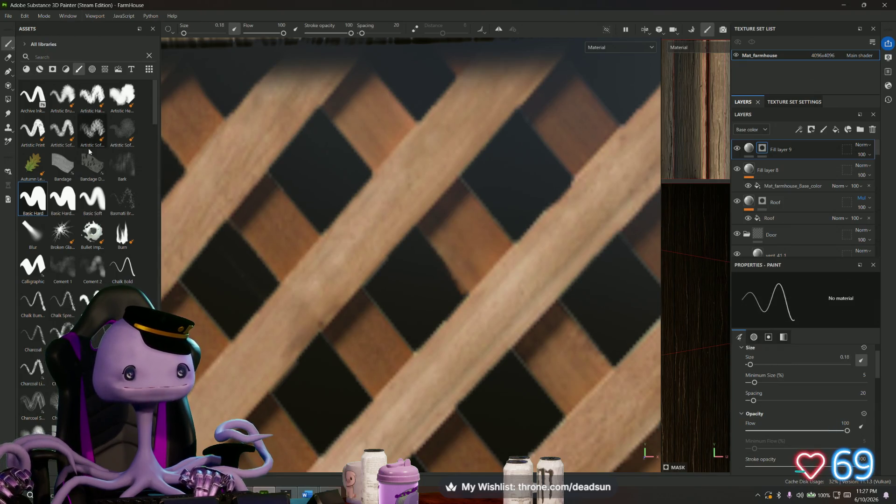
pyautogui.click(63, 199)
pyautogui.moveTo(194, 33); pyautogui.dragTo(184, 34)
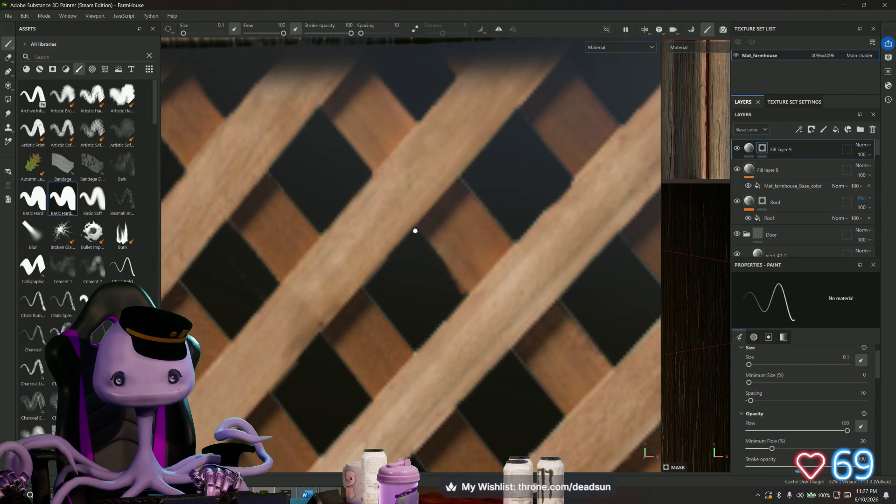
# Step: Shift-click straight black edges around one lattice diamond, undoing and redrawing until the outline closes
pyautogui.press('shift')
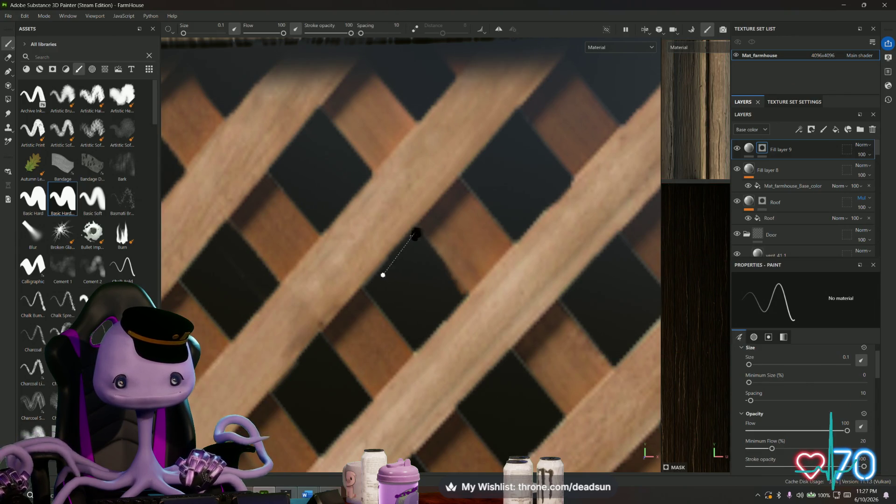
pyautogui.keyDown('shift'); pyautogui.click(369, 288); pyautogui.keyUp('shift')
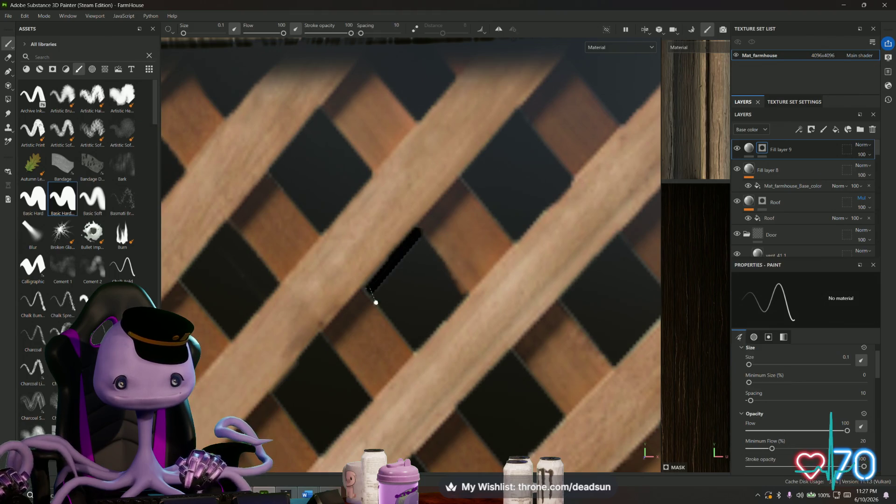
pyautogui.keyDown('shift'); pyautogui.click(415, 348); pyautogui.keyUp('shift')
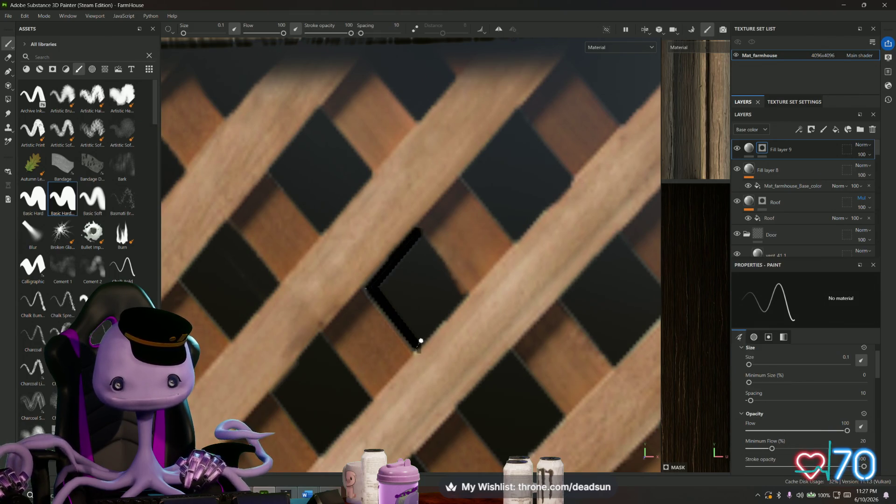
pyautogui.keyDown('shift'); pyautogui.click(465, 294); pyautogui.keyUp('shift')
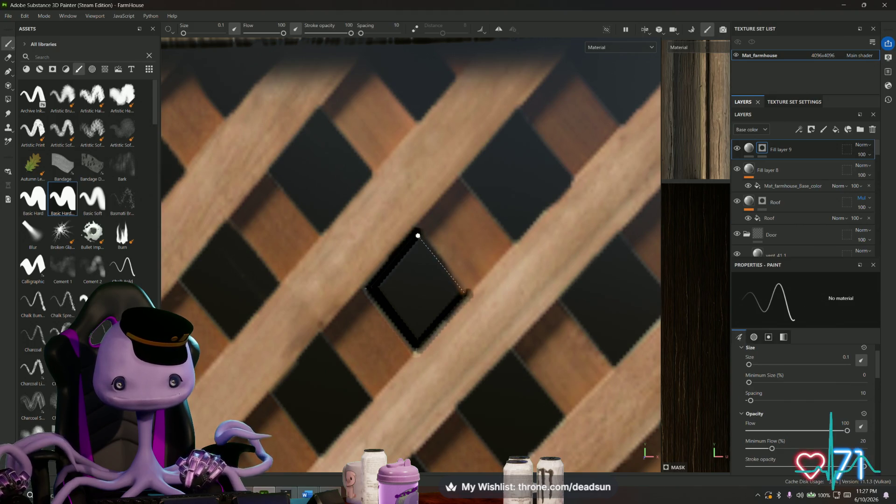
pyautogui.keyDown('shift'); pyautogui.click(417, 235); pyautogui.keyUp('shift')
pyautogui.hotkey('ctrl', 'z')
pyautogui.hotkey('ctrl', 'z')
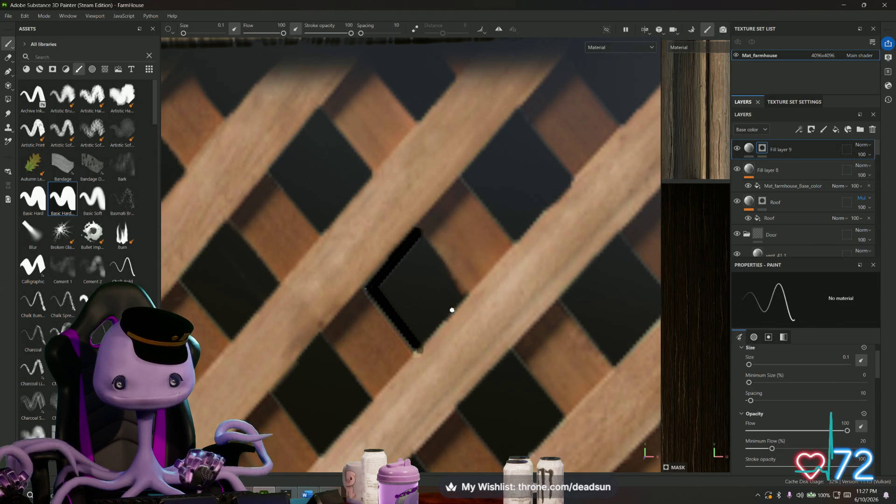
pyautogui.hotkey('ctrl', 'z')
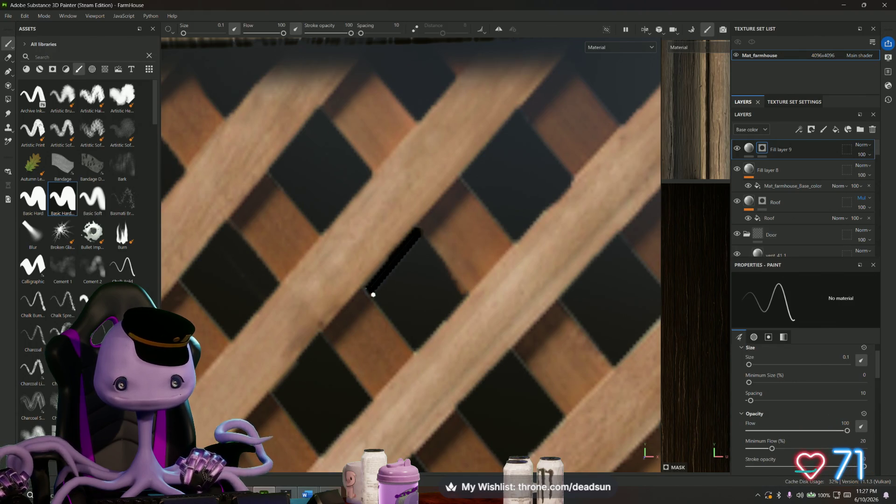
pyautogui.keyDown('shift'); pyautogui.click(413, 347); pyautogui.keyUp('shift')
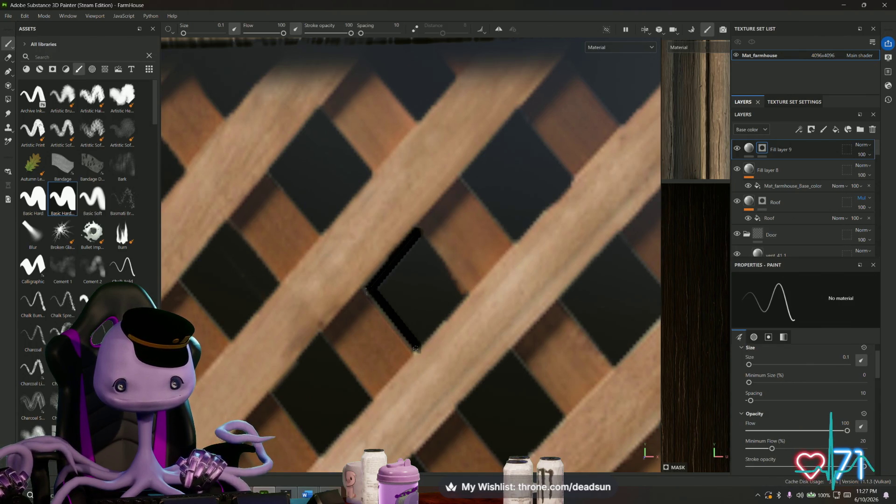
pyautogui.hotkey('ctrl', 'z')
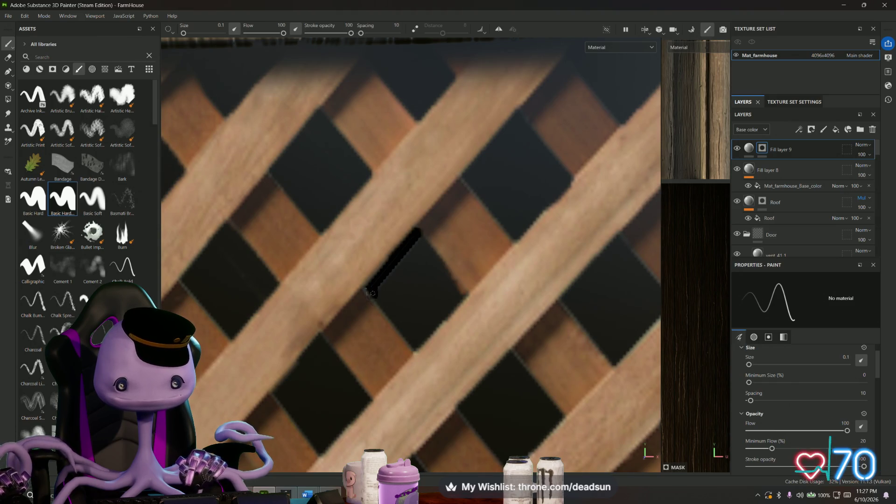
pyautogui.keyDown('shift'); pyautogui.click(414, 346); pyautogui.keyUp('shift')
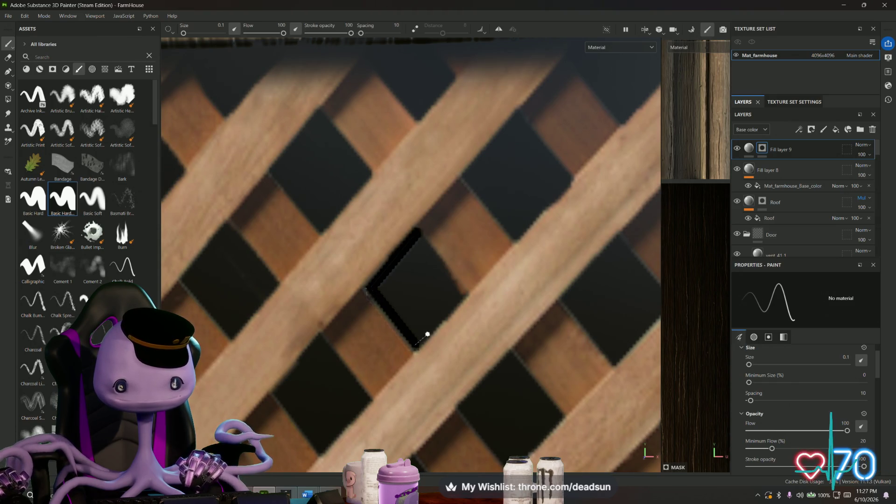
pyautogui.keyDown('shift'); pyautogui.click(461, 294); pyautogui.keyUp('shift')
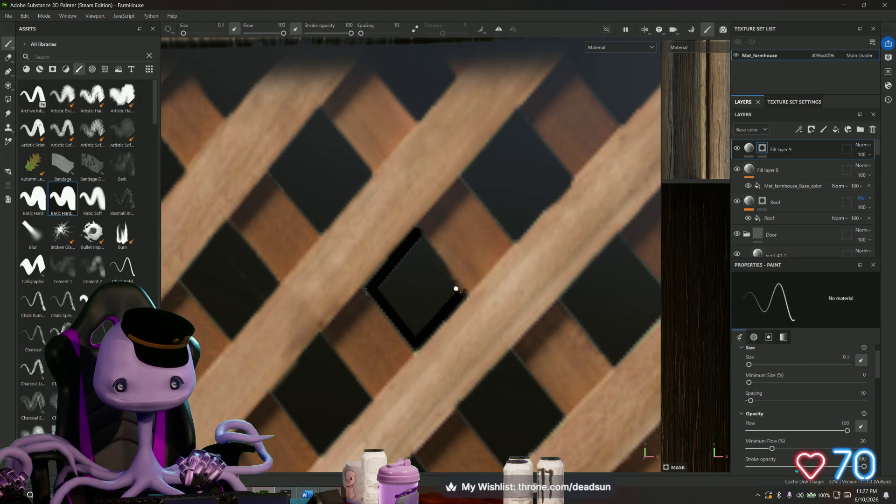
pyautogui.keyDown('shift'); pyautogui.click(418, 235); pyautogui.keyUp('shift')
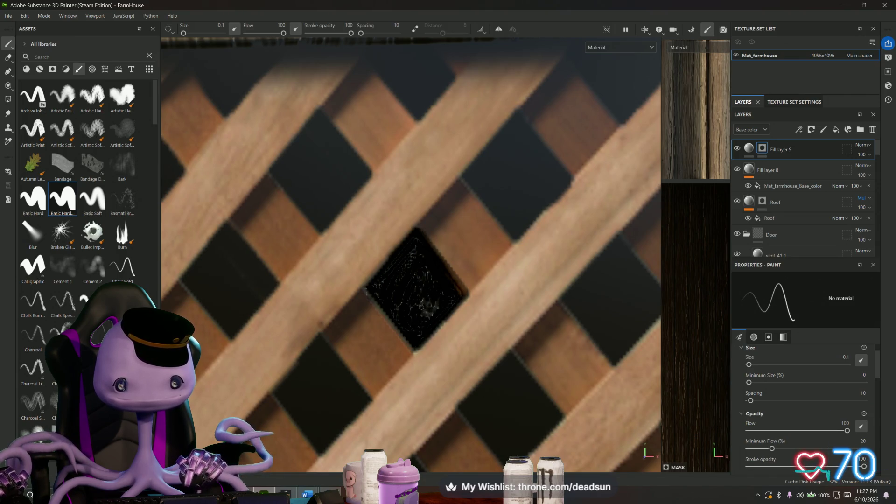
# Step: Orbit around the painted lattice to check it from several angles
pyautogui.moveTo(420, 306)
pyautogui.keyDown('alt'); pyautogui.mouseDown()
pyautogui.moveTo(546, 306)
pyautogui.moveTo(420, 210)
pyautogui.moveTo(465, 278)
pyautogui.moveTo(421, 245)
pyautogui.moveTo(392, 266)
pyautogui.mouseUp(); pyautogui.keyUp('alt')
pyautogui.keyDown('alt'); pyautogui.moveTo(392, 266); pyautogui.dragTo(406, 274, button='right'); pyautogui.keyUp('alt')
pyautogui.moveTo(407, 270)
pyautogui.keyDown('alt'); pyautogui.mouseDown()
pyautogui.moveTo(491, 294)
pyautogui.moveTo(434, 252)
pyautogui.moveTo(392, 273)
pyautogui.mouseUp(); pyautogui.keyUp('alt')
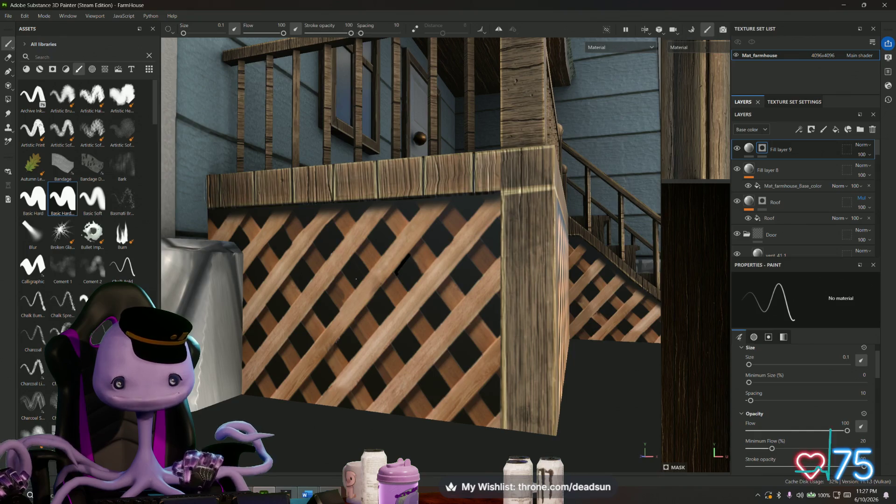
pyautogui.keyDown('alt'); pyautogui.moveTo(409, 255); pyautogui.dragTo(457, 309); pyautogui.keyUp('alt')
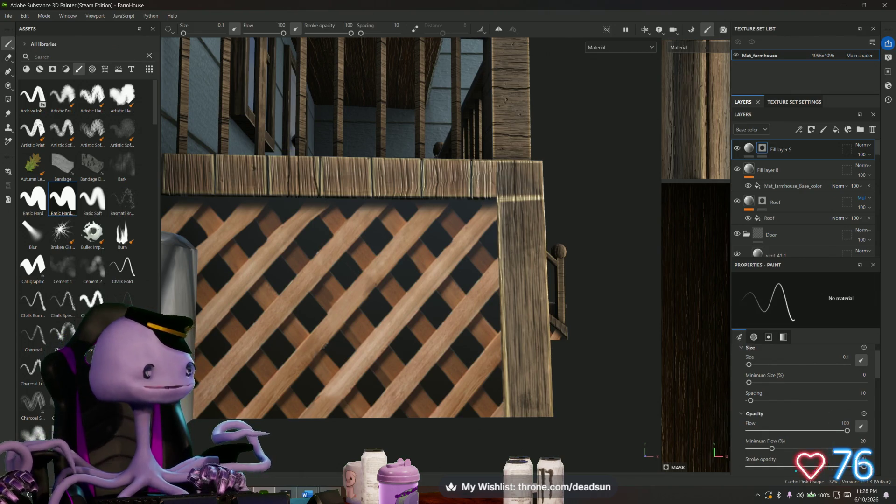
pyautogui.keyDown('alt'); pyautogui.moveTo(392, 420); pyautogui.dragTo(432, 448); pyautogui.keyUp('alt')
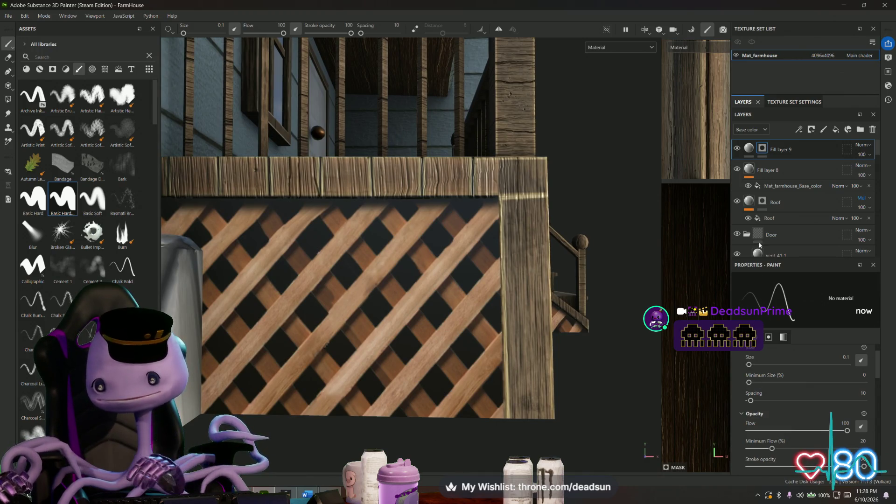
# Step: On Fill layer 9, paint a straight line along the lattice's top edge, then switch to Maya
pyautogui.click(800, 153)
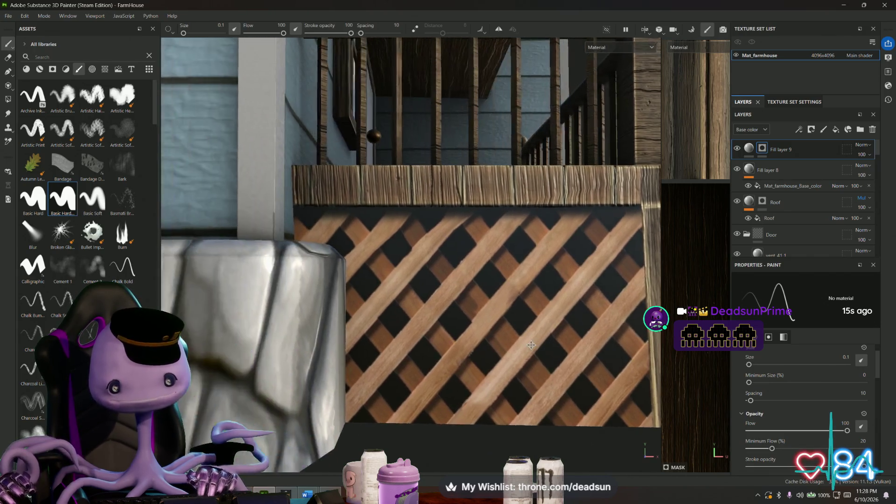
pyautogui.keyDown('alt'); pyautogui.moveTo(380, 333); pyautogui.dragTo(493, 334); pyautogui.keyUp('alt')
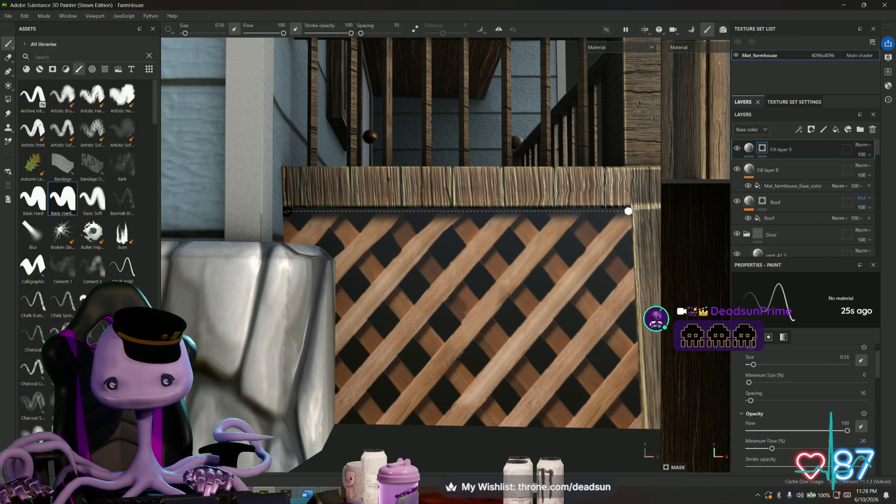
pyautogui.moveTo(616, 232)
pyautogui.keyDown('alt'); pyautogui.mouseDown()
pyautogui.moveTo(509, 258)
pyautogui.moveTo(420, 210)
pyautogui.moveTo(603, 277)
pyautogui.moveTo(420, 239)
pyautogui.moveTo(281, 232)
pyautogui.moveTo(315, 280)
pyautogui.mouseUp(); pyautogui.keyUp('alt')
pyautogui.hotkey('alt', 'Tab')
pyautogui.hotkey('alt', 'Tab')
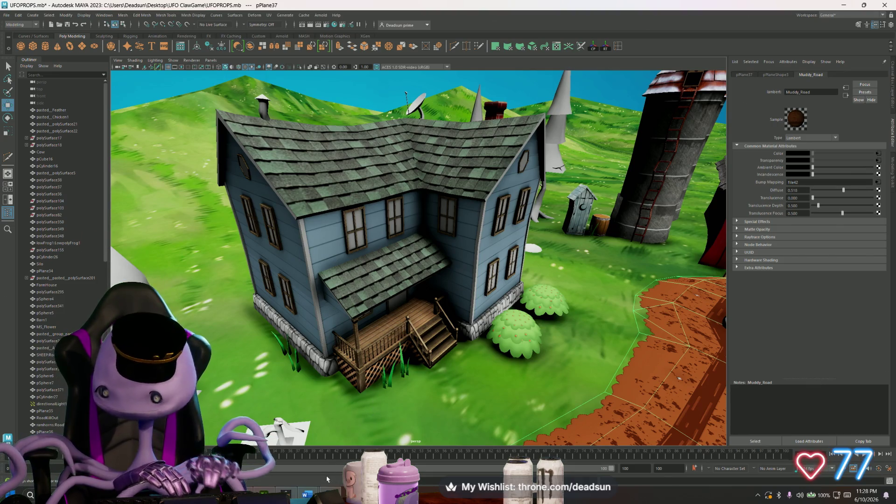
# Step: Switch from Maya to Mat_farmhouse_Base_color.psd in Photoshop
pyautogui.hotkey('alt', 'Tab')
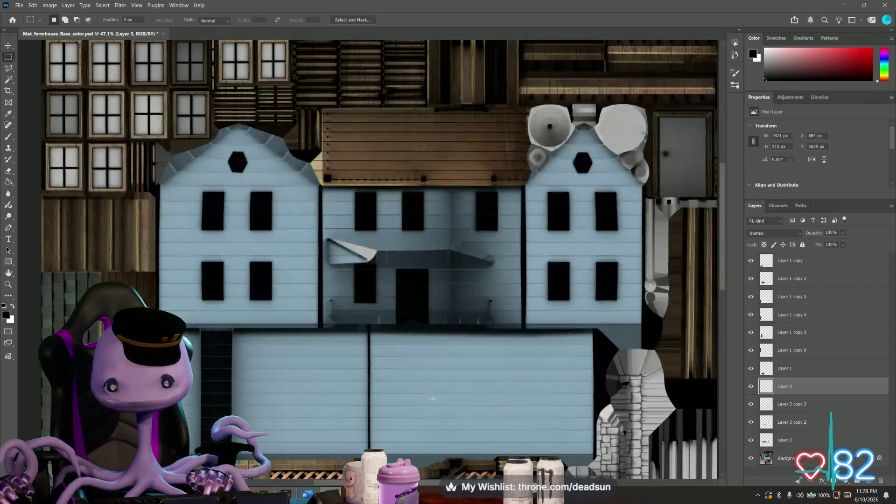
pyautogui.scroll(-3, 501, 387)
pyautogui.scroll(-3, 502, 387)
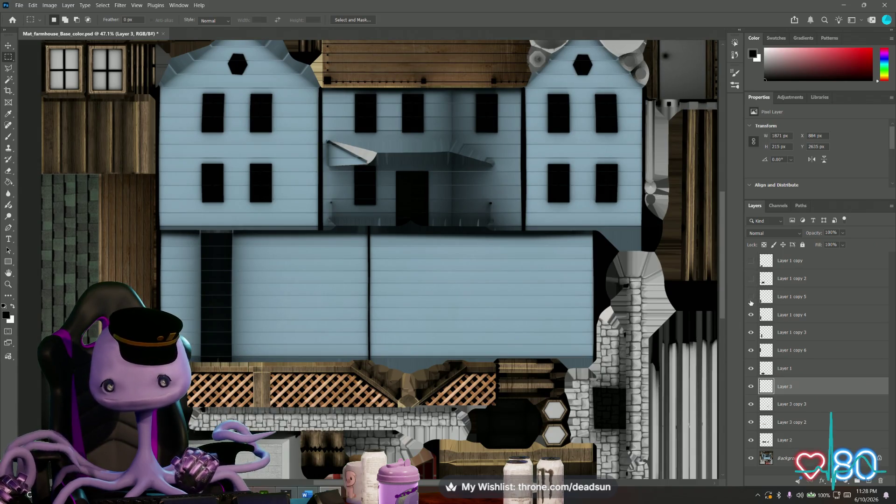
# Step: Hide Layer 1 copy 6 and the Background layer so only the lattice pieces remain
pyautogui.click(751, 349)
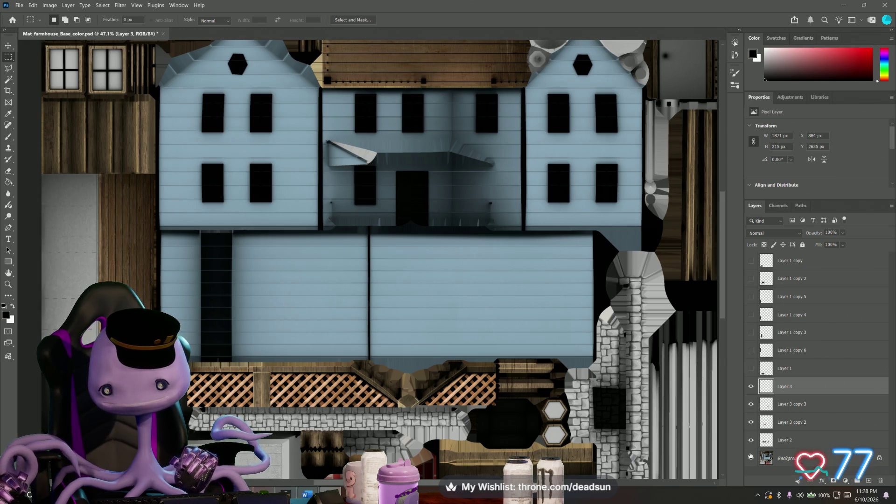
pyautogui.click(750, 458)
pyautogui.keyDown('alt'); pyautogui.scroll(-5, 210, 163); pyautogui.keyUp('alt')
pyautogui.keyDown('alt'); pyautogui.scroll(4, 209, 163); pyautogui.keyUp('alt')
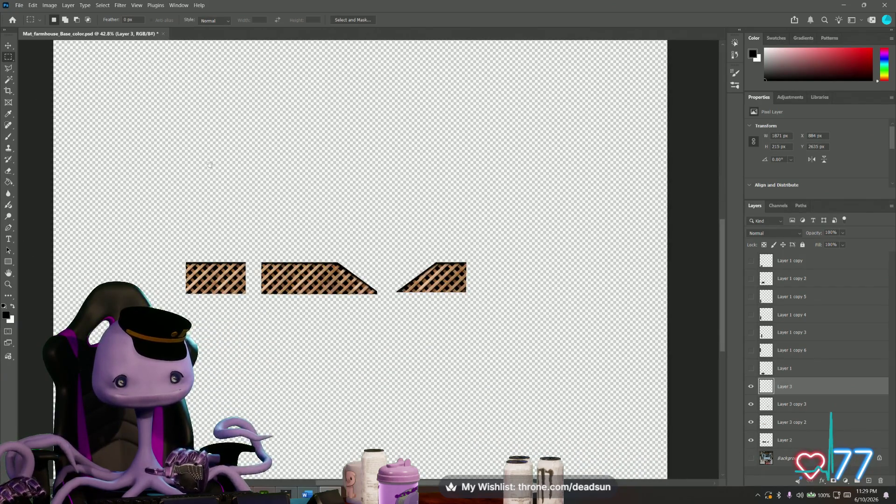
# Step: Start a Save a Copy from the File menu with PNG chosen as the format
pyautogui.click(19, 4)
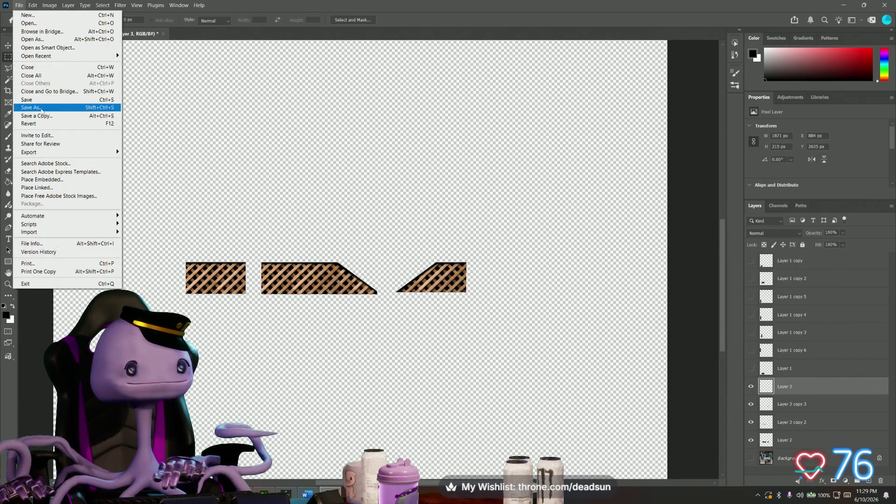
pyautogui.click(751, 387)
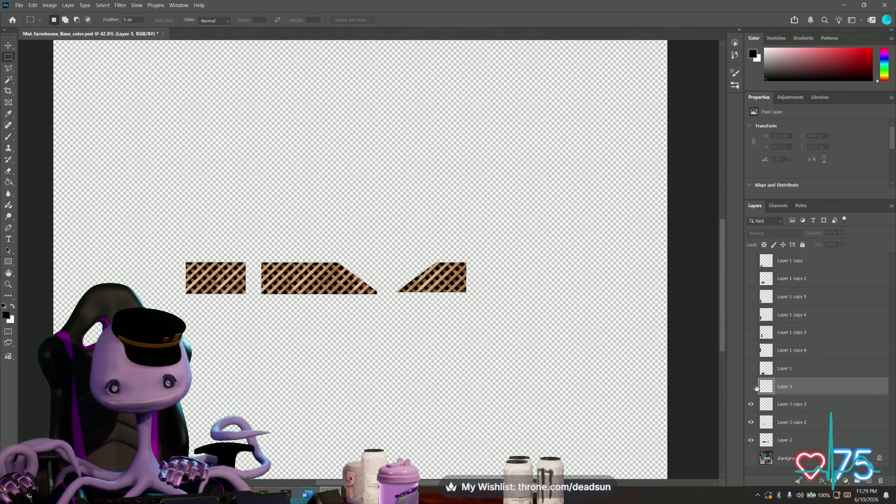
pyautogui.click(18, 5)
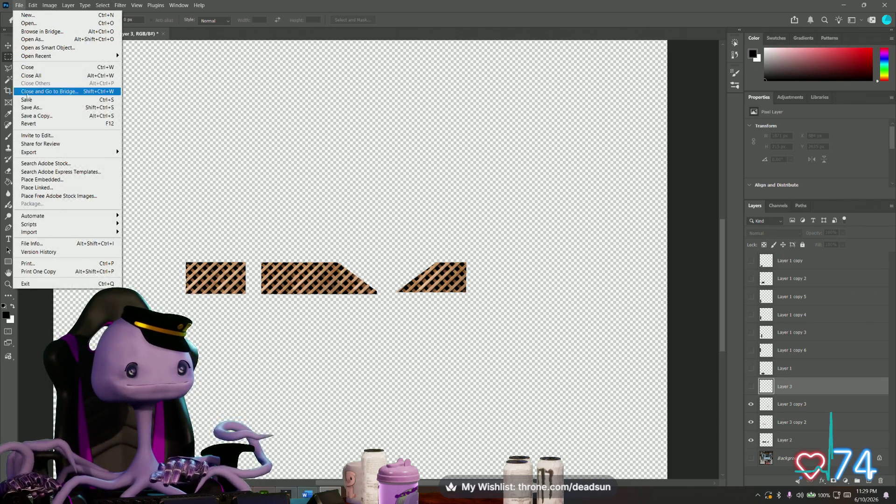
pyautogui.click(40, 116)
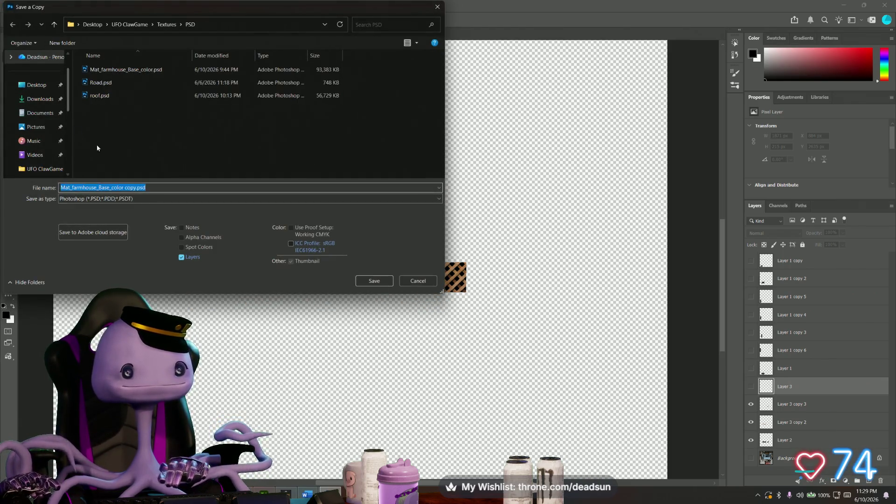
pyautogui.click(135, 199)
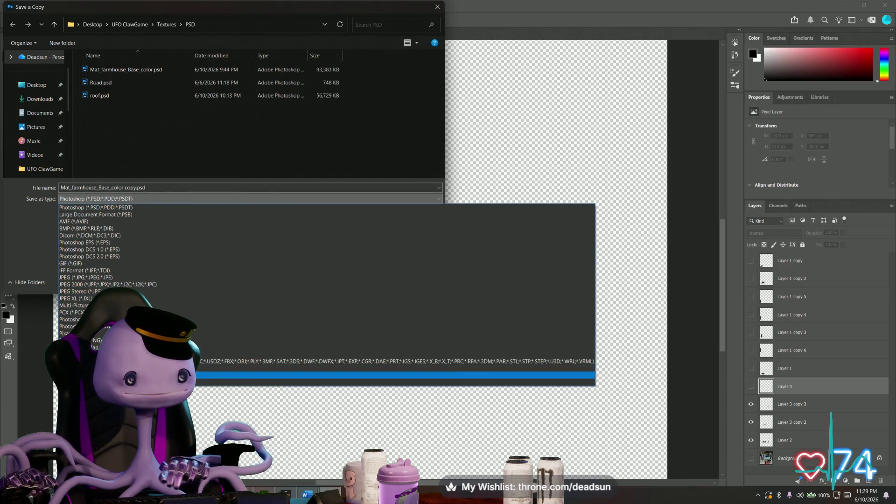
pyautogui.click(95, 340)
# Step: Save the copy as lattice.png in the Textures folder, confirming the PNG options
pyautogui.doubleClick(90, 188)
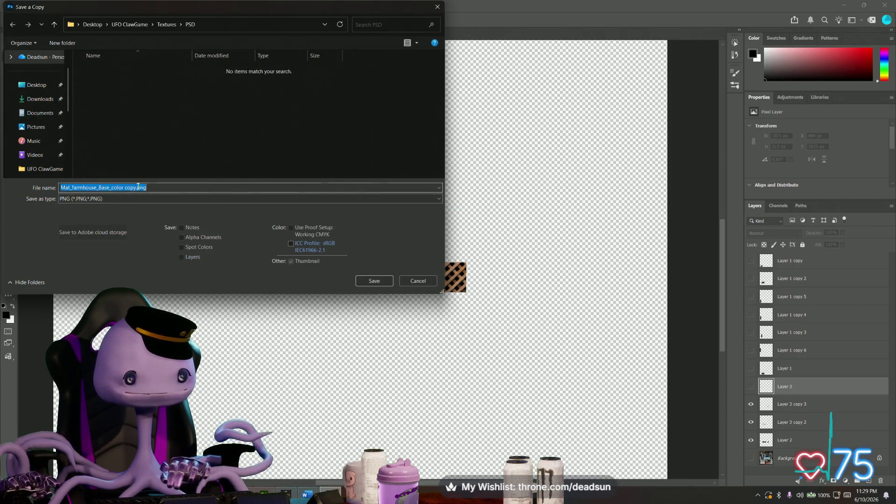
pyautogui.click(136, 188)
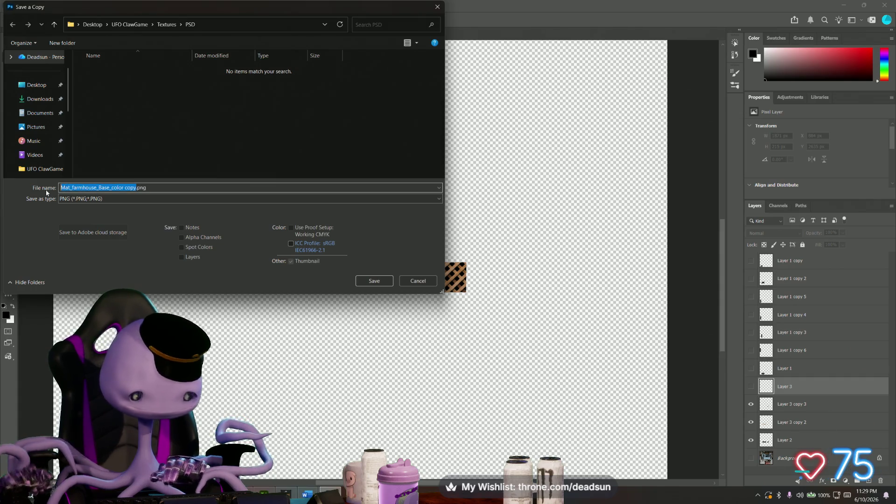
pyautogui.write('lattice')
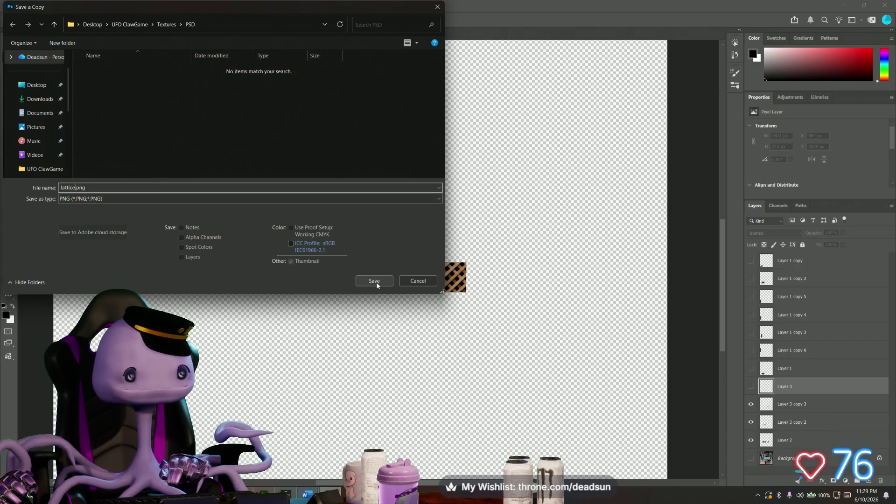
pyautogui.click(54, 24)
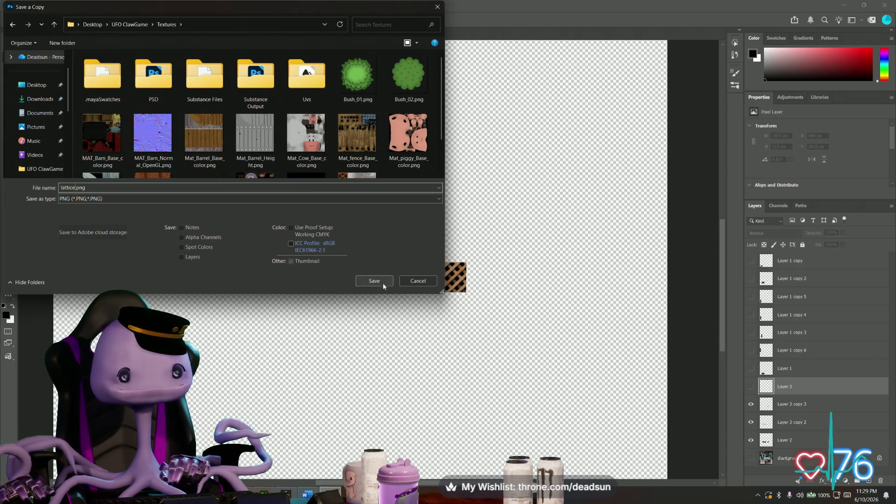
pyautogui.click(374, 281)
pyautogui.click(497, 147)
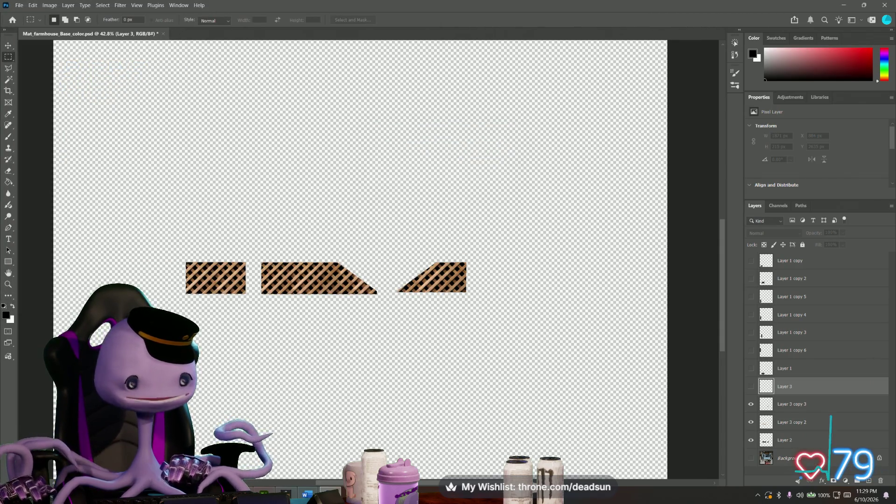
pyautogui.press('super')
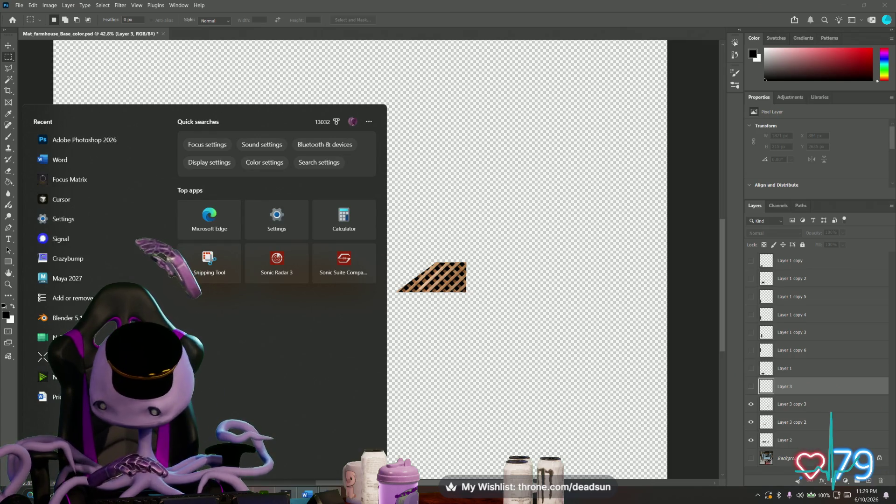
pyautogui.write('crazy')
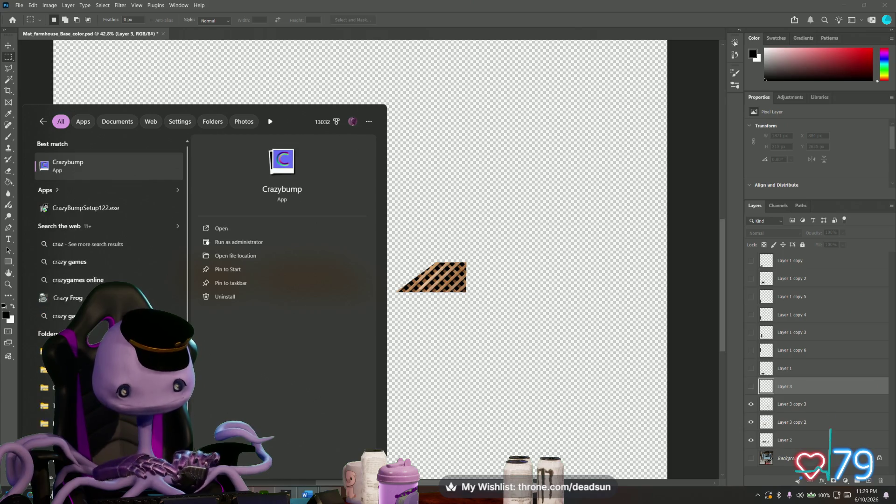
# Step: Launch CrazyBump, pass the splash screen and choose Open photograph from file
pyautogui.click(86, 167)
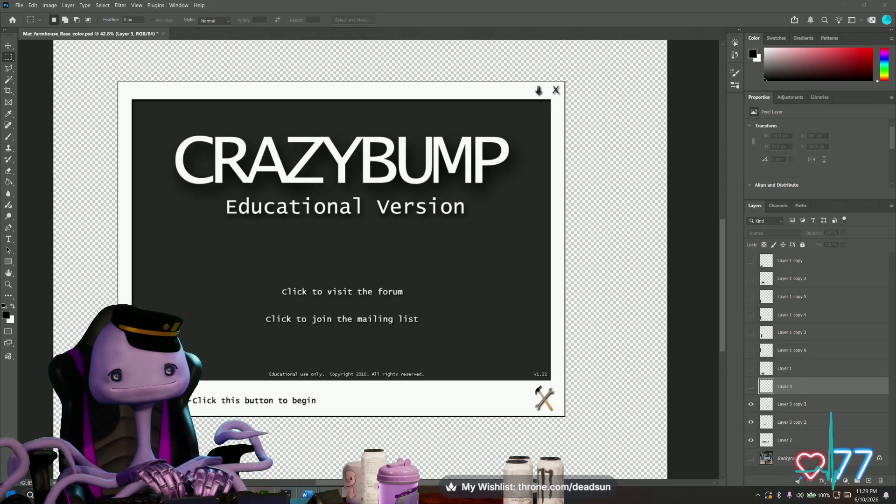
pyautogui.click(162, 400)
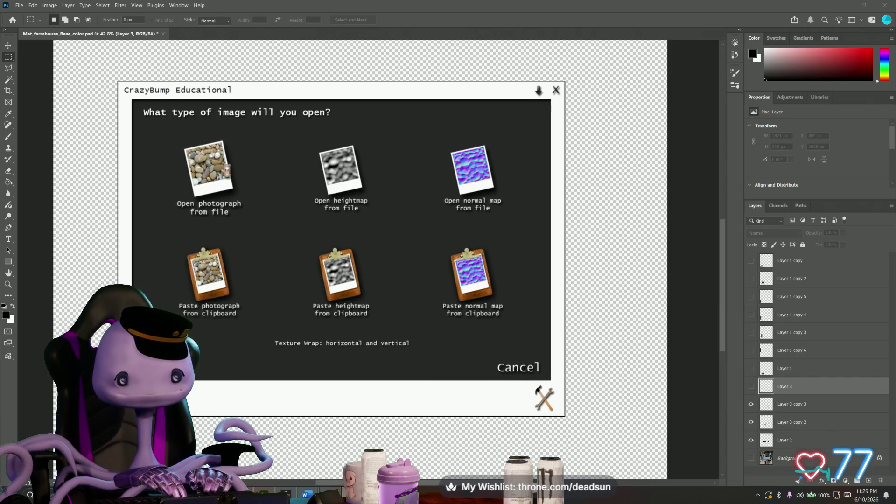
pyautogui.click(228, 190)
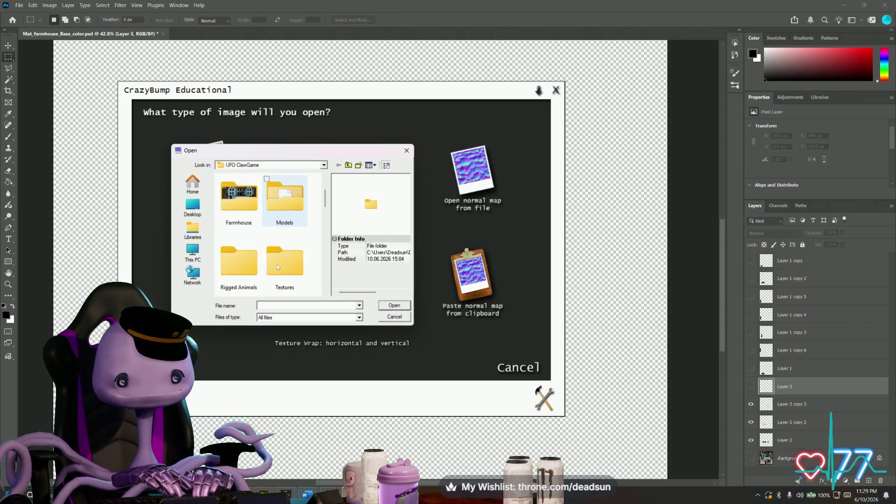
pyautogui.scroll(-2, 278, 264)
pyautogui.scroll(-2, 279, 265)
pyautogui.scroll(-2, 278, 264)
pyautogui.scroll(3, 279, 266)
pyautogui.scroll(3, 280, 267)
pyautogui.scroll(-6, 279, 266)
pyautogui.scroll(-3, 279, 266)
pyautogui.scroll(2, 279, 266)
pyautogui.scroll(-2, 279, 266)
pyautogui.scroll(-2, 279, 266)
pyautogui.scroll(-1, 281, 265)
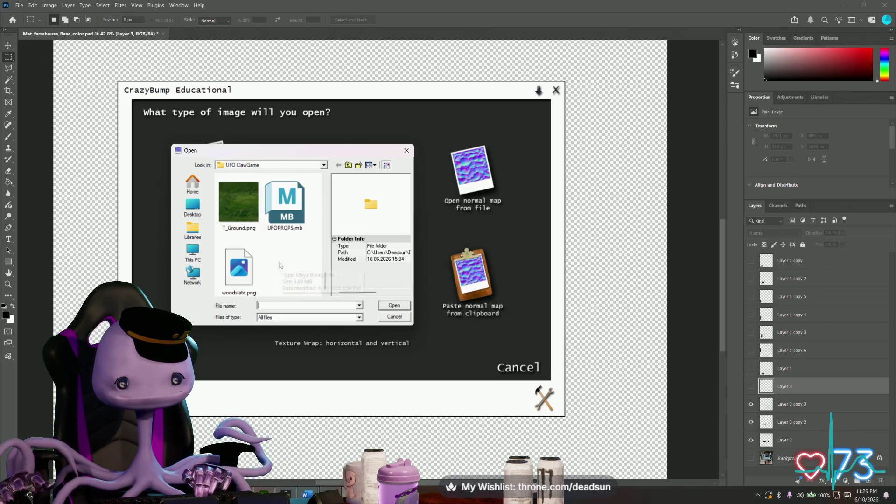
# Step: Browse up into the Farmhouse folder and select Mat_farmhouse_Base_color.png
pyautogui.click(239, 203)
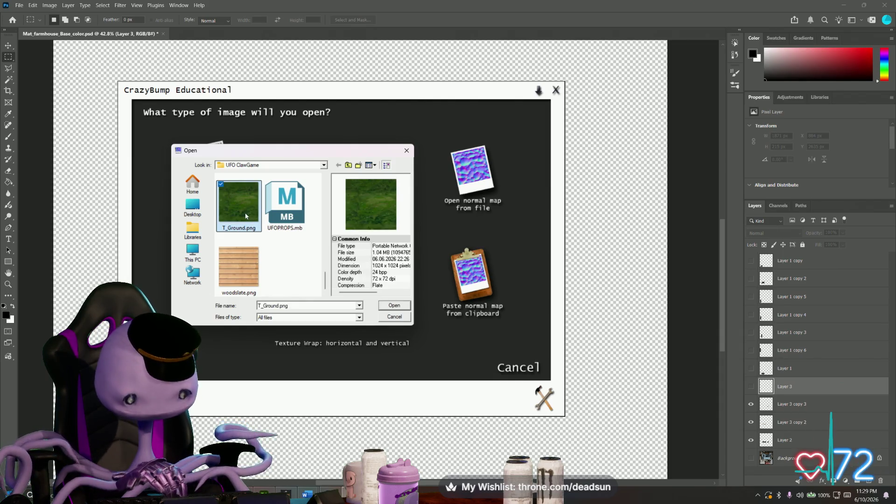
pyautogui.scroll(6, 245, 215)
pyautogui.press('BackSpace')
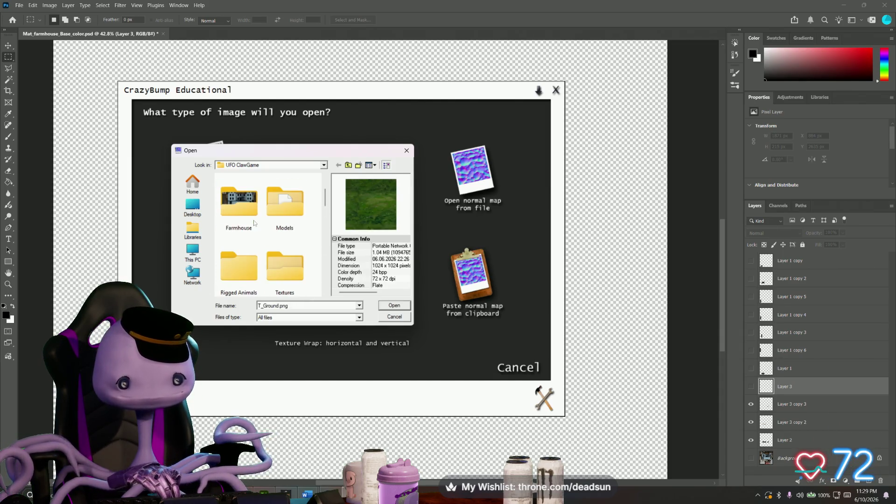
pyautogui.click(238, 263)
pyautogui.doubleClick(239, 263)
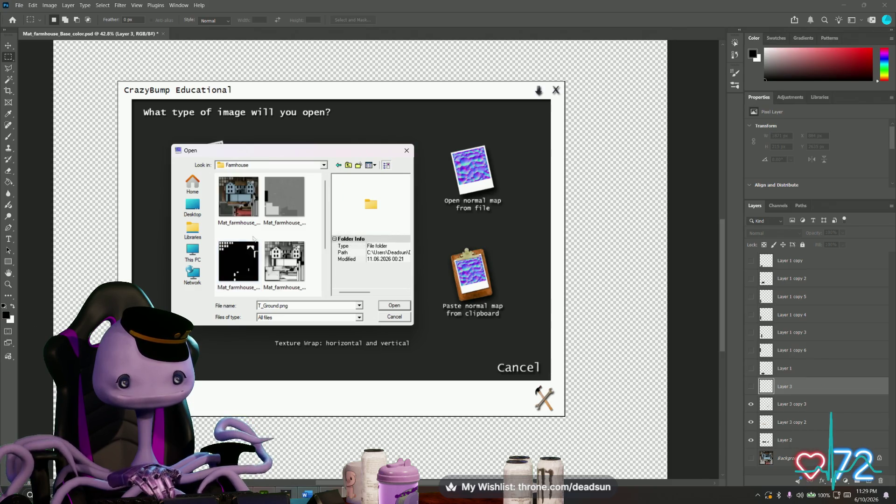
pyautogui.click(238, 199)
pyautogui.scroll(-2, 266, 231)
pyautogui.scroll(2, 266, 231)
pyautogui.hotkey('alt', 'Tab')
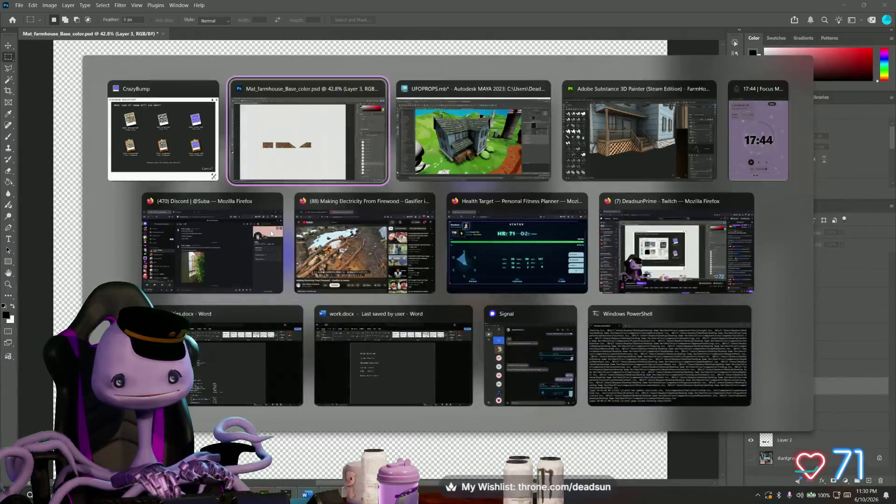
# Step: Return to Photoshop, start a Save As and cancel it without saving
pyautogui.hotkey('alt', 'Tab')
pyautogui.click(18, 5)
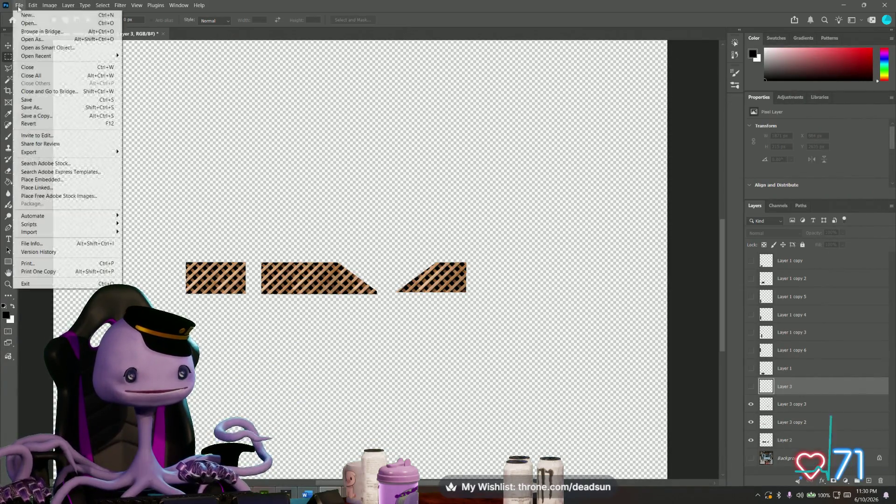
pyautogui.click(32, 107)
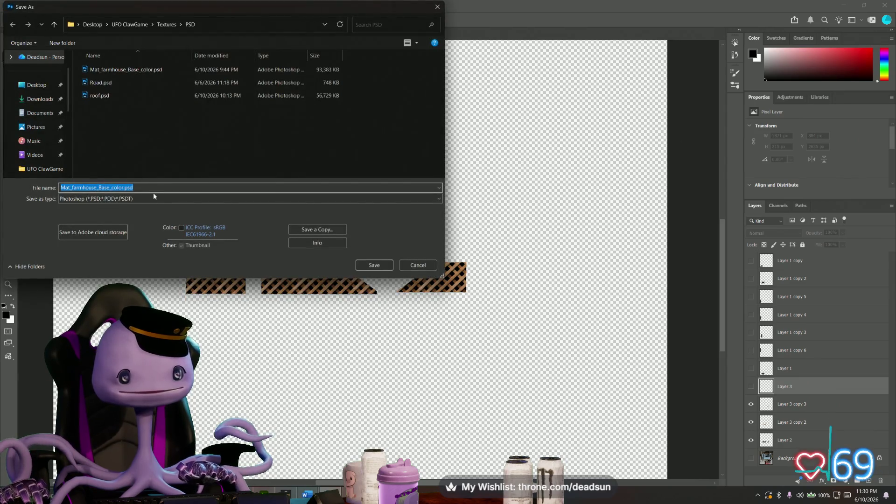
pyautogui.click(249, 199)
pyautogui.click(394, 263)
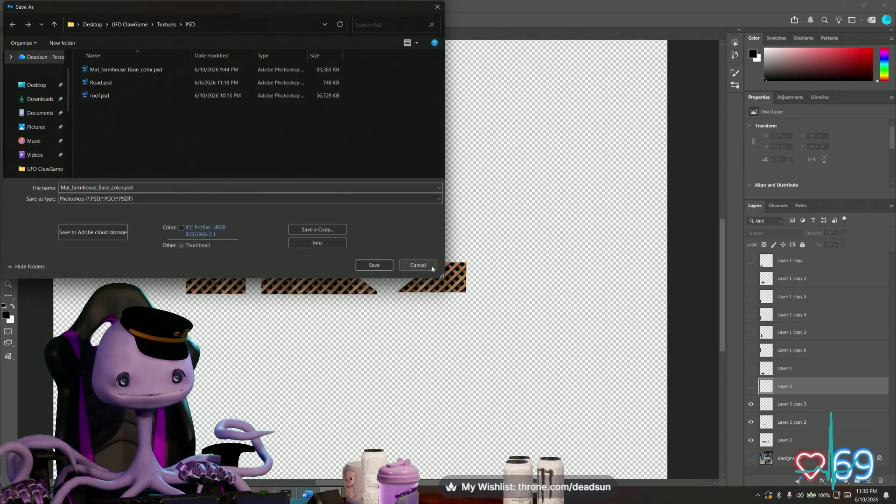
# Step: Start a PNG Save a Copy in Textures, abandon it unsaved and minimize Photoshop
pyautogui.click(19, 5)
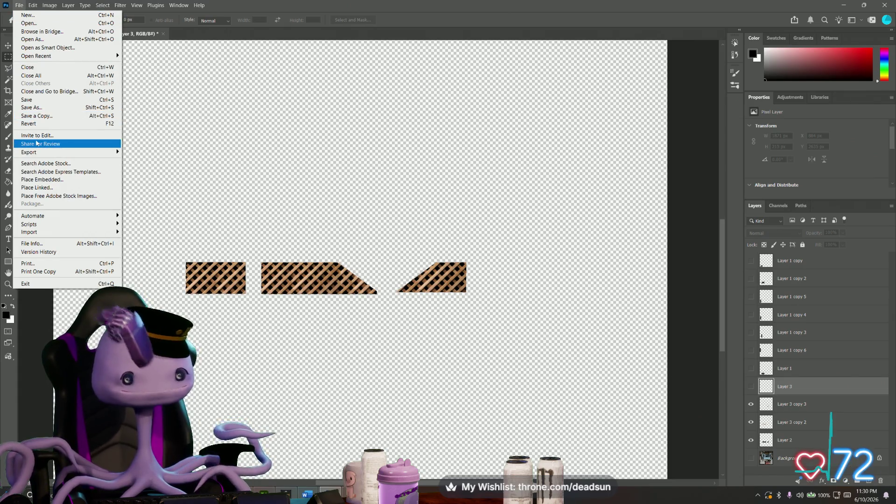
pyautogui.click(38, 116)
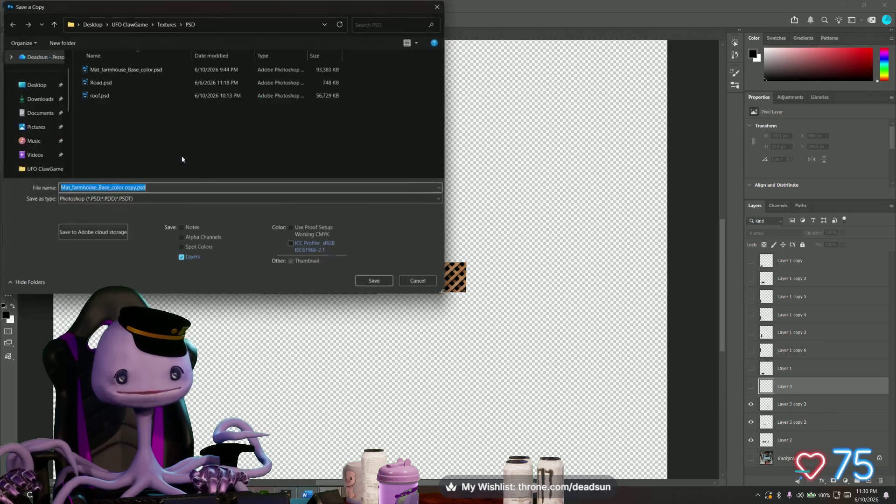
pyautogui.click(99, 199)
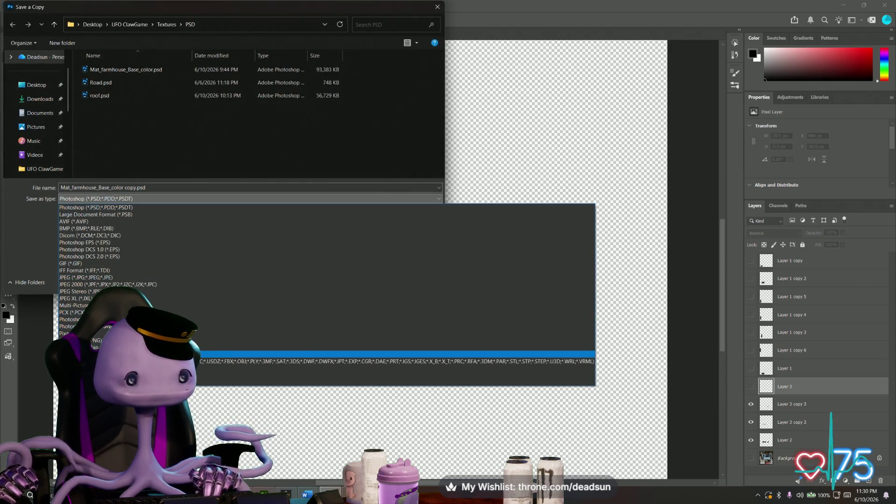
pyautogui.click(96, 342)
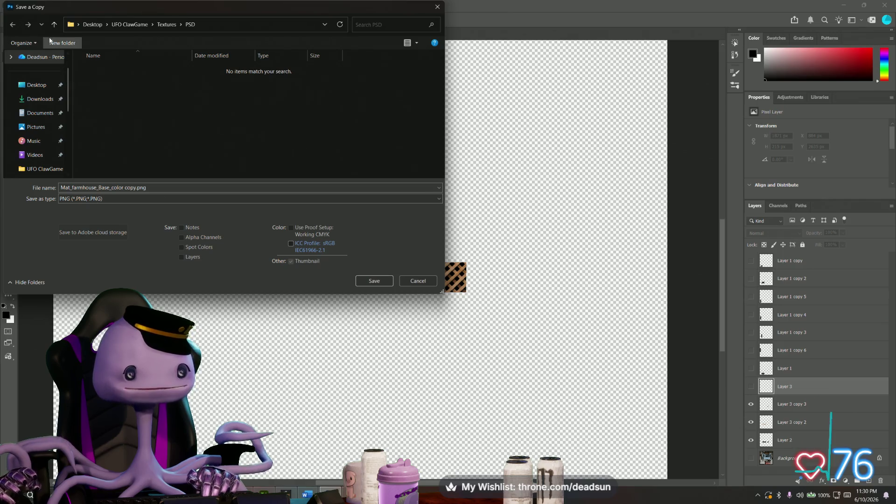
pyautogui.click(54, 24)
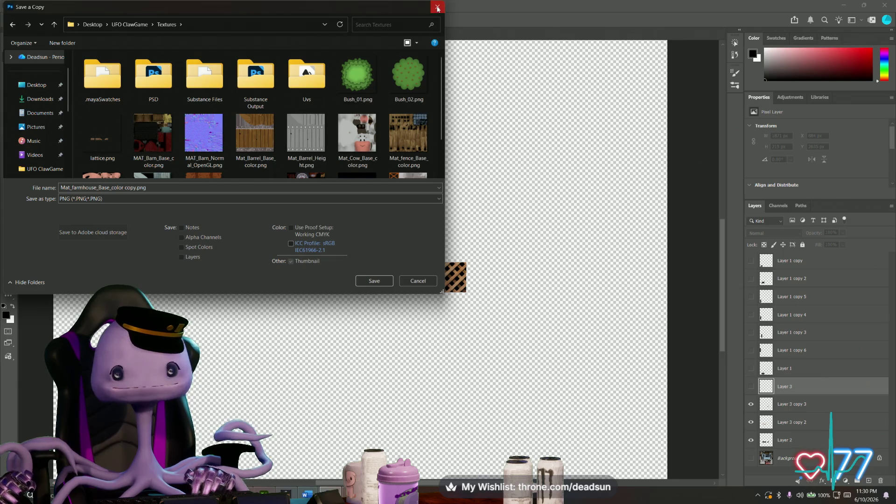
pyautogui.click(437, 8)
pyautogui.click(849, 5)
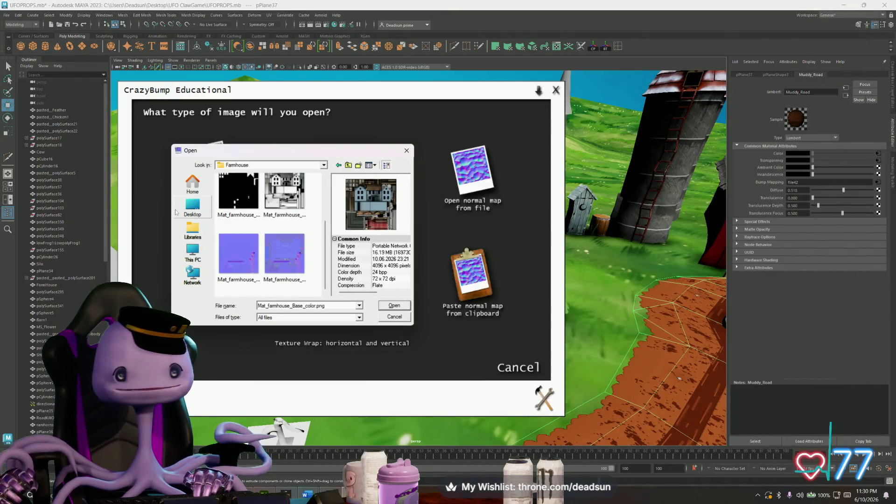
# Step: Open lattice.png from the UFO ClawGame Textures folder as CrazyBump's source photograph
pyautogui.click(338, 166)
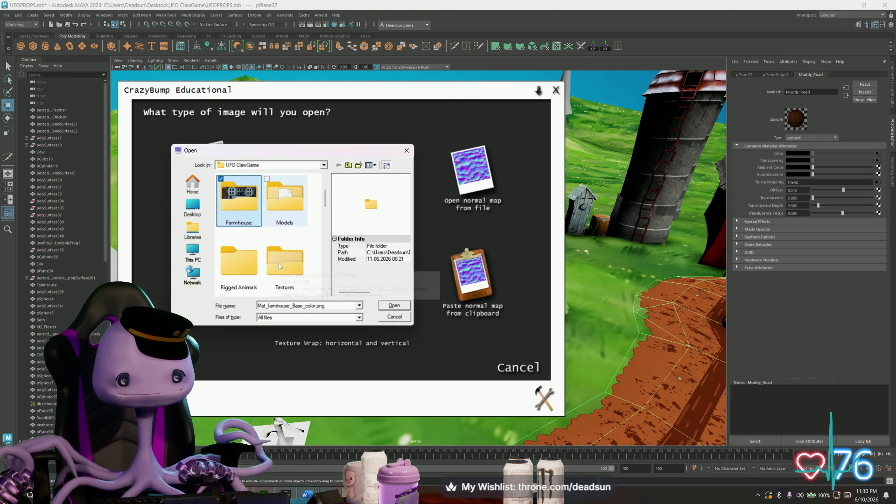
pyautogui.doubleClick(280, 266)
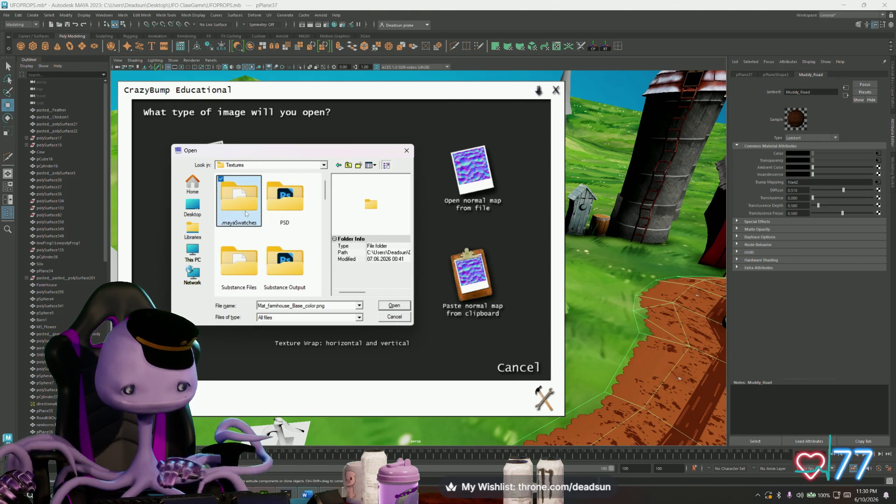
pyautogui.scroll(-3, 266, 231)
pyautogui.click(285, 200)
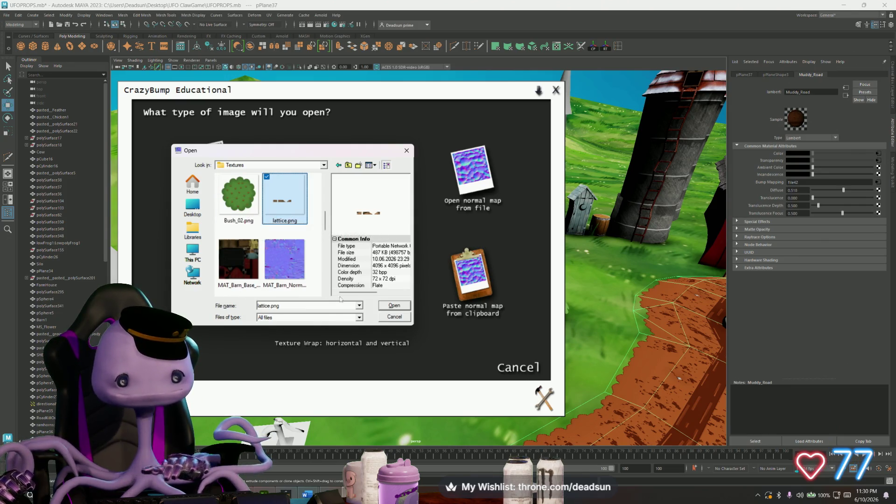
pyautogui.click(394, 306)
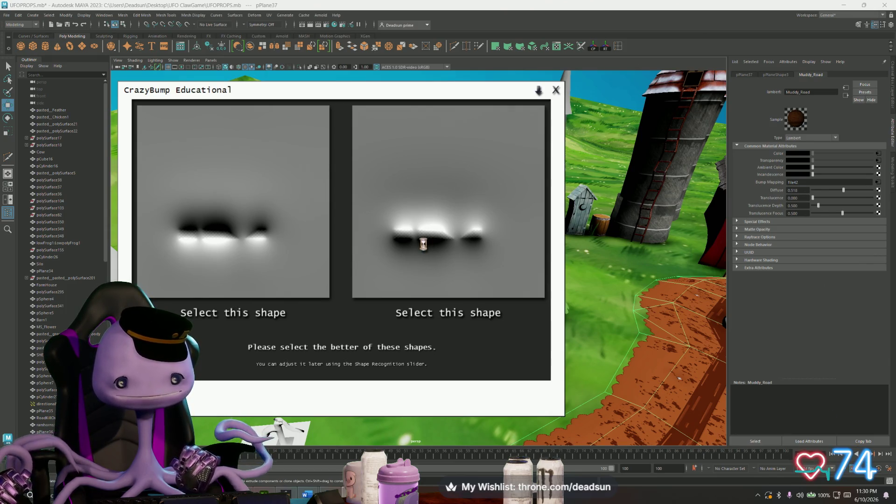
# Step: Accept a shape interpretation, then set Very Fine Detail -50 and Shape Recognition 0
pyautogui.click(423, 244)
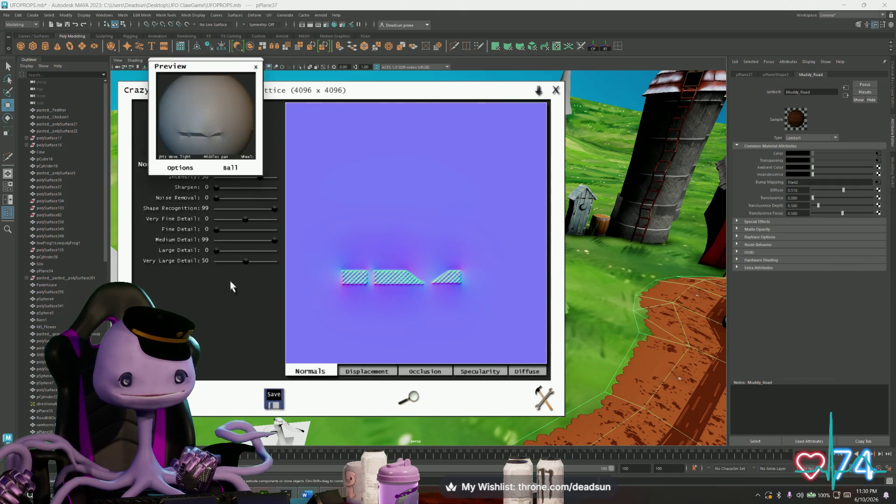
pyautogui.moveTo(241, 262); pyautogui.dragTo(218, 263)
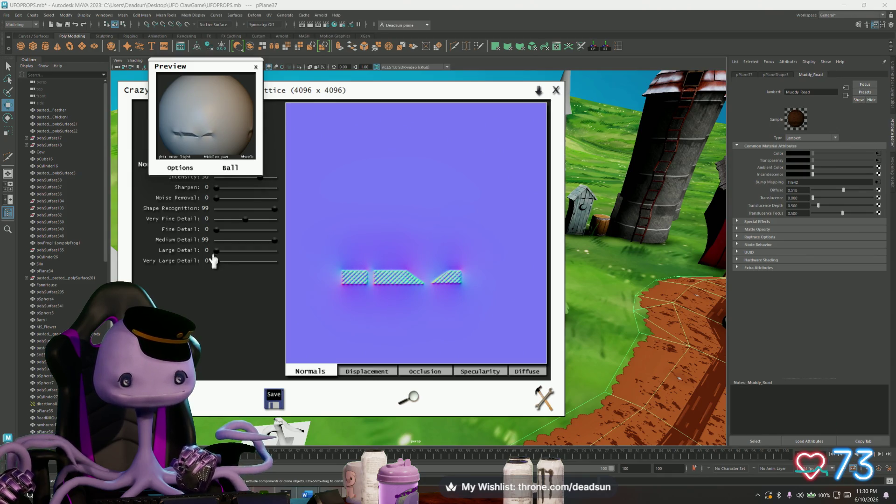
pyautogui.scroll(5, 203, 146)
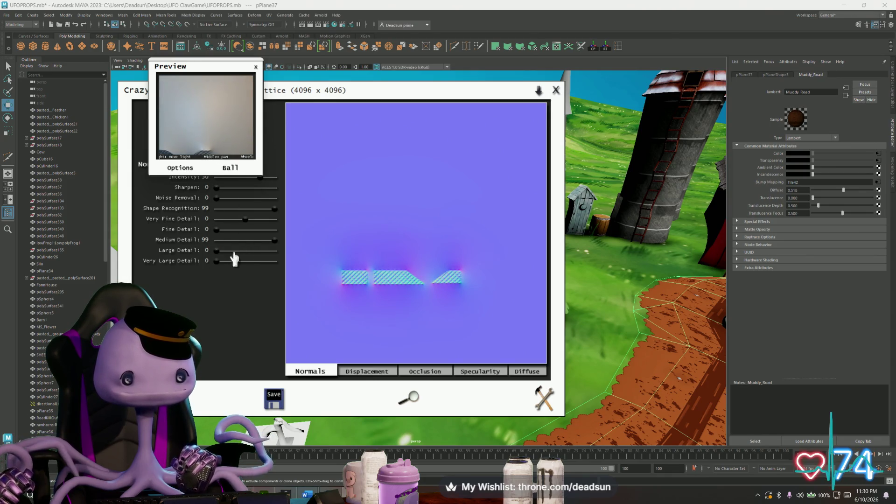
pyautogui.moveTo(240, 219); pyautogui.dragTo(213, 220)
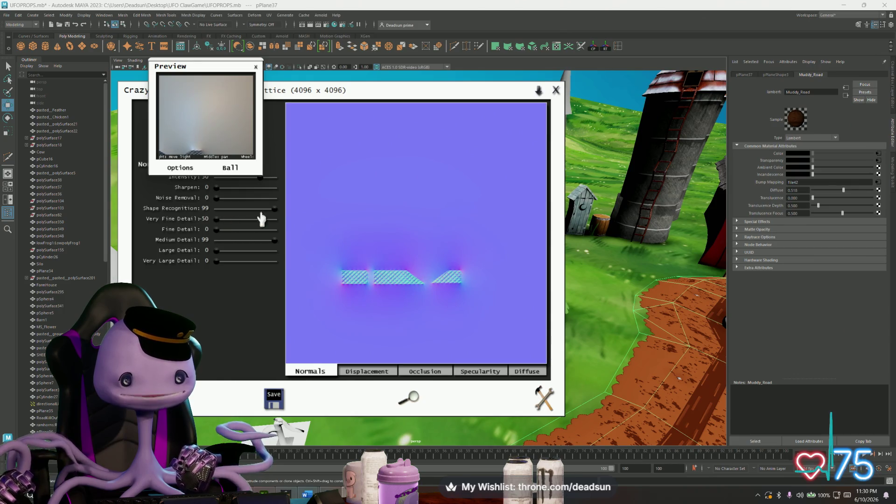
pyautogui.click(274, 251)
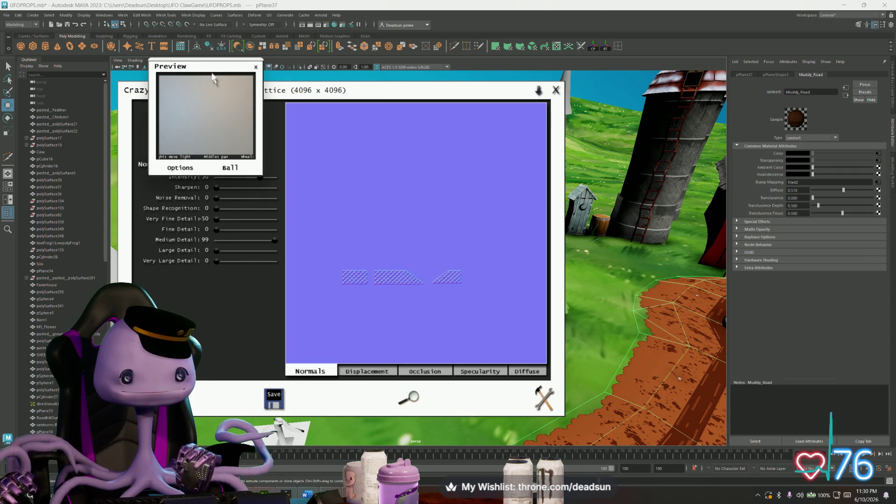
# Step: Lower intensity to 19, set Very Large Detail to 10 and close the 3D preview
pyautogui.moveTo(210, 68); pyautogui.dragTo(609, 205)
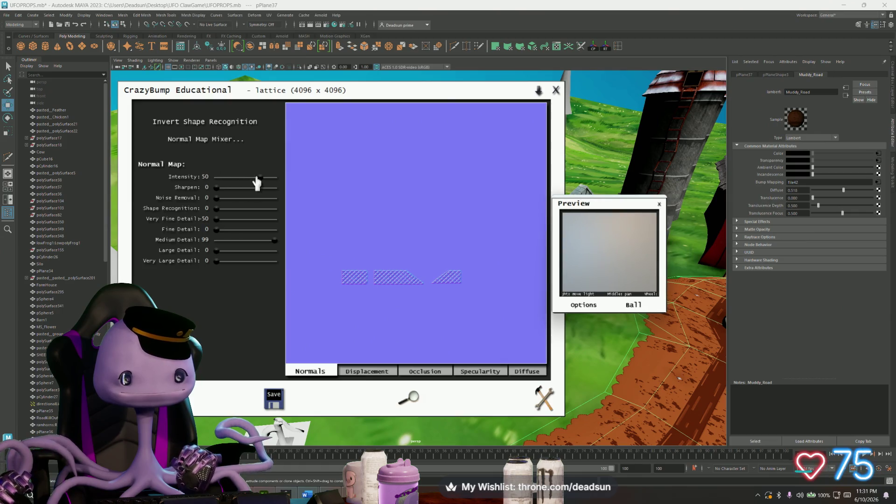
pyautogui.moveTo(244, 184); pyautogui.dragTo(242, 184)
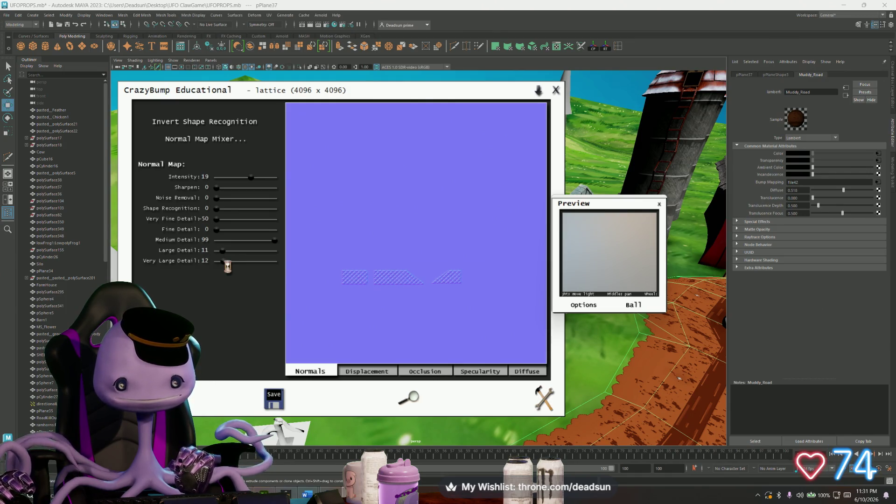
pyautogui.moveTo(221, 261); pyautogui.dragTo(225, 261)
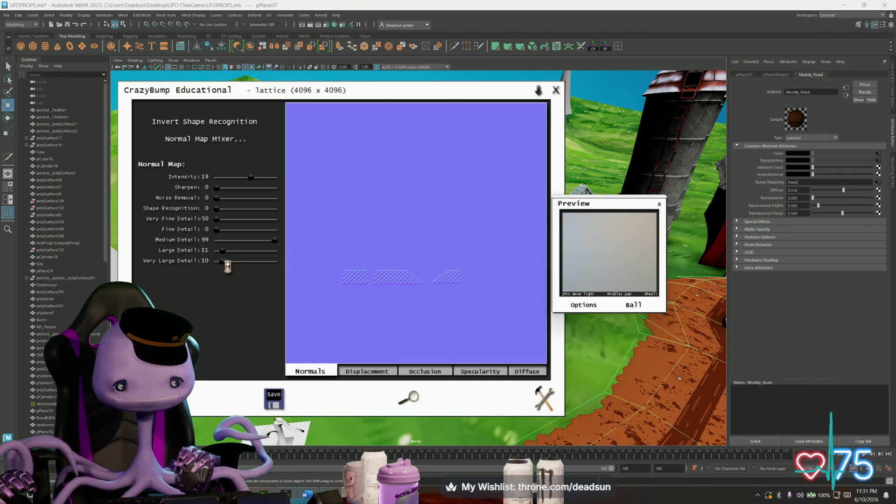
pyautogui.click(659, 204)
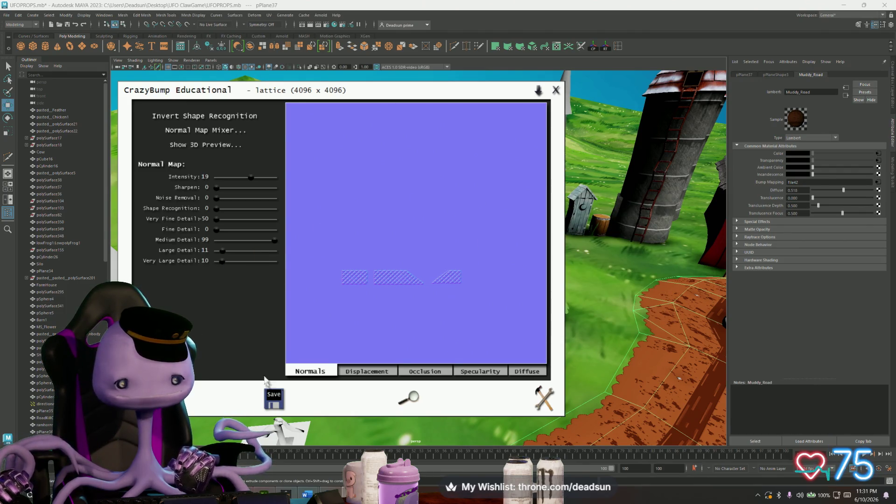
# Step: Save the normals to file as lattice_NRM JPG in Textures and switch to Substance Painter
pyautogui.click(273, 399)
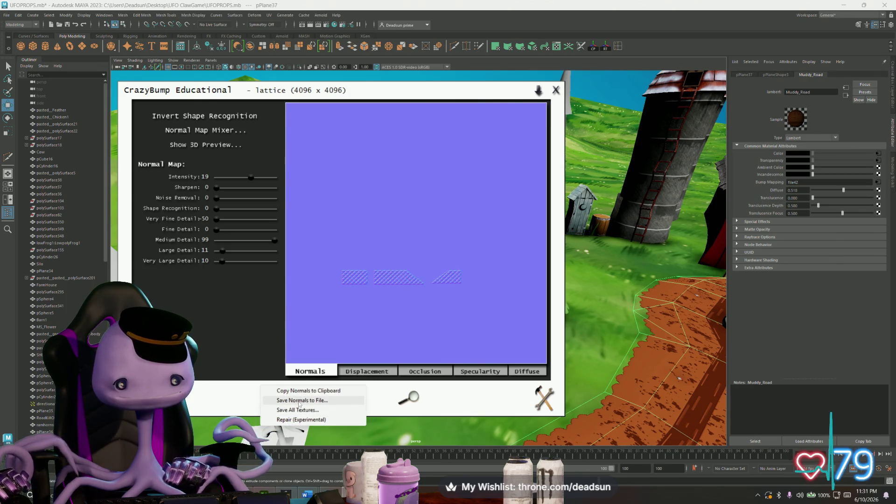
pyautogui.click(298, 401)
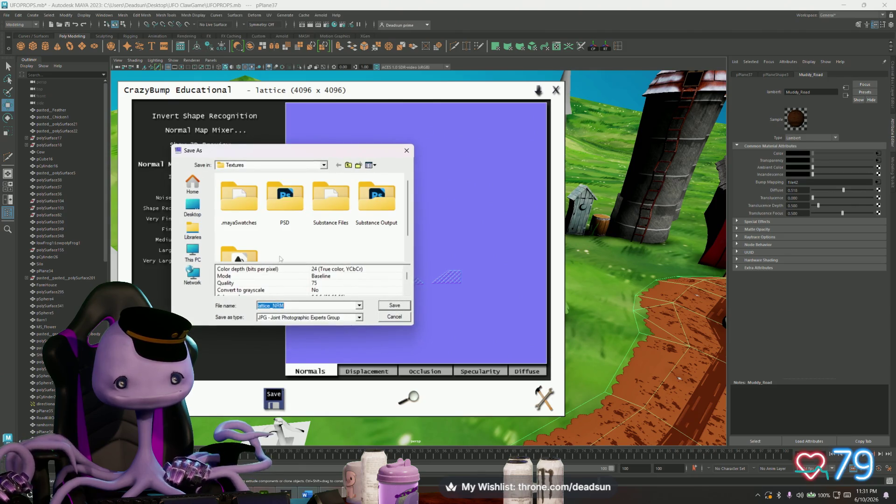
pyautogui.click(394, 305)
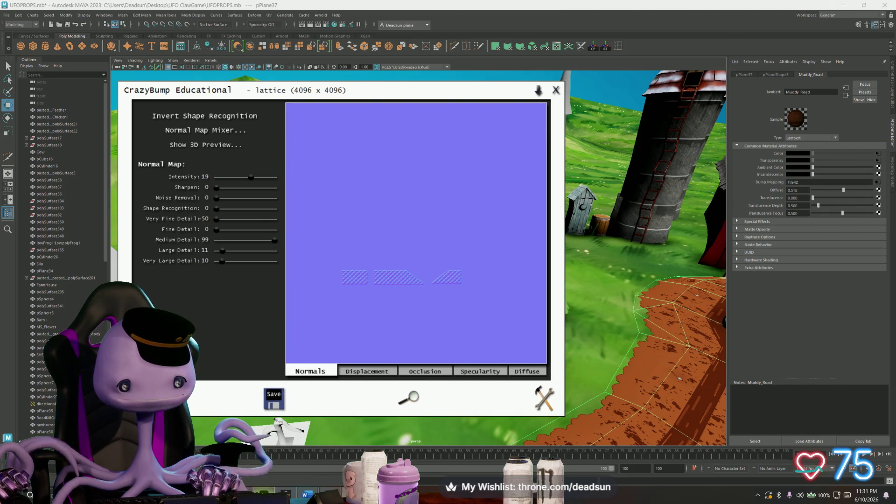
pyautogui.hotkey('alt', 'Tab')
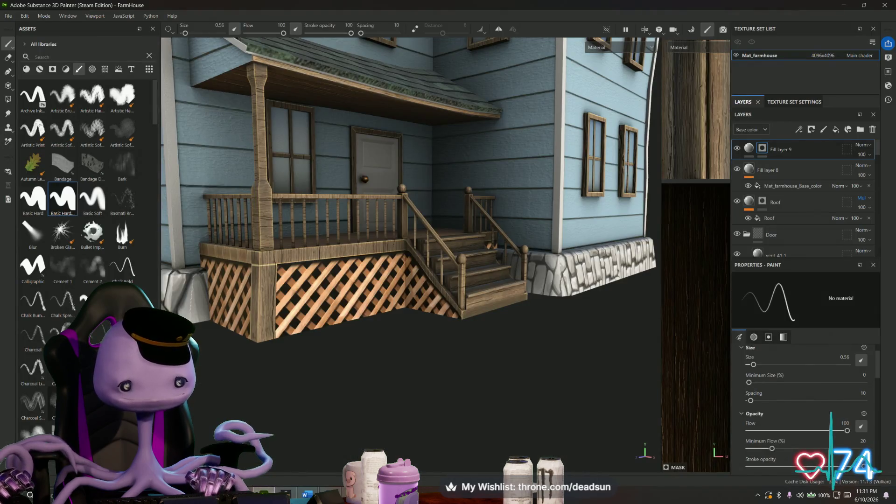
pyautogui.scroll(-5, 78, 210)
# Step: In Import resources, add lattice_NRM.jpg from the UFO ClawGame Textures folder
pyautogui.hotkey('ctrl', 'shift', 'i')
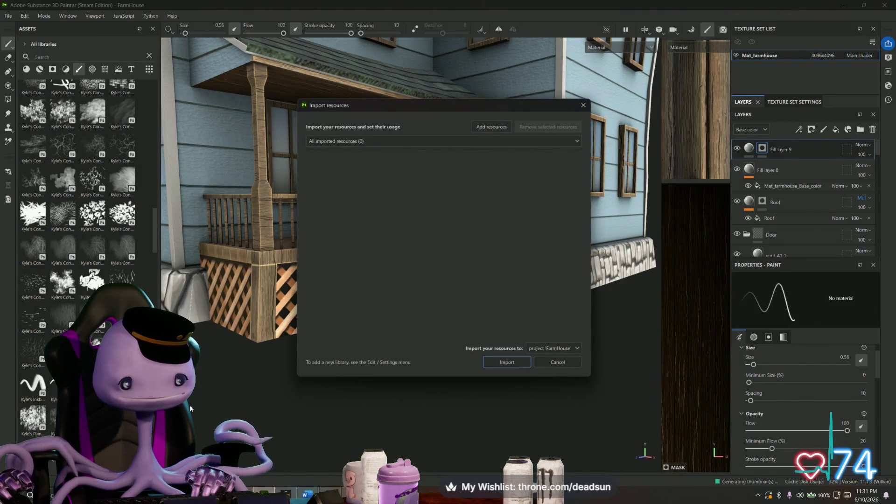
pyautogui.click(491, 127)
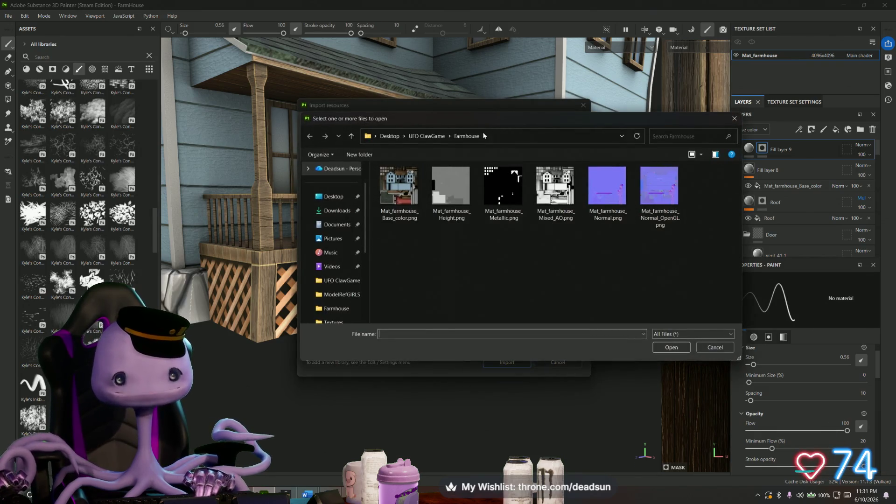
pyautogui.click(352, 136)
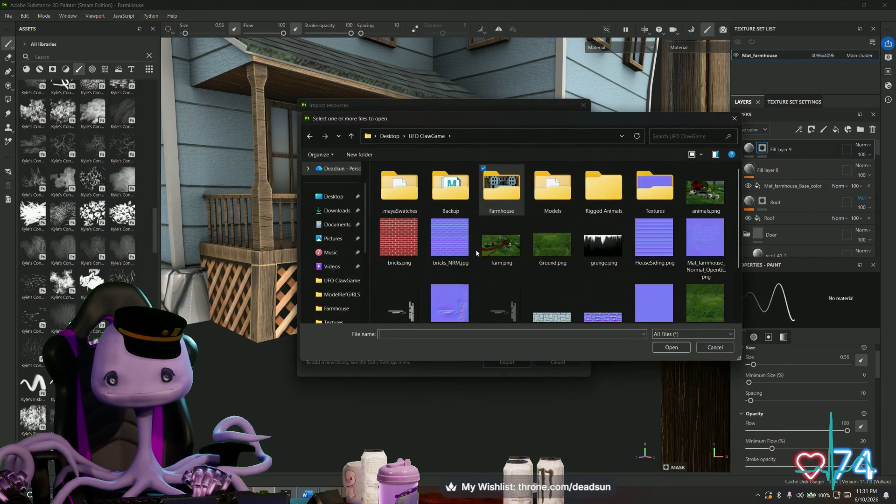
pyautogui.scroll(-3, 477, 250)
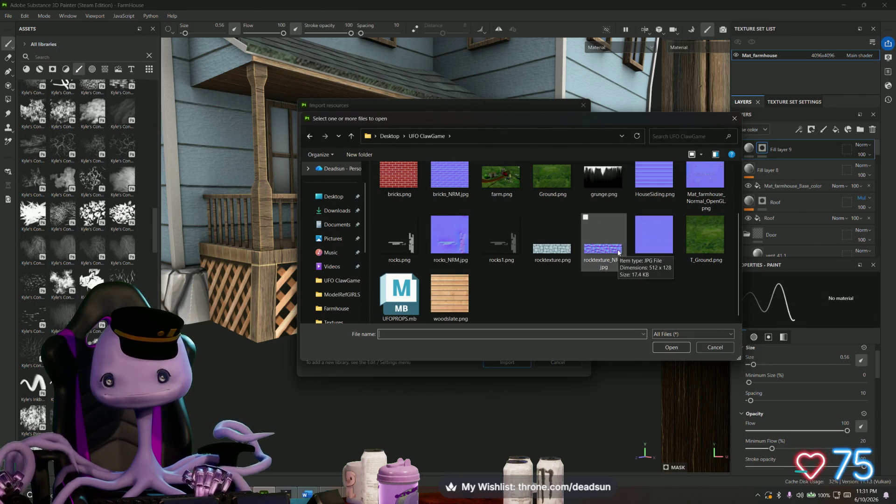
pyautogui.scroll(3, 617, 250)
pyautogui.doubleClick(656, 171)
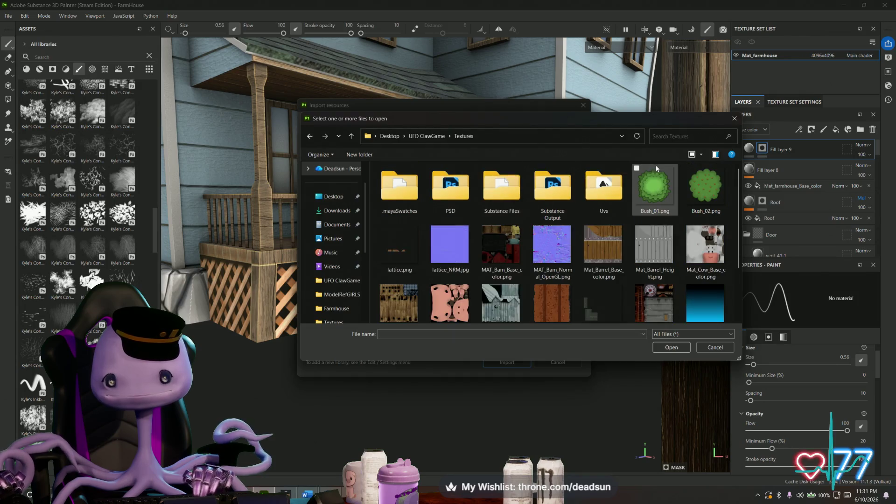
pyautogui.click(445, 248)
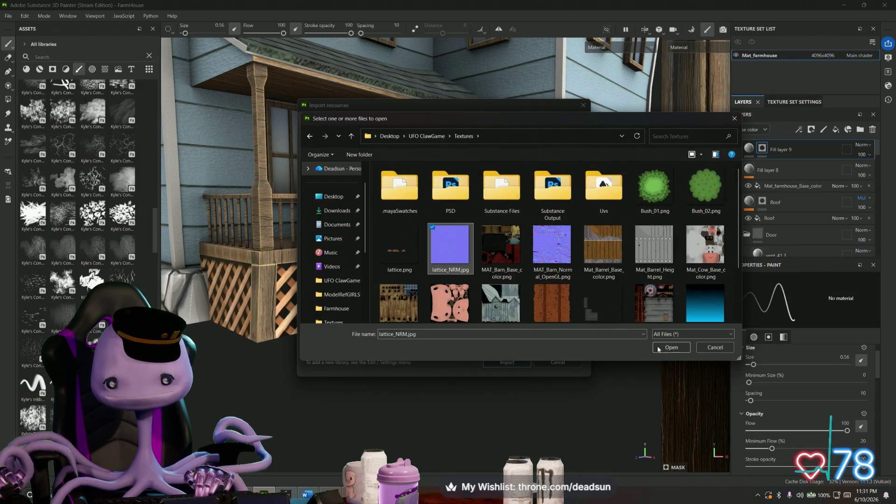
pyautogui.click(671, 348)
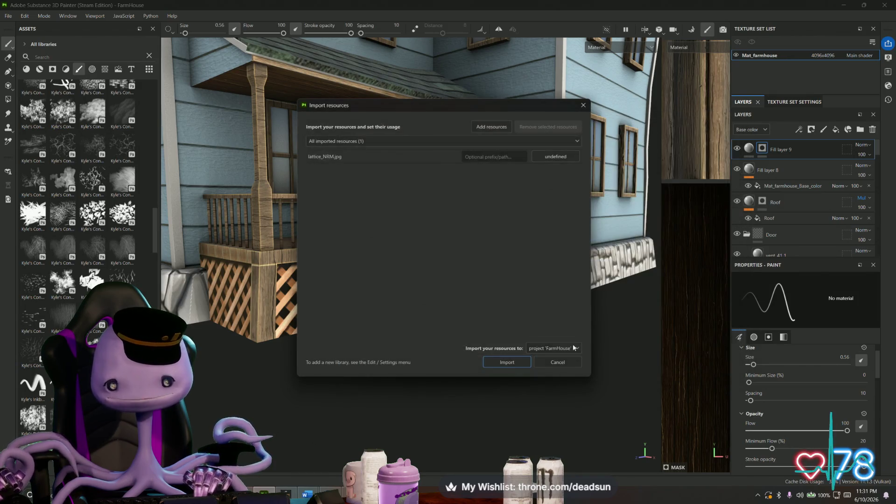
# Step: Set lattice_NRM.jpg's usage to texture and import it into the FarmHouse project
pyautogui.click(555, 156)
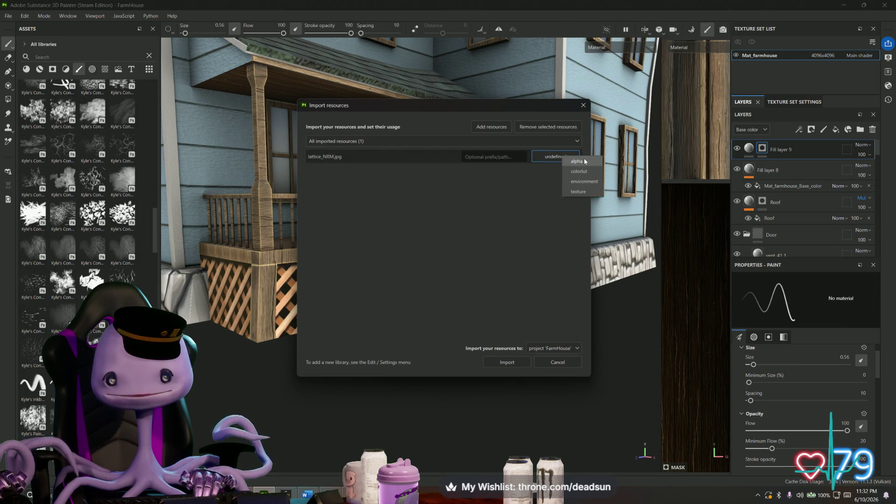
pyautogui.click(579, 191)
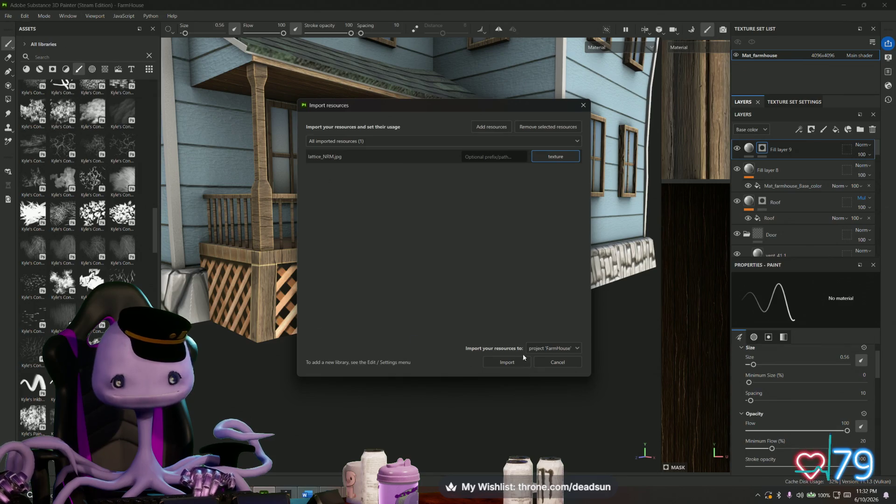
pyautogui.click(508, 362)
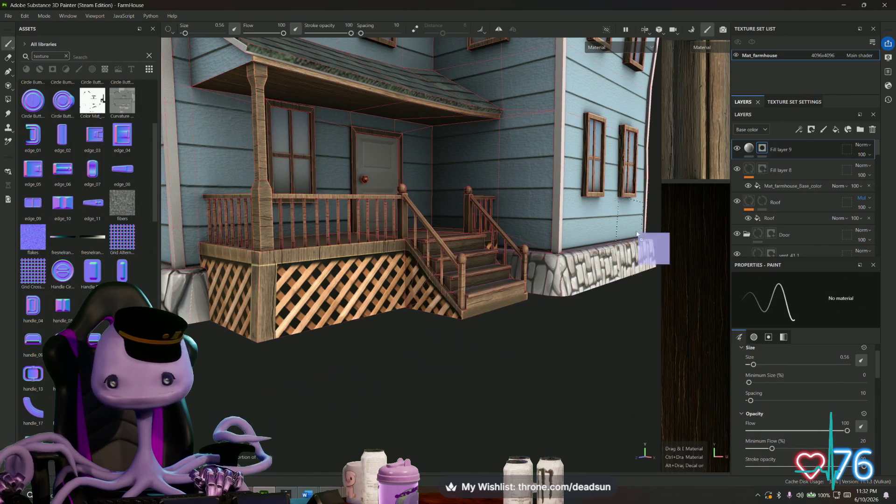
# Step: Assign lattice_NRM to Fill layer 9's Normal channel and view the lattice side
pyautogui.click(749, 148)
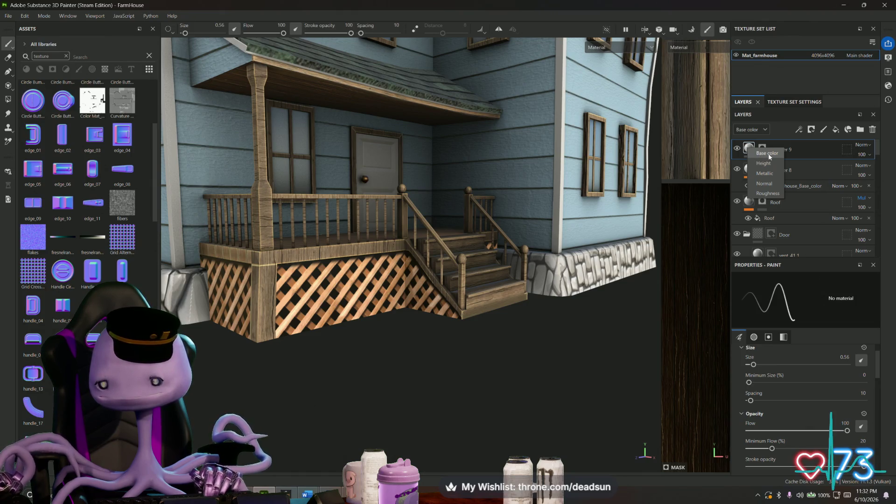
pyautogui.click(767, 182)
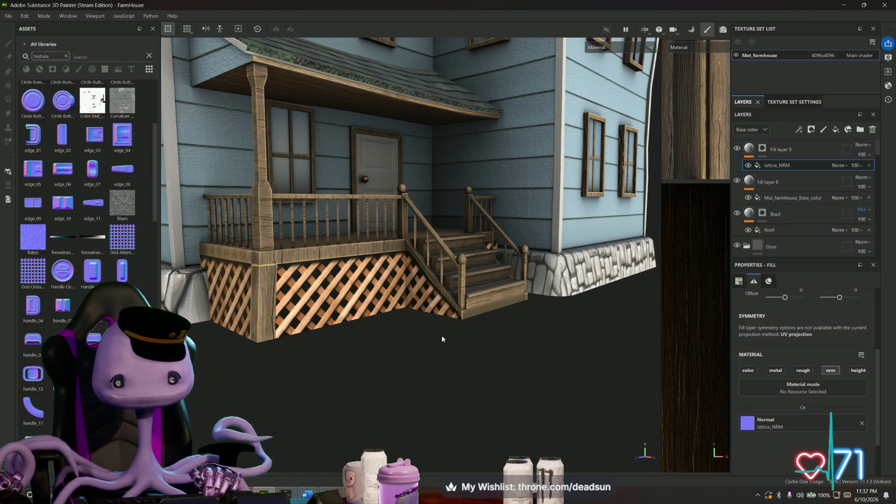
pyautogui.keyDown('alt'); pyautogui.moveTo(248, 395); pyautogui.dragTo(507, 341); pyautogui.keyUp('alt')
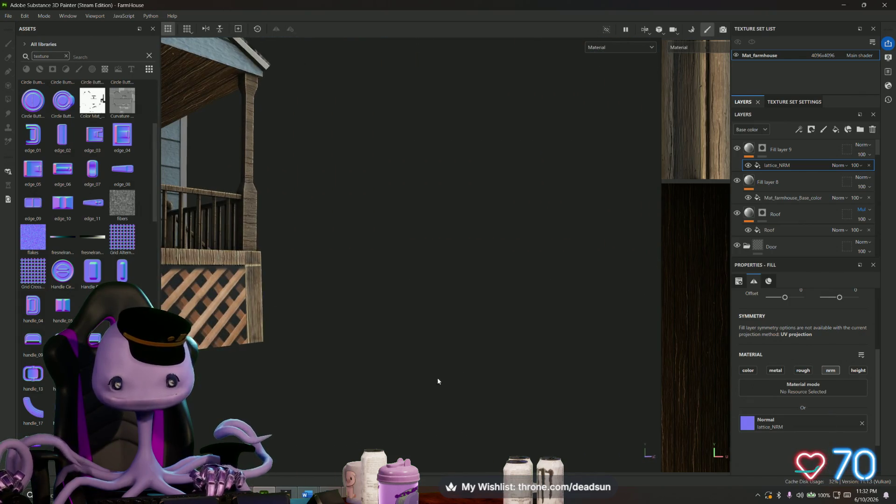
# Step: Delete Fill layer 9 and add a fresh fill layer on top of the stack
pyautogui.click(796, 151)
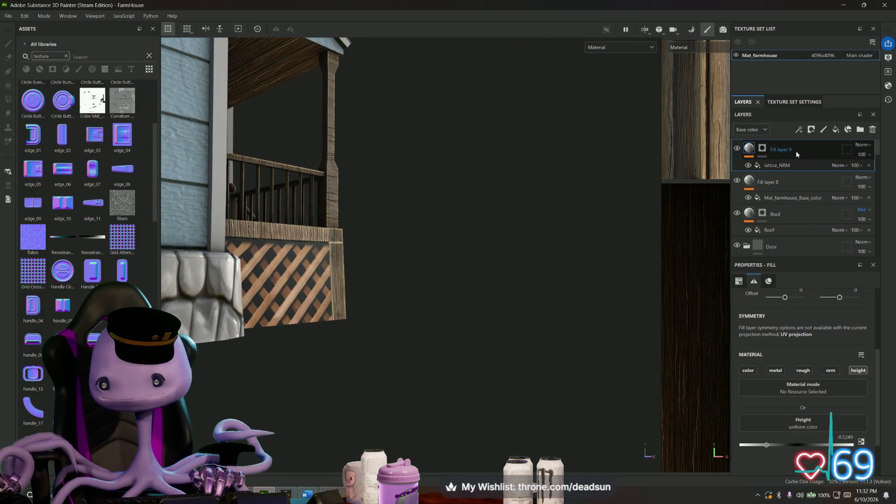
pyautogui.press('Delete')
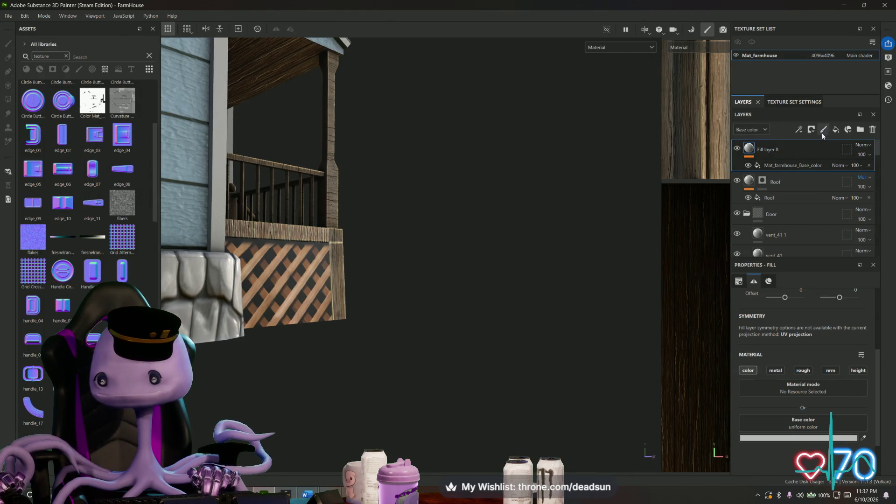
pyautogui.click(738, 149)
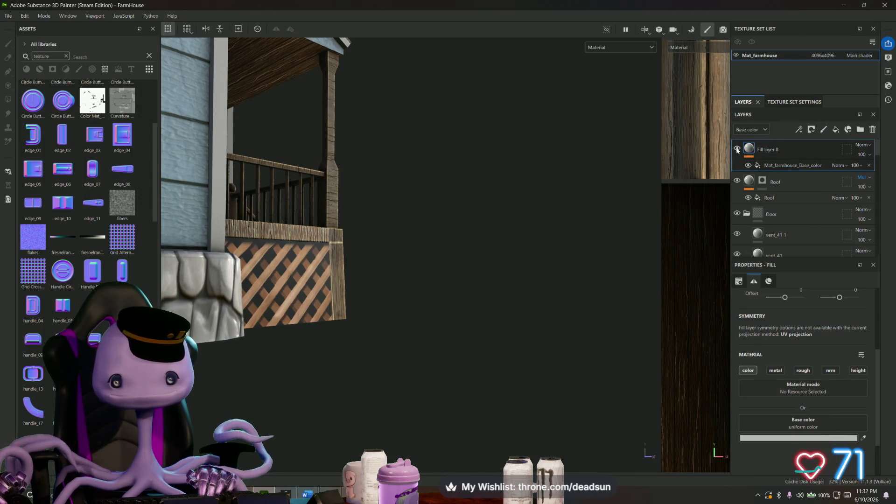
pyautogui.click(835, 130)
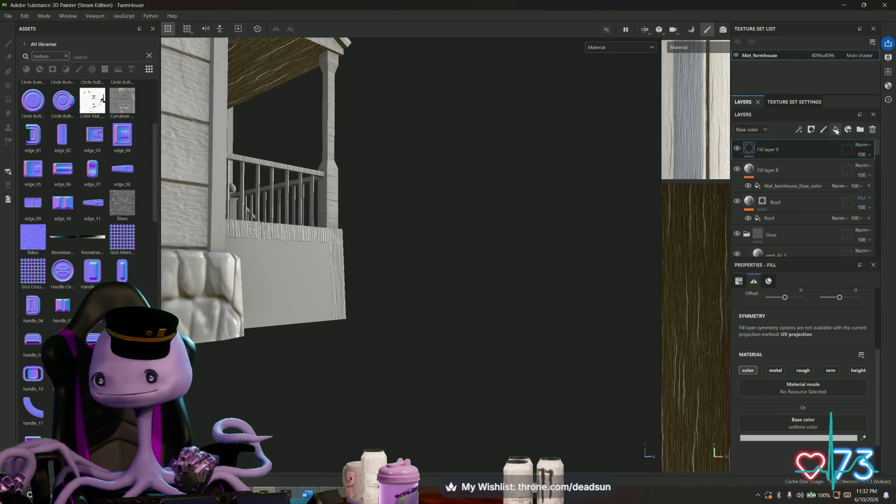
# Step: Drop lattice_NRM onto the new fill layer as its Normal channel and inspect the porch
pyautogui.moveTo(102, 100); pyautogui.dragTo(748, 148)
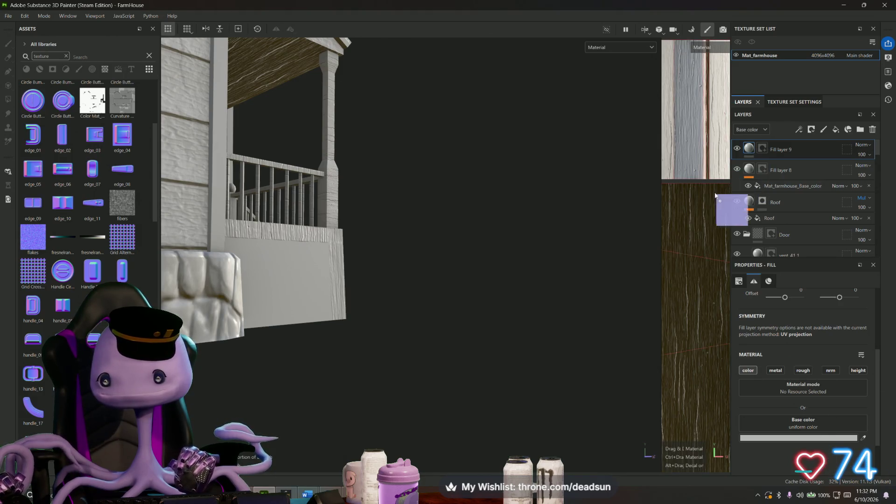
pyautogui.moveTo(748, 148); pyautogui.dragTo(748, 149)
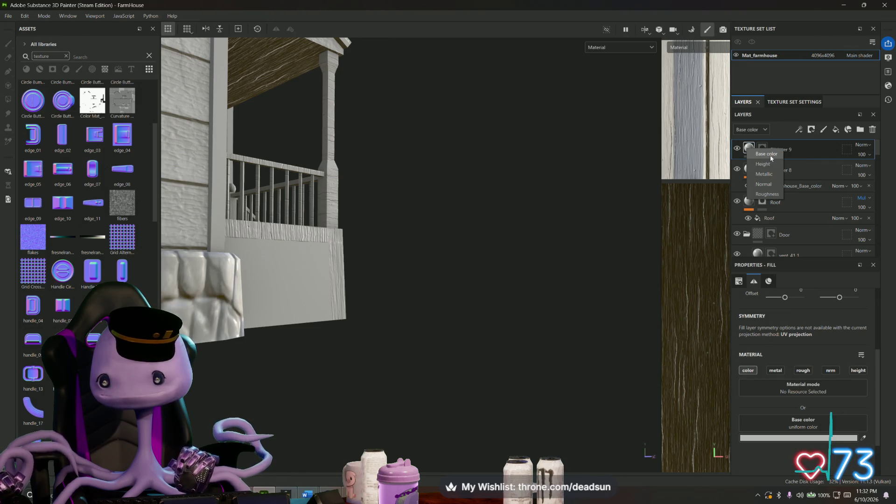
pyautogui.click(771, 186)
pyautogui.keyDown('alt'); pyautogui.moveTo(599, 243); pyautogui.dragTo(536, 261); pyautogui.keyUp('alt')
pyautogui.click(783, 148)
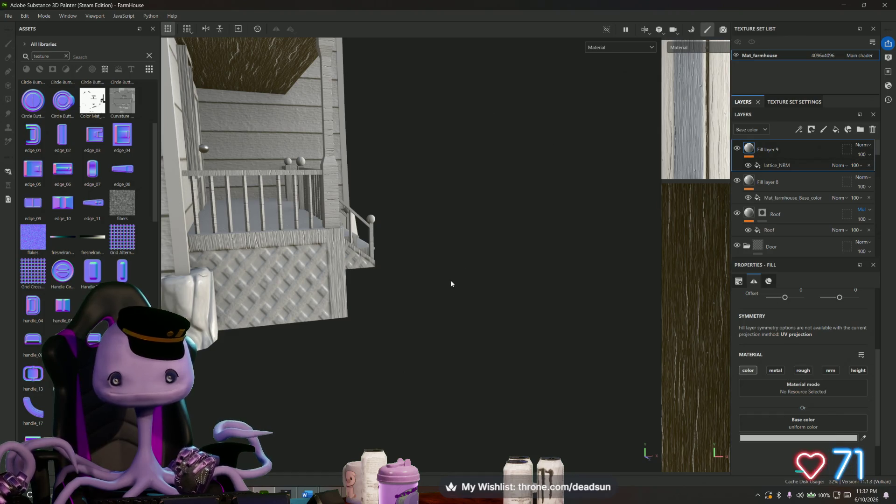
pyautogui.keyDown('alt'); pyautogui.moveTo(447, 279); pyautogui.dragTo(488, 257, button='right'); pyautogui.keyUp('alt')
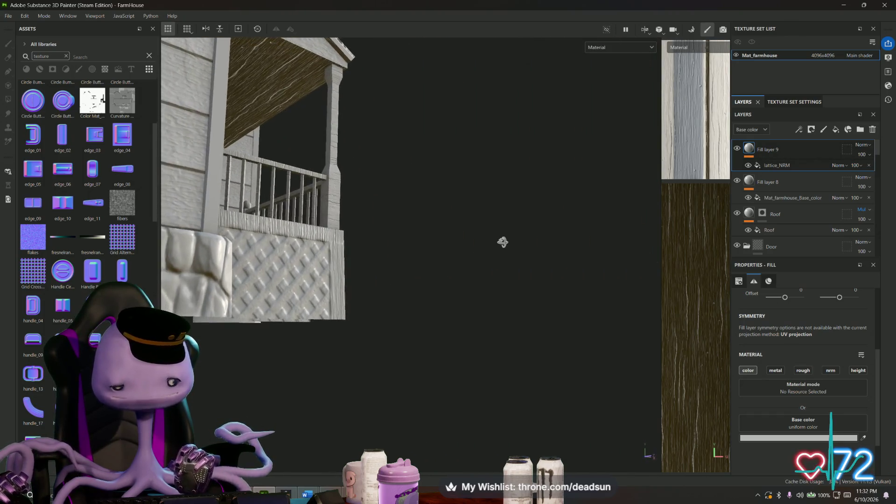
pyautogui.keyDown('alt'); pyautogui.moveTo(487, 258); pyautogui.dragTo(403, 270); pyautogui.keyUp('alt')
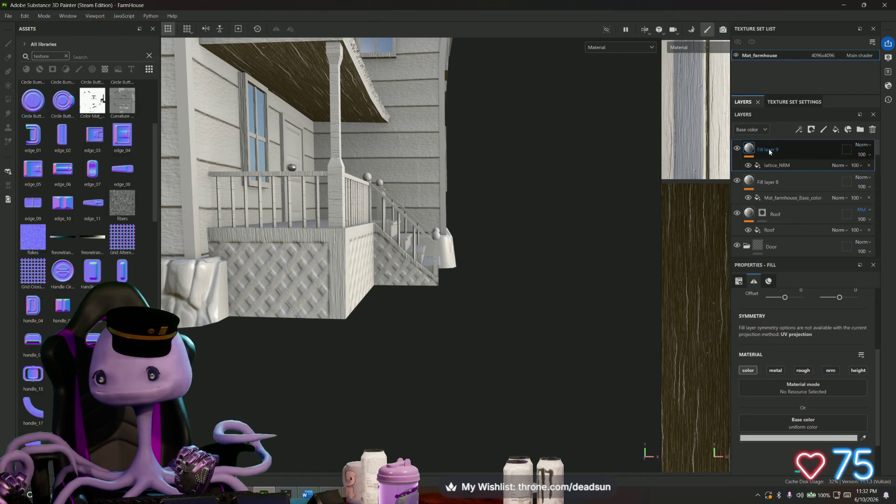
# Step: Enable the fill's nrm channel and disable color so the colour textures show again
pyautogui.rightClick(770, 151)
pyautogui.click(768, 148)
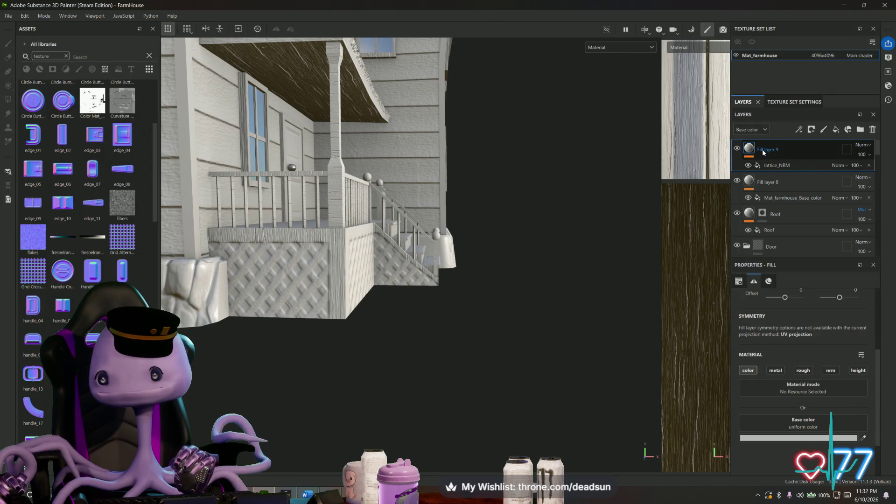
pyautogui.click(831, 370)
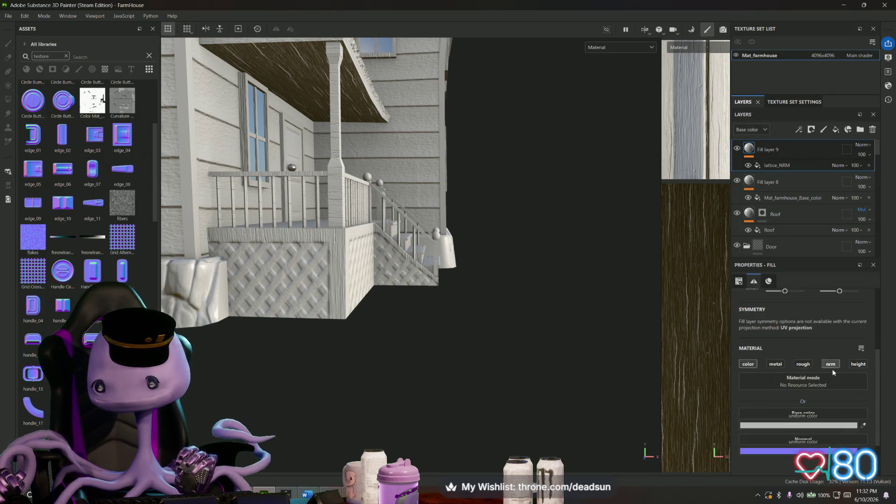
pyautogui.click(748, 370)
pyautogui.moveTo(442, 325)
pyautogui.keyDown('alt'); pyautogui.mouseDown()
pyautogui.moveTo(234, 332)
pyautogui.moveTo(236, 288)
pyautogui.moveTo(353, 362)
pyautogui.moveTo(268, 338)
pyautogui.mouseUp(); pyautogui.keyUp('alt')
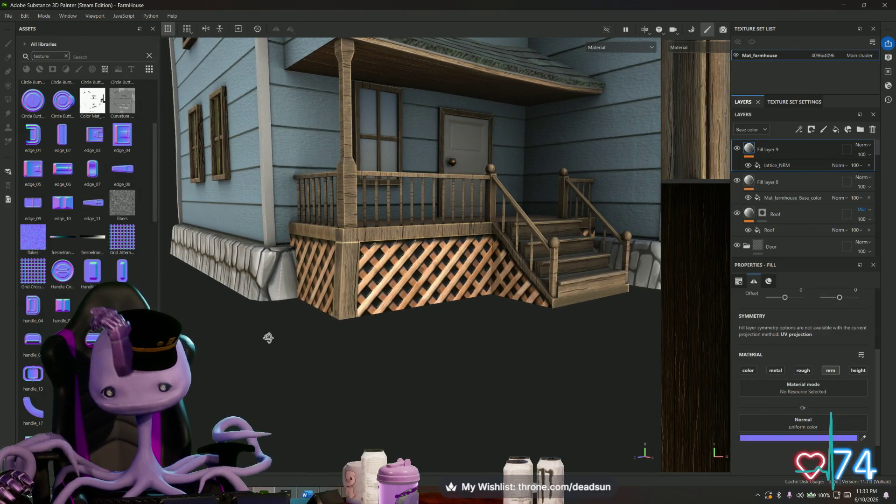
# Step: Enable the rough channel on Fill layer 9 and set its roughness to about 0.51
pyautogui.moveTo(268, 339)
pyautogui.keyDown('alt'); pyautogui.mouseDown()
pyautogui.moveTo(436, 323)
pyautogui.moveTo(515, 329)
pyautogui.mouseUp(); pyautogui.keyUp('alt')
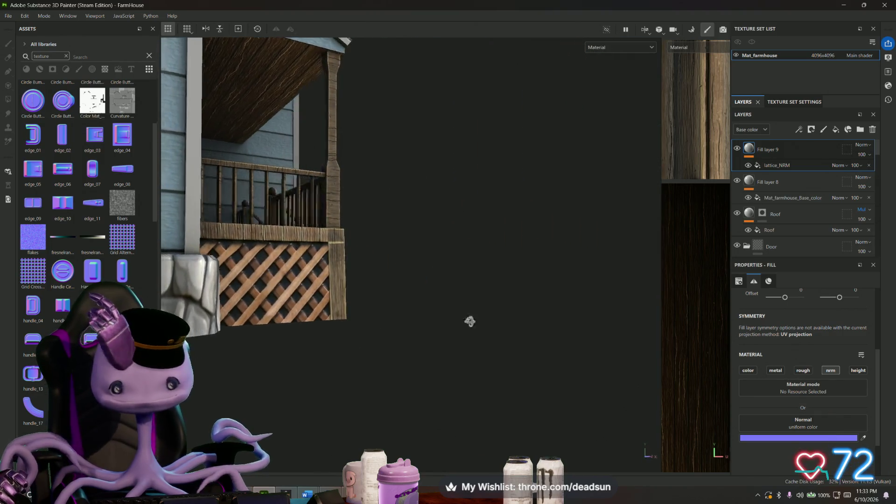
pyautogui.click(804, 372)
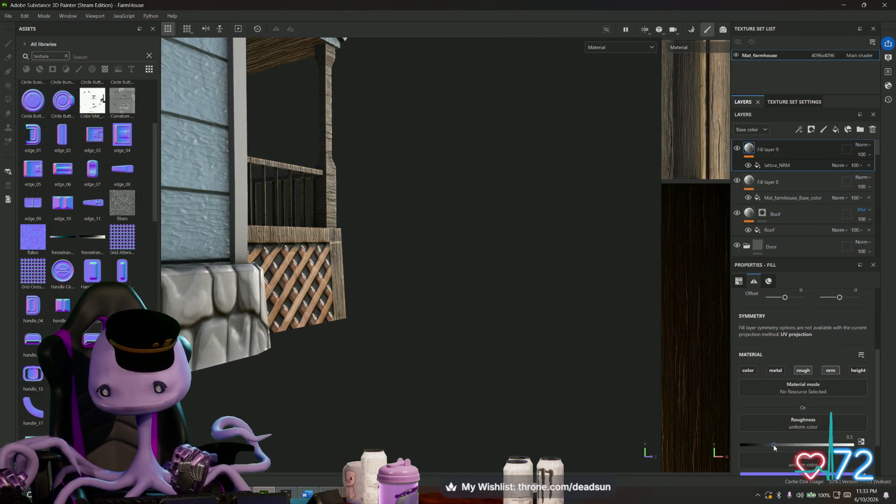
pyautogui.moveTo(774, 445); pyautogui.dragTo(799, 447)
pyautogui.moveTo(116, 131)
pyautogui.keyDown('alt'); pyautogui.mouseDown()
pyautogui.moveTo(180, 306)
pyautogui.moveTo(238, 350)
pyautogui.mouseUp(); pyautogui.keyUp('alt')
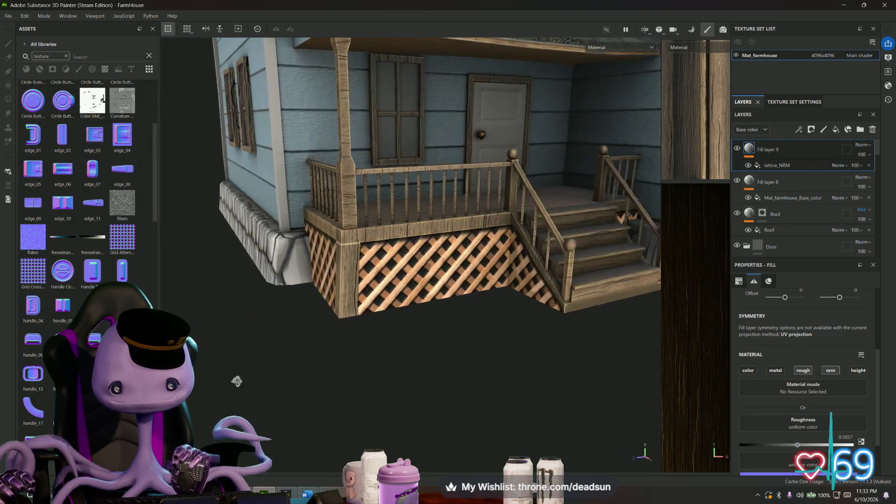
pyautogui.rightClick(773, 156)
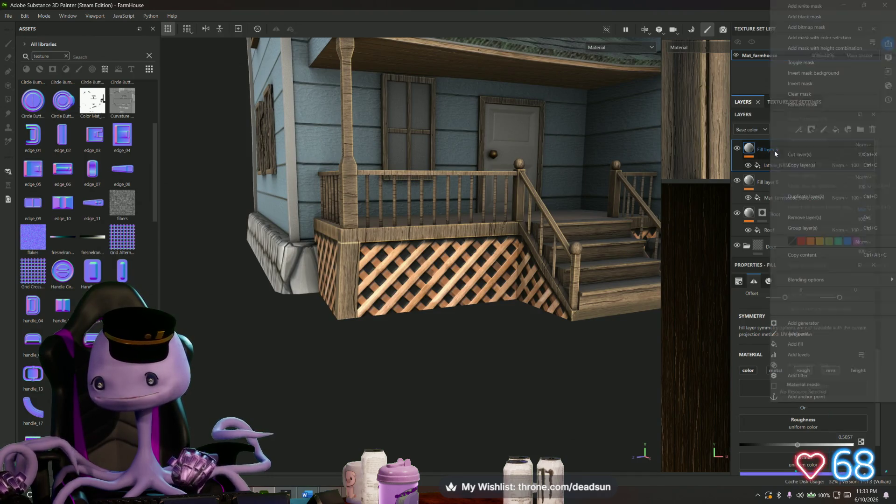
# Step: Add a black mask to Fill layer 9 so its effect starts hidden everywhere
pyautogui.click(814, 16)
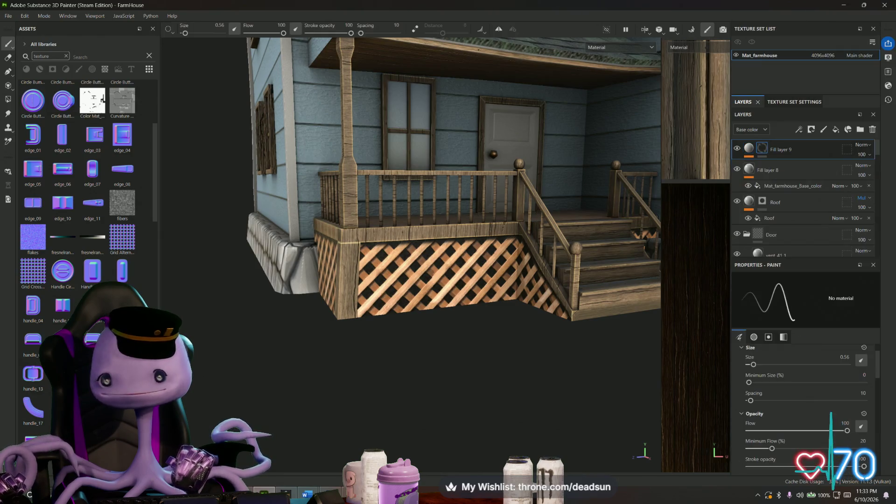
pyautogui.keyDown('alt'); pyautogui.moveTo(351, 210); pyautogui.dragTo(308, 253); pyautogui.keyUp('alt')
pyautogui.keyDown('alt'); pyautogui.moveTo(309, 252); pyautogui.dragTo(448, 294, button='middle'); pyautogui.keyUp('alt')
pyautogui.moveTo(325, 321)
pyautogui.keyDown('alt'); pyautogui.mouseDown()
pyautogui.moveTo(294, 308)
pyautogui.moveTo(322, 304)
pyautogui.moveTo(313, 302)
pyautogui.mouseUp(); pyautogui.keyUp('alt')
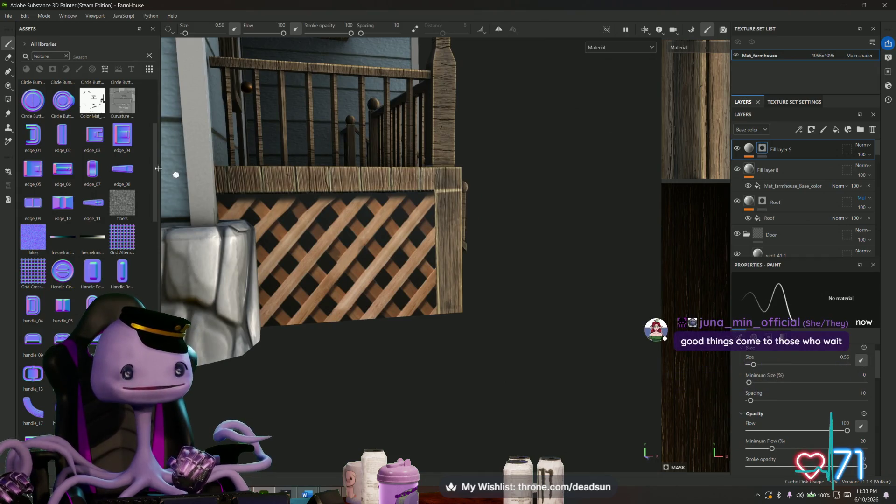
# Step: Make Polygon Fill the active mask tool and inspect the porch lattice and stairs
pyautogui.click(8, 85)
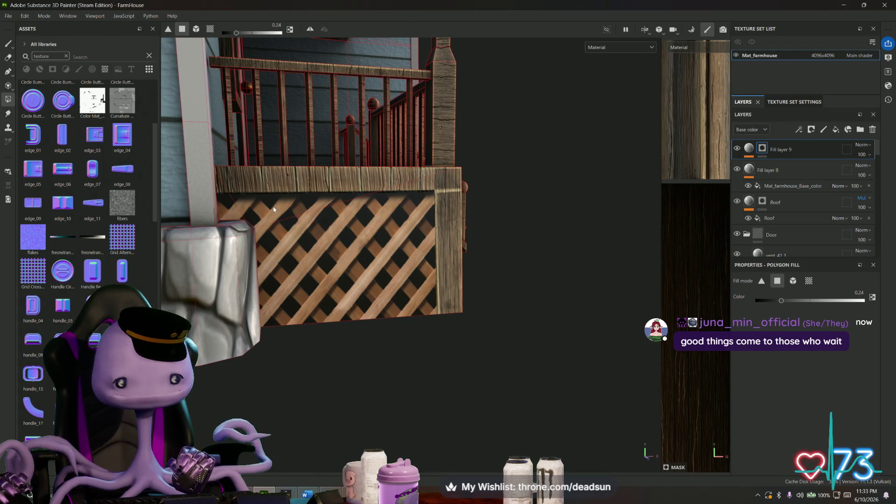
pyautogui.scroll(3, 331, 274)
pyautogui.moveTo(312, 256)
pyautogui.keyDown('alt'); pyautogui.mouseDown()
pyautogui.moveTo(433, 236)
pyautogui.moveTo(282, 218)
pyautogui.mouseUp(); pyautogui.keyUp('alt')
pyautogui.moveTo(207, 208)
pyautogui.keyDown('alt'); pyautogui.mouseDown()
pyautogui.moveTo(393, 224)
pyautogui.moveTo(467, 253)
pyautogui.moveTo(474, 269)
pyautogui.moveTo(379, 318)
pyautogui.mouseUp(); pyautogui.keyUp('alt')
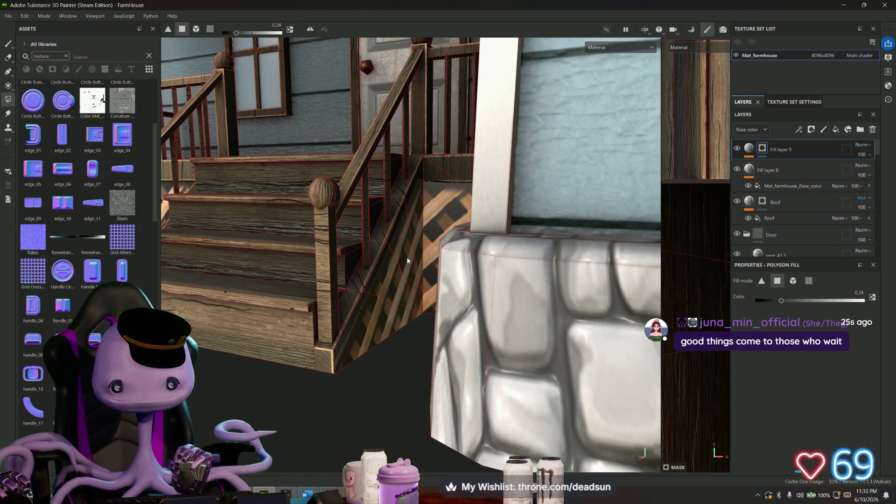
pyautogui.keyDown('alt'); pyautogui.moveTo(431, 224); pyautogui.dragTo(533, 201); pyautogui.keyUp('alt')
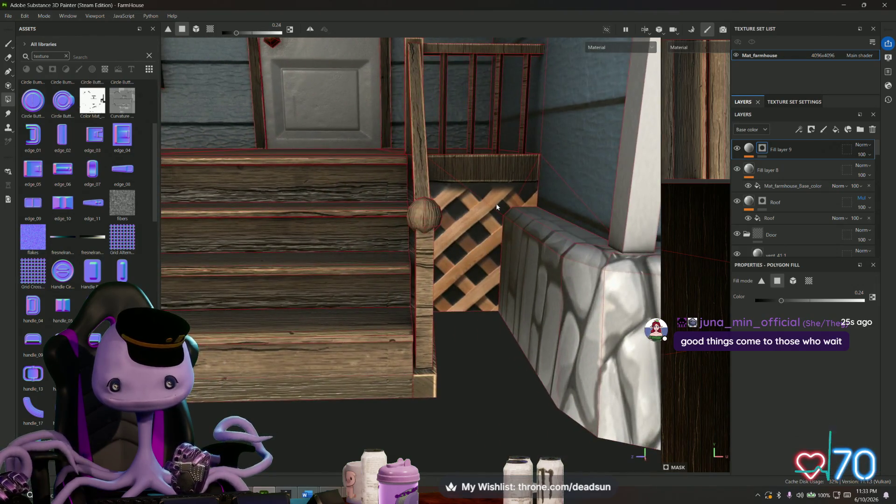
pyautogui.scroll(-3, 533, 201)
pyautogui.scroll(-3, 420, 245)
pyautogui.moveTo(329, 350)
pyautogui.keyDown('alt'); pyautogui.mouseDown()
pyautogui.moveTo(252, 333)
pyautogui.moveTo(358, 324)
pyautogui.mouseUp(); pyautogui.keyUp('alt')
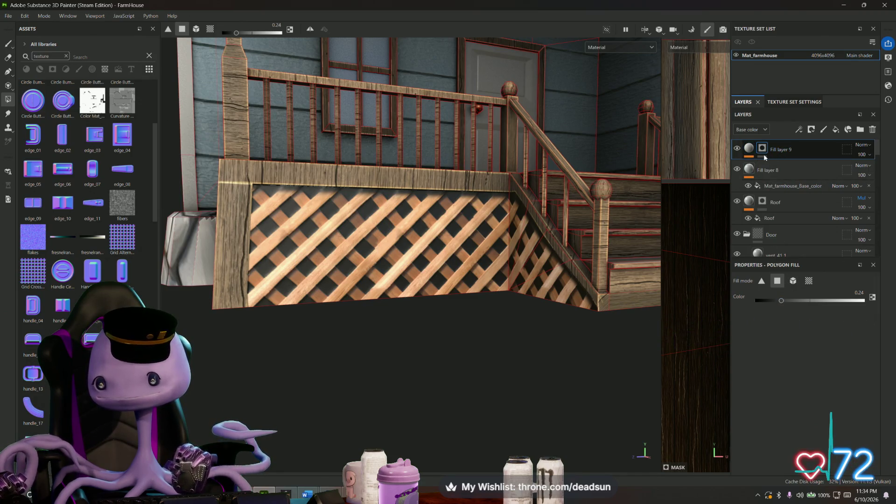
# Step: Raise Fill layer 9's uniform roughness slightly and view the lattice corner closely
pyautogui.click(764, 154)
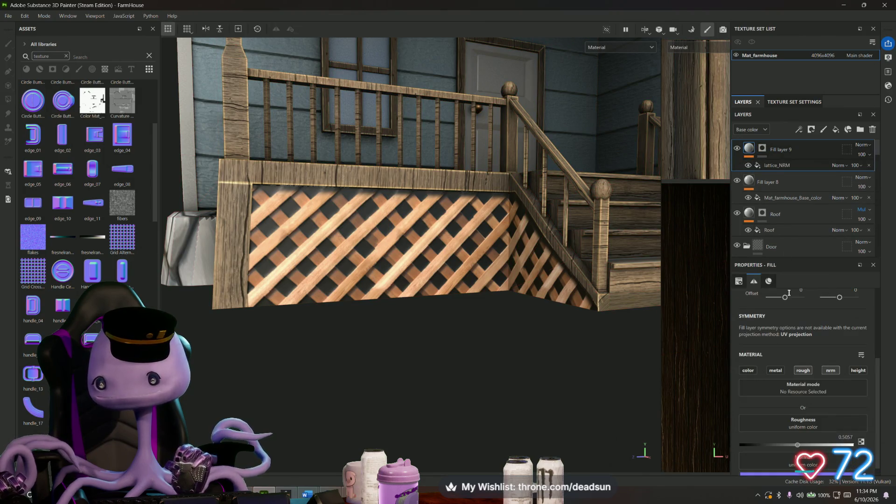
pyautogui.scroll(-1, 793, 405)
pyautogui.moveTo(798, 435)
pyautogui.mouseDown()
pyautogui.moveTo(756, 436)
pyautogui.moveTo(773, 435)
pyautogui.mouseUp()
pyautogui.scroll(5, 358, 395)
pyautogui.moveTo(359, 395)
pyautogui.keyDown('alt'); pyautogui.mouseDown()
pyautogui.moveTo(393, 393)
pyautogui.moveTo(374, 346)
pyautogui.moveTo(387, 342)
pyautogui.mouseUp(); pyautogui.keyUp('alt')
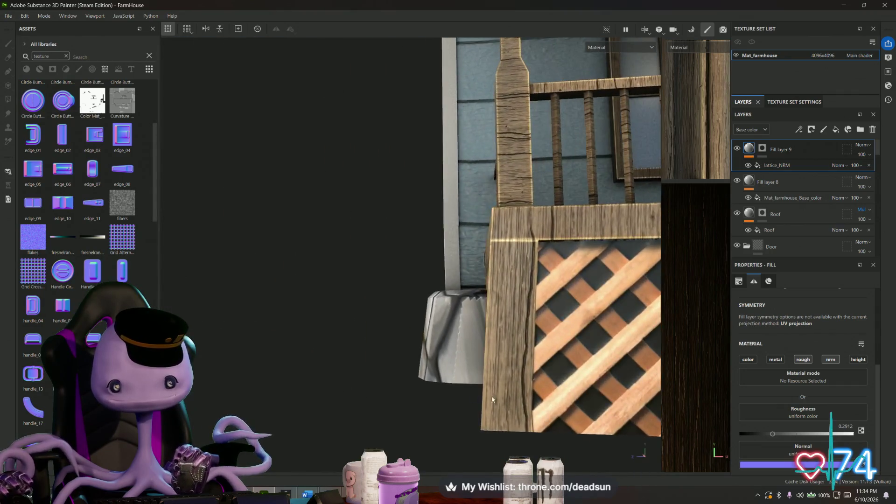
pyautogui.scroll(4, 384, 379)
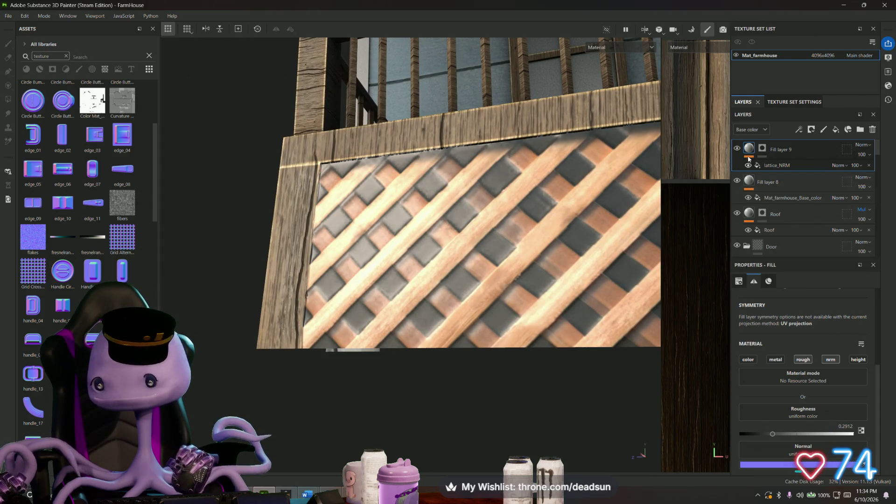
# Step: Enable rough on the lattice_NRM fill and settle its roughness near 0.77 for a matte lattice
pyautogui.click(775, 166)
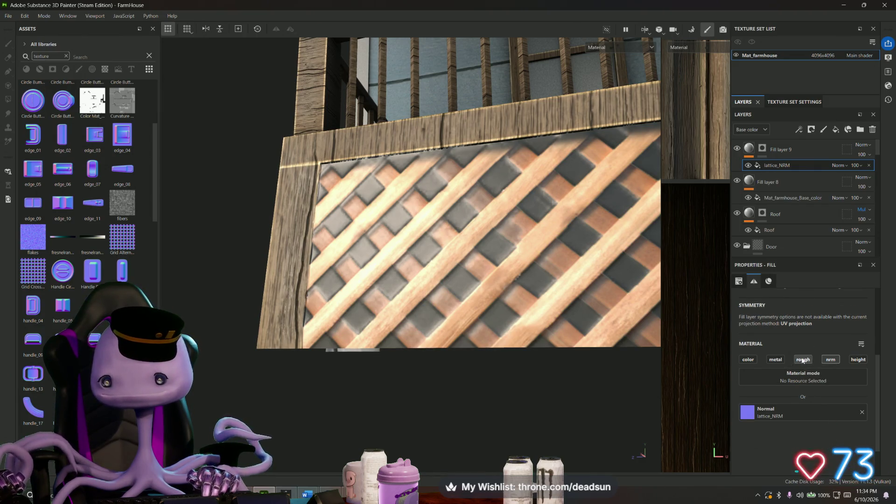
pyautogui.click(803, 360)
pyautogui.moveTo(780, 436); pyautogui.dragTo(742, 435)
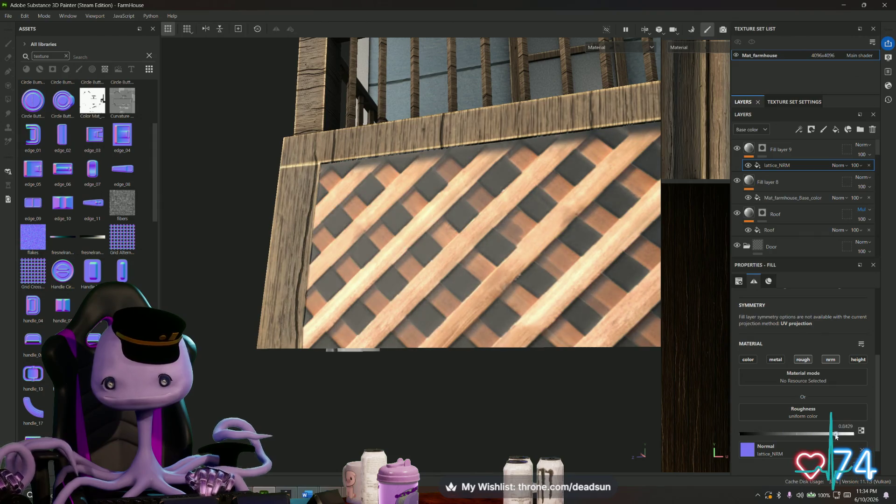
pyautogui.moveTo(744, 434); pyautogui.dragTo(809, 436)
pyautogui.moveTo(849, 435)
pyautogui.mouseDown()
pyautogui.moveTo(792, 437)
pyautogui.moveTo(827, 439)
pyautogui.mouseUp()
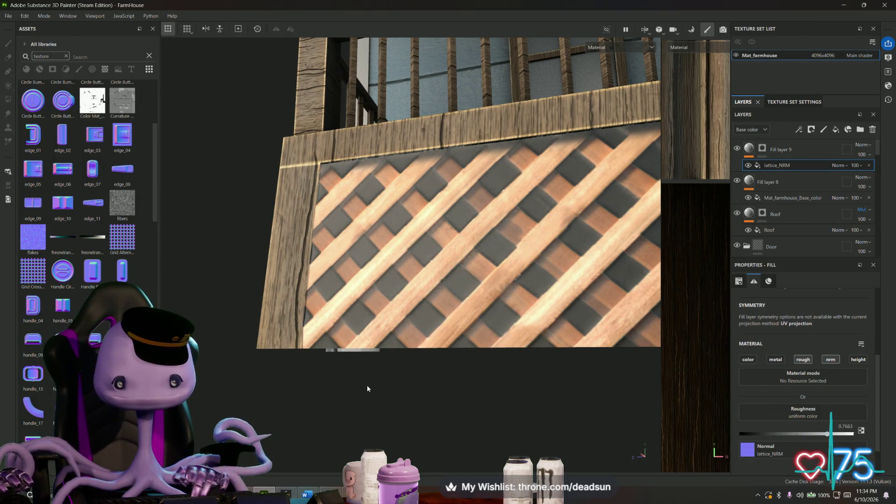
pyautogui.scroll(-4, 407, 390)
pyautogui.scroll(-4, 378, 384)
pyautogui.moveTo(362, 382)
pyautogui.keyDown('alt'); pyautogui.mouseDown()
pyautogui.moveTo(483, 381)
pyautogui.moveTo(442, 364)
pyautogui.moveTo(514, 325)
pyautogui.moveTo(529, 347)
pyautogui.moveTo(521, 367)
pyautogui.moveTo(474, 376)
pyautogui.mouseUp(); pyautogui.keyUp('alt')
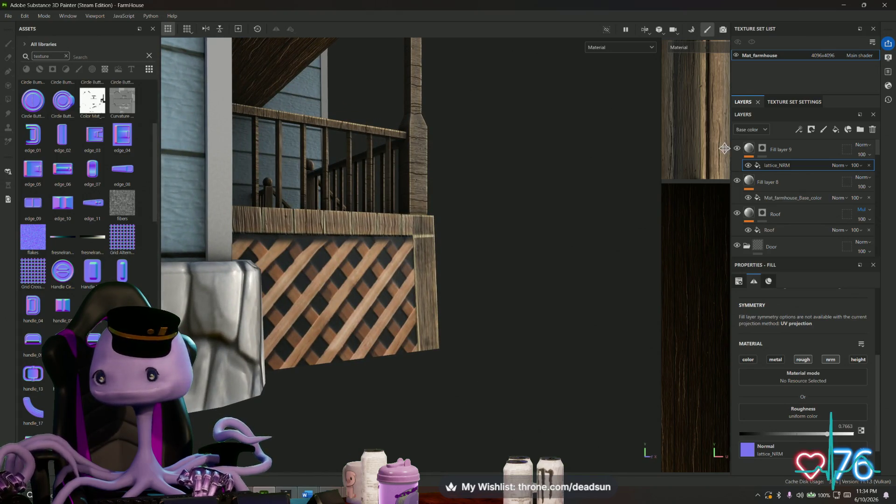
pyautogui.moveTo(539, 255)
pyautogui.keyDown('alt'); pyautogui.mouseDown()
pyautogui.moveTo(542, 214)
pyautogui.moveTo(493, 267)
pyautogui.moveTo(455, 245)
pyautogui.mouseUp(); pyautogui.keyUp('alt')
pyautogui.rightClick(762, 150)
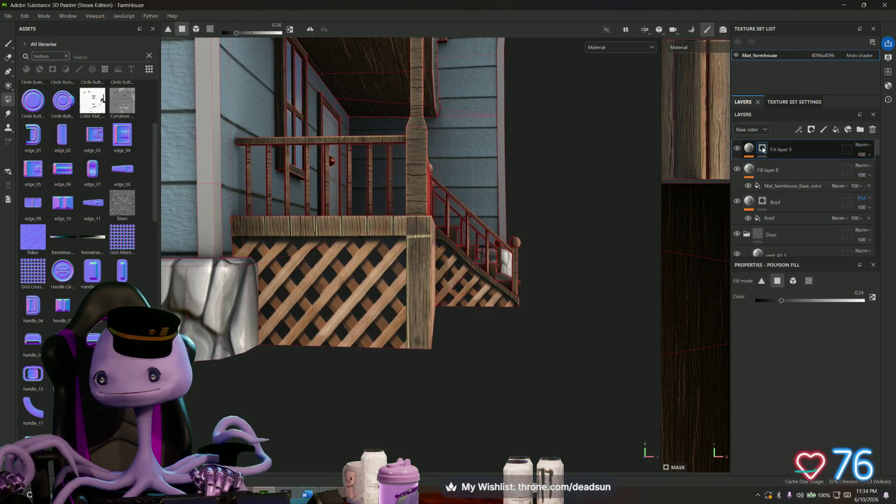
pyautogui.scroll(5, 350, 210)
# Step: Switch to brush painting and toggle Fill layer 9's visibility to compare the porch look
pyautogui.click(9, 43)
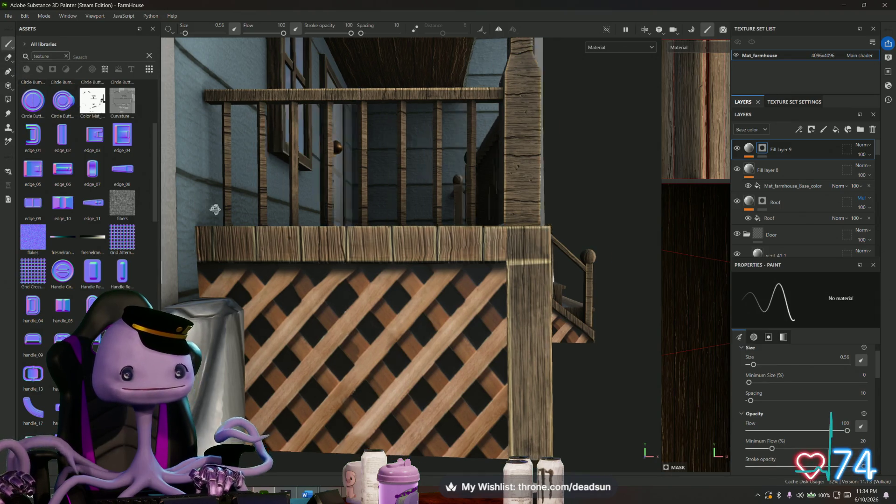
pyautogui.keyDown('alt'); pyautogui.moveTo(350, 210); pyautogui.dragTo(247, 236); pyautogui.keyUp('alt')
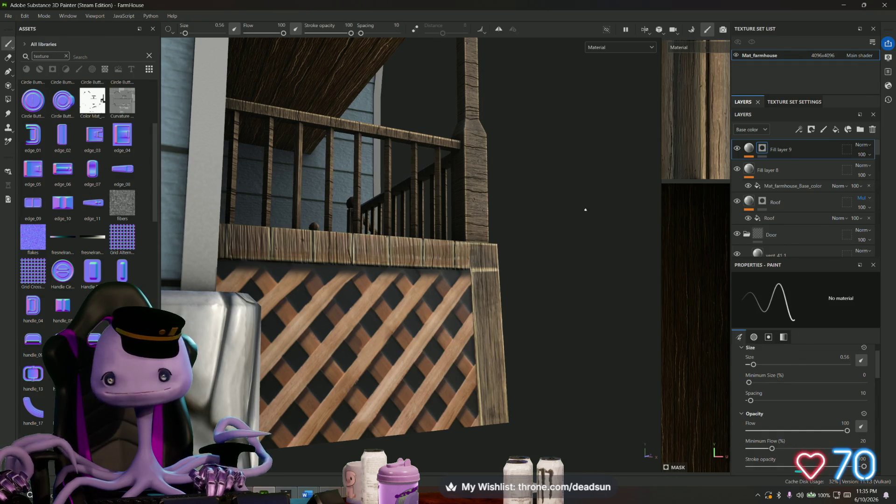
pyautogui.click(736, 149)
pyautogui.click(737, 149)
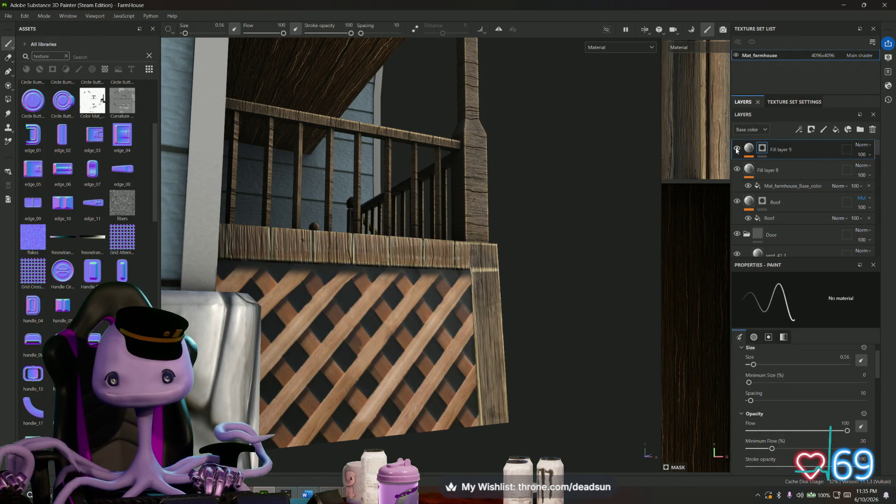
pyautogui.click(736, 149)
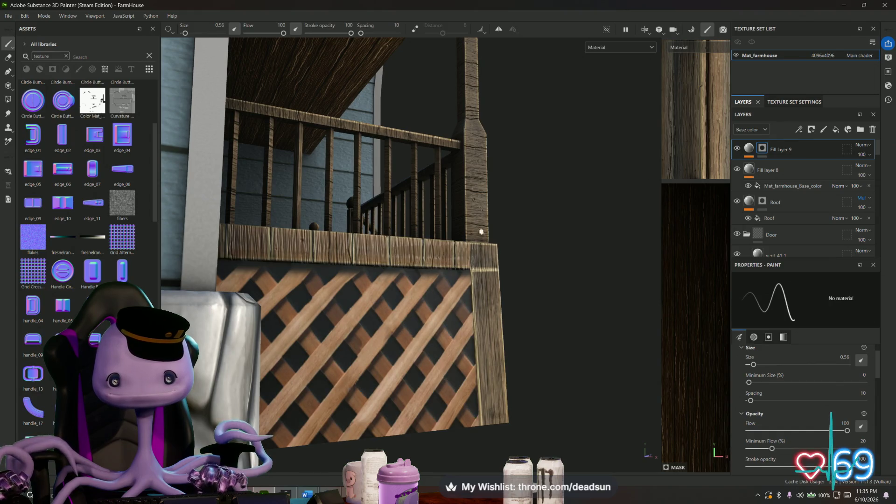
pyautogui.keyDown('alt'); pyautogui.moveTo(484, 230); pyautogui.dragTo(278, 177); pyautogui.keyUp('alt')
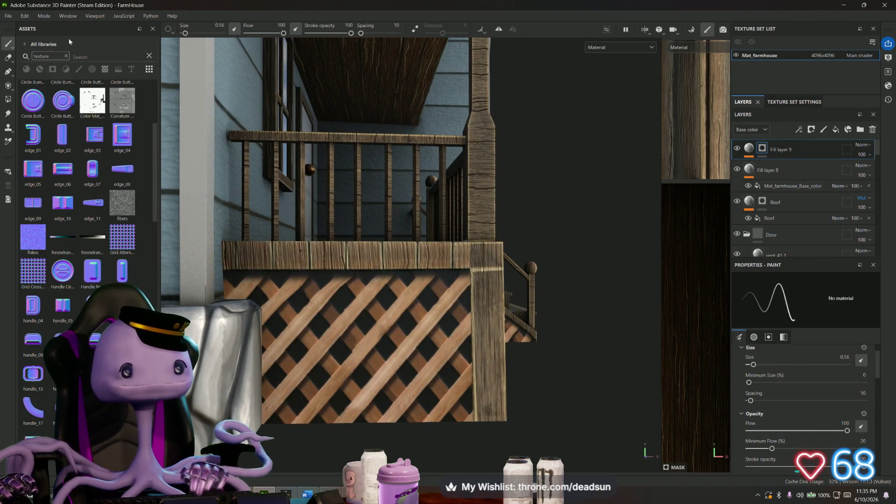
# Step: Enlarge the brush to about 2.63 and paint a straight mask stroke along the porch top rail
pyautogui.moveTo(185, 32); pyautogui.dragTo(190, 32)
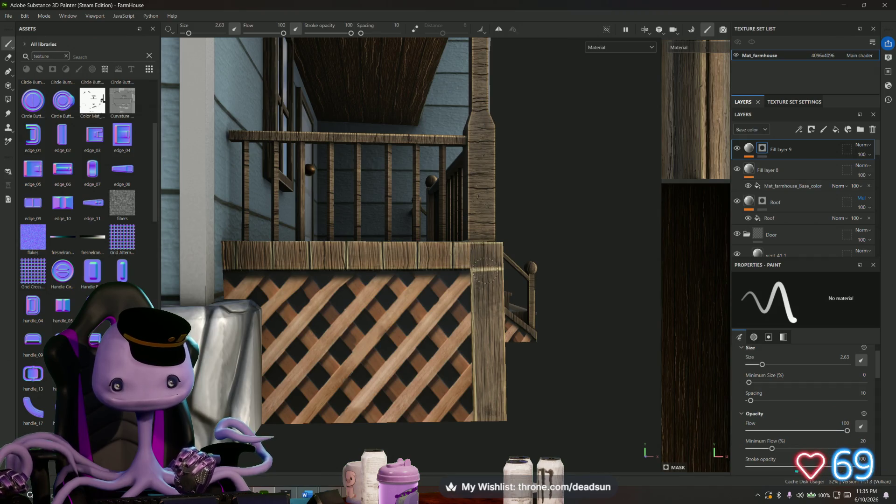
pyautogui.keyDown('alt'); pyautogui.moveTo(490, 426); pyautogui.dragTo(217, 221); pyautogui.keyUp('alt')
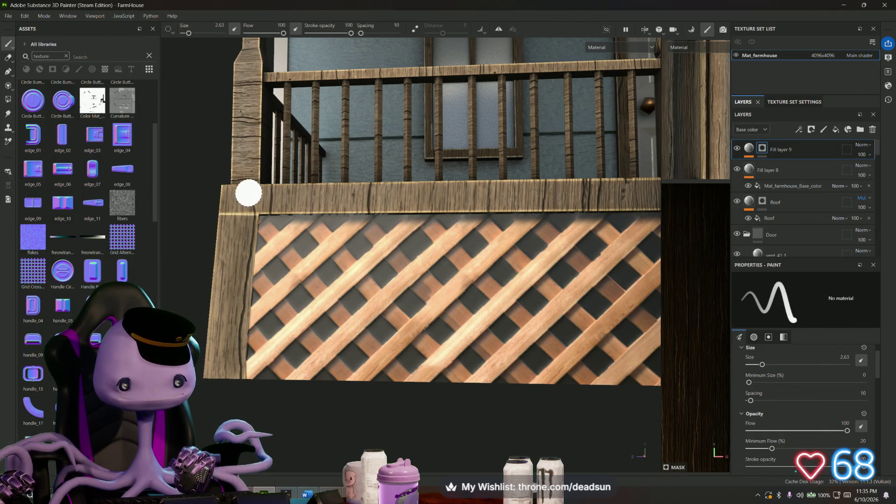
pyautogui.moveTo(246, 198)
pyautogui.mouseDown()
pyautogui.moveTo(570, 196)
pyautogui.moveTo(350, 210)
pyautogui.mouseUp()
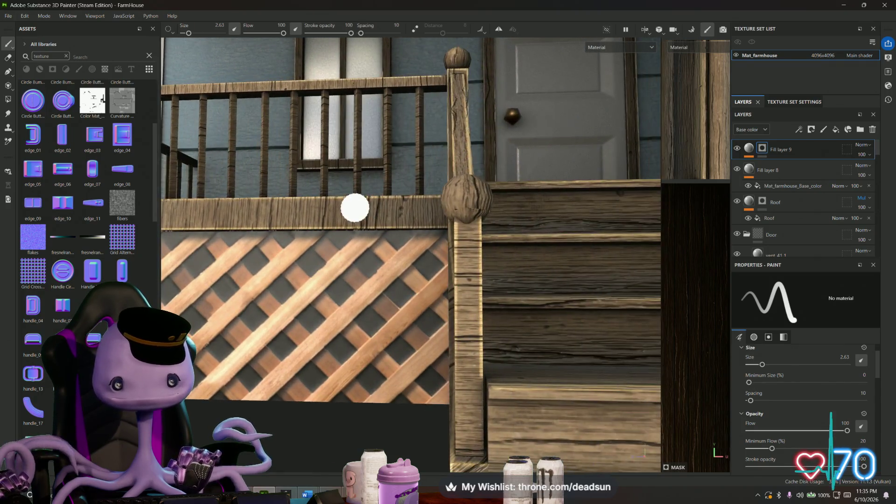
pyautogui.keyDown('alt'); pyautogui.moveTo(415, 218); pyautogui.dragTo(441, 213); pyautogui.keyUp('alt')
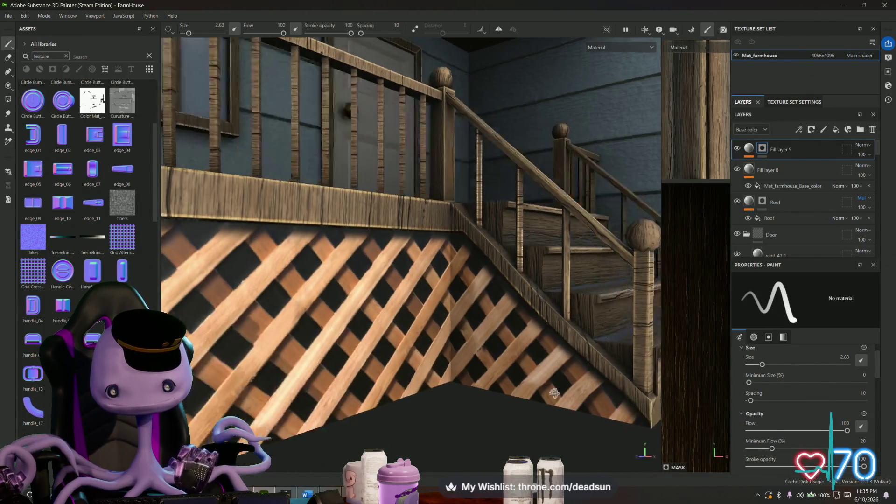
pyautogui.moveTo(644, 413)
pyautogui.keyDown('alt'); pyautogui.mouseDown()
pyautogui.moveTo(420, 295)
pyautogui.moveTo(326, 324)
pyautogui.mouseUp(); pyautogui.keyUp('alt')
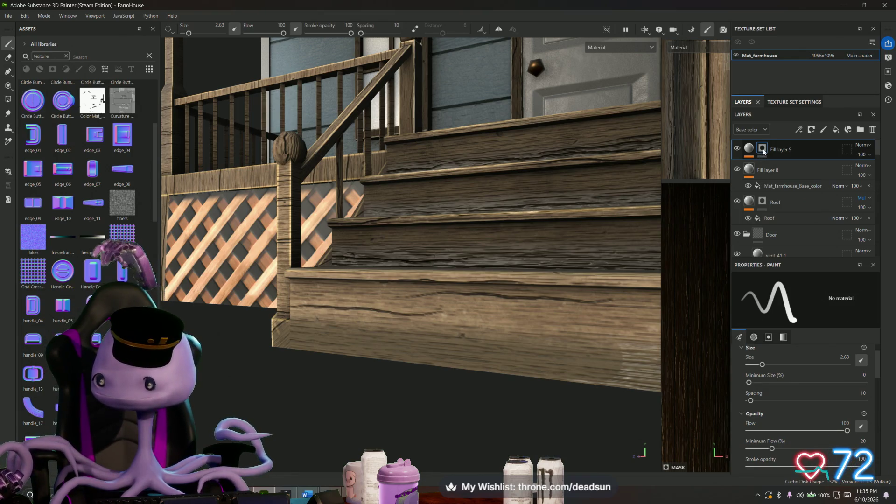
pyautogui.click(810, 130)
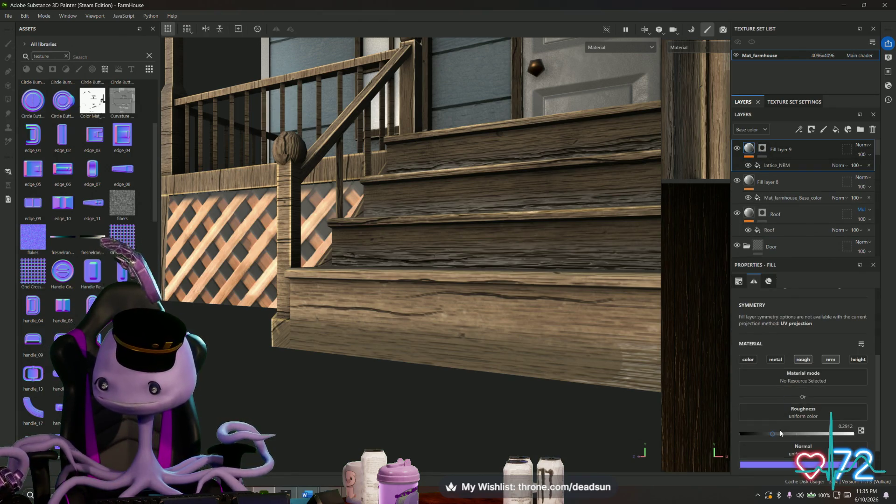
# Step: Disable the rough channel on Fill layer 9 so it only contributes its normal
pyautogui.click(804, 359)
pyautogui.moveTo(374, 313)
pyautogui.keyDown('alt'); pyautogui.mouseDown()
pyautogui.moveTo(429, 353)
pyautogui.moveTo(439, 417)
pyautogui.mouseUp(); pyautogui.keyUp('alt')
pyautogui.scroll(-3, 425, 346)
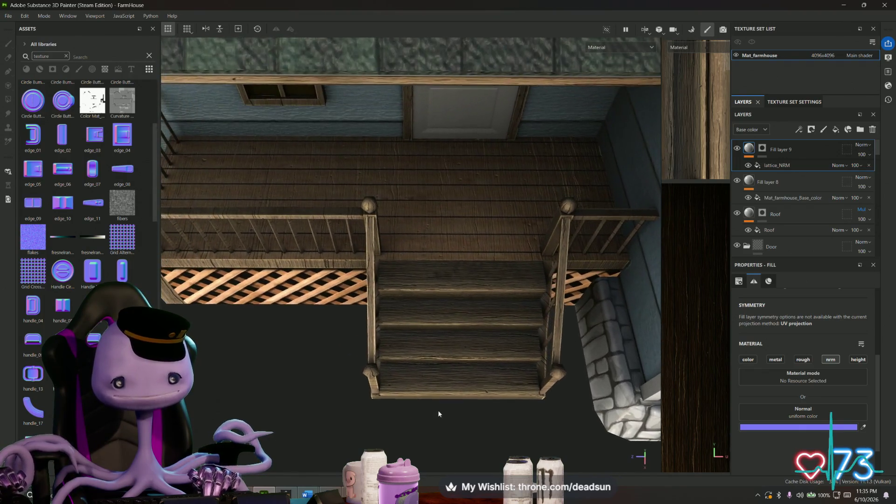
pyautogui.scroll(4, 438, 416)
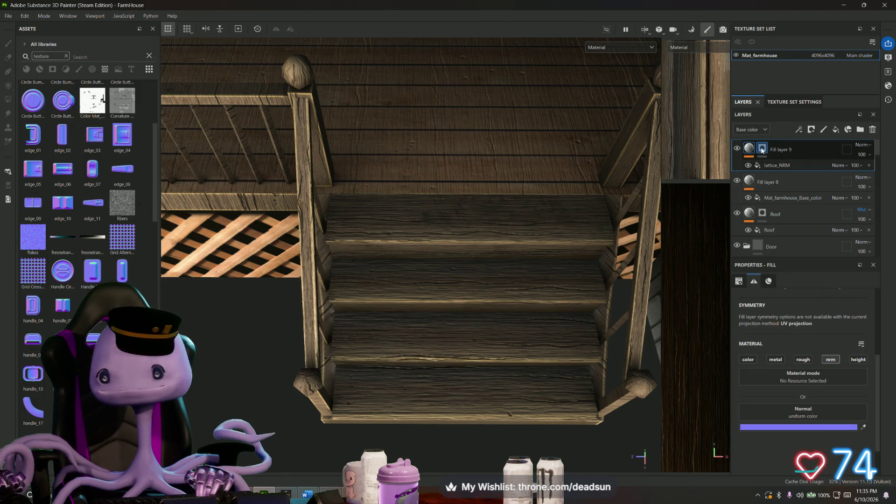
pyautogui.click(762, 148)
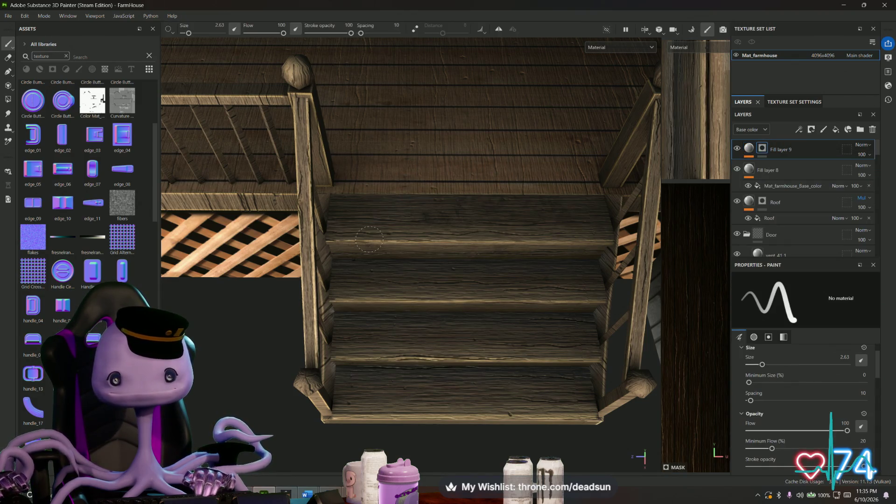
pyautogui.keyDown('alt'); pyautogui.moveTo(381, 203); pyautogui.dragTo(307, 195); pyautogui.keyUp('alt')
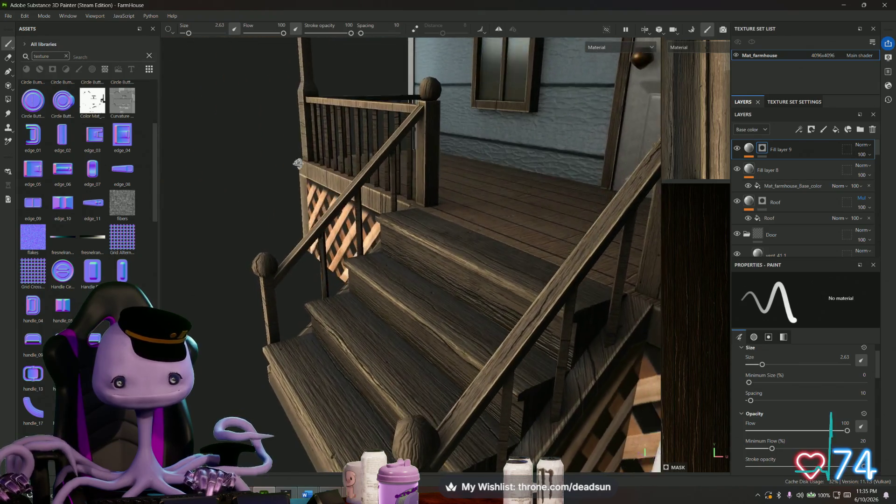
pyautogui.moveTo(277, 295)
pyautogui.keyDown('alt'); pyautogui.mouseDown()
pyautogui.moveTo(407, 302)
pyautogui.moveTo(392, 336)
pyautogui.moveTo(371, 350)
pyautogui.mouseUp(); pyautogui.keyUp('alt')
pyautogui.keyDown('alt'); pyautogui.moveTo(372, 350); pyautogui.dragTo(324, 390, button='middle'); pyautogui.keyUp('alt')
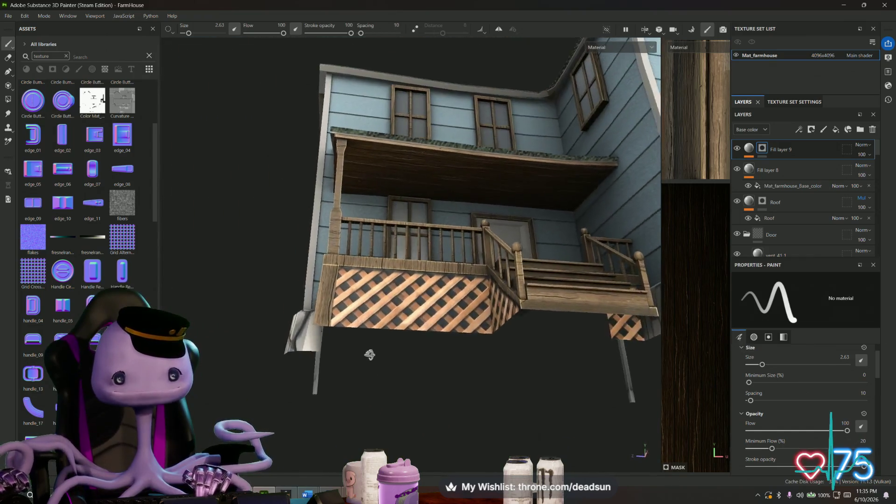
pyautogui.moveTo(326, 390)
pyautogui.keyDown('alt'); pyautogui.mouseDown()
pyautogui.moveTo(434, 404)
pyautogui.moveTo(487, 401)
pyautogui.mouseUp(); pyautogui.keyUp('alt')
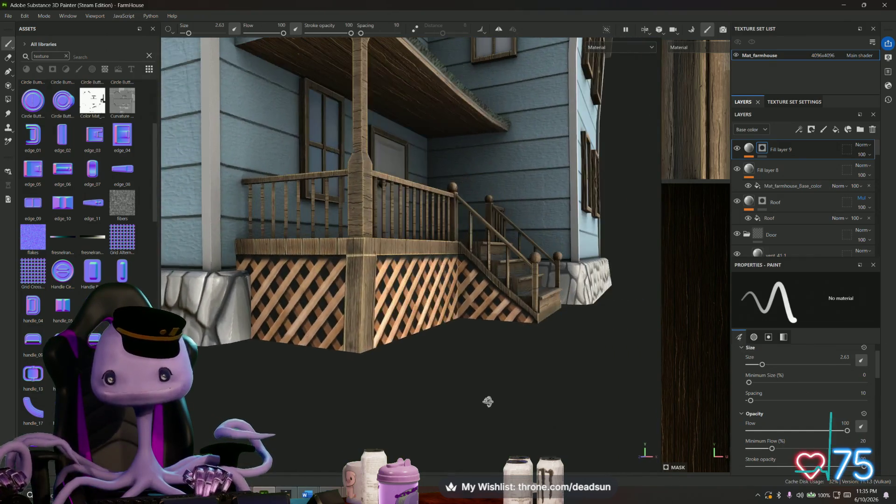
pyautogui.click(751, 148)
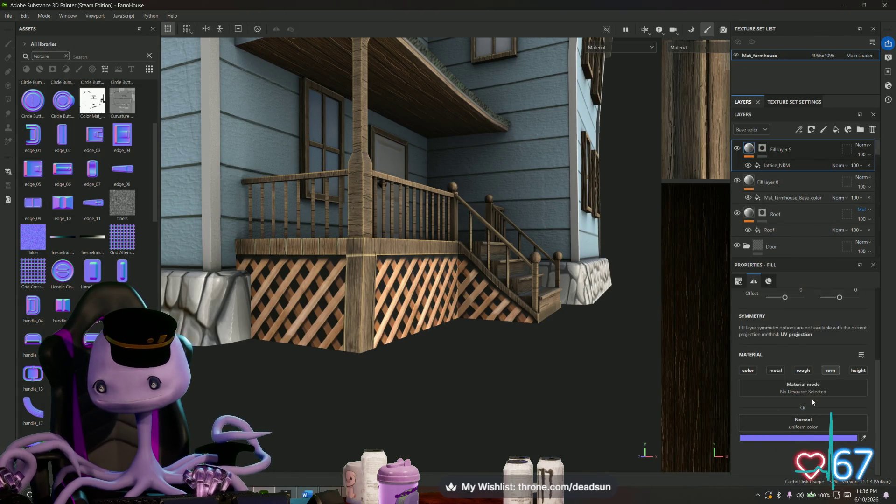
pyautogui.scroll(-3, 812, 433)
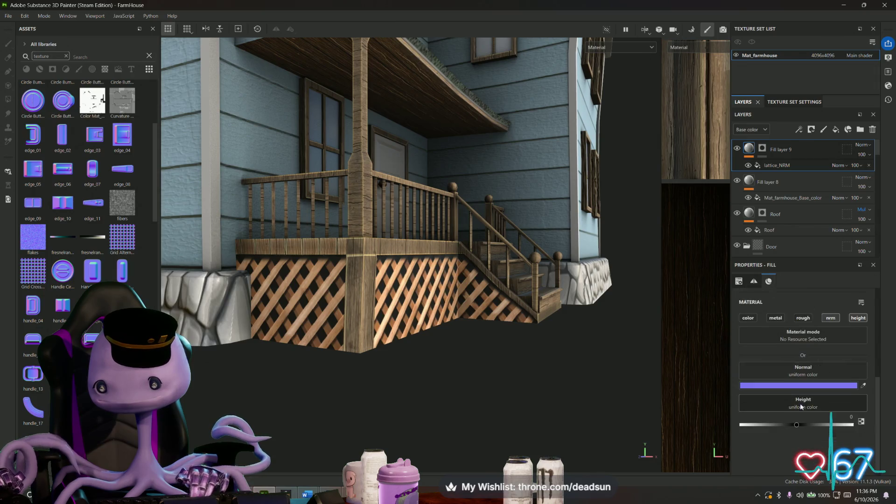
# Step: Test the height value, reset it to zero and turn the height channel off
pyautogui.moveTo(798, 421)
pyautogui.mouseDown()
pyautogui.moveTo(779, 423)
pyautogui.moveTo(842, 421)
pyautogui.moveTo(773, 421)
pyautogui.moveTo(796, 422)
pyautogui.mouseUp()
pyautogui.doubleClick(796, 421)
pyautogui.click(858, 314)
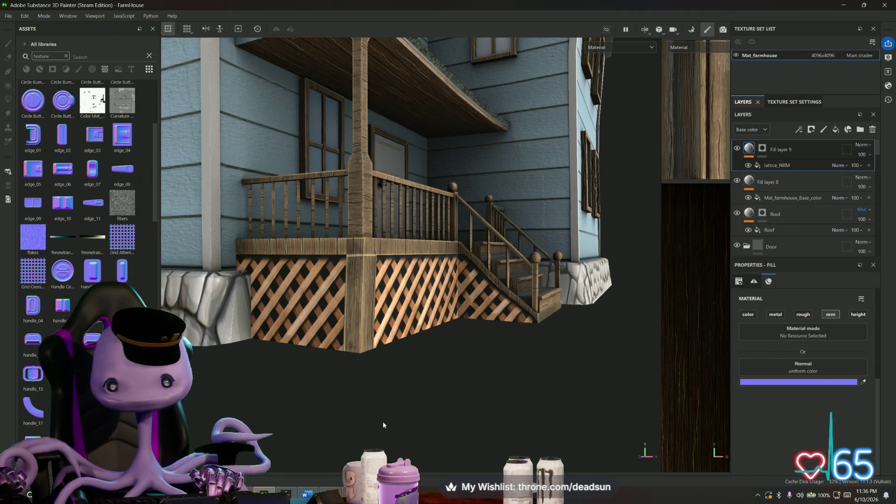
pyautogui.scroll(5, 383, 421)
pyautogui.scroll(3, 467, 418)
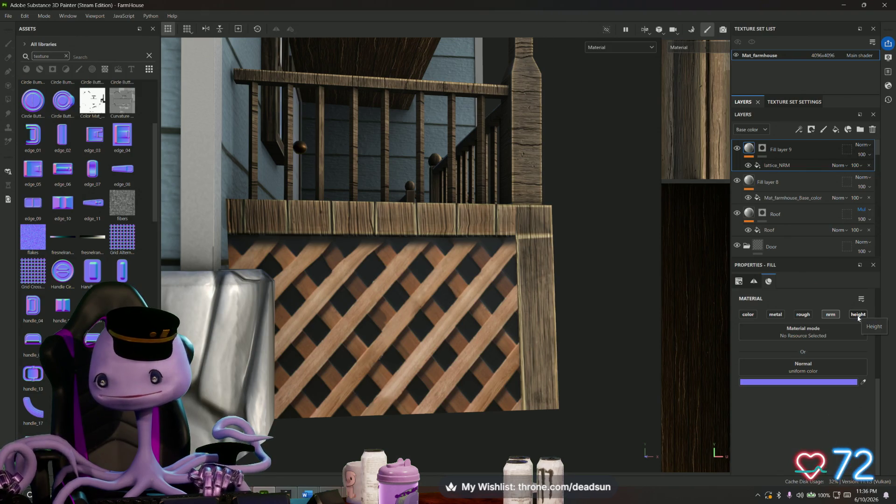
pyautogui.click(762, 149)
# Step: Assign lattice_NRM as Fill layer 9's height map and return to its mask
pyautogui.click(753, 280)
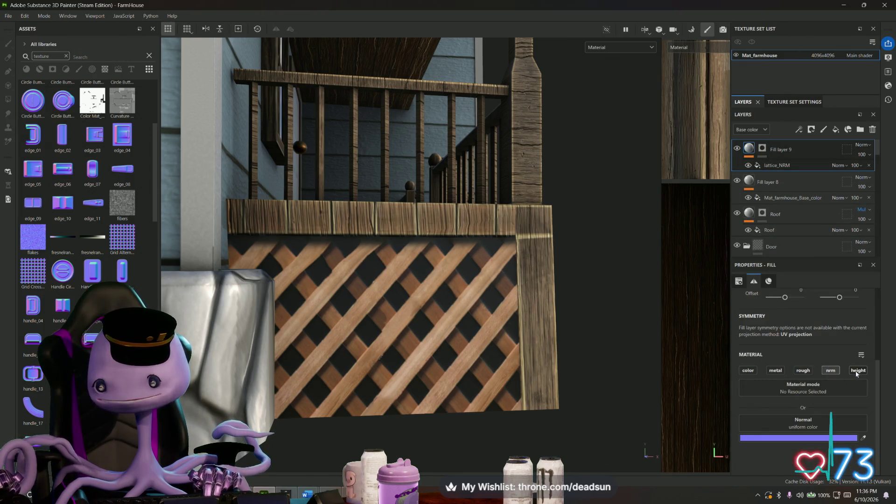
pyautogui.scroll(-2, 857, 372)
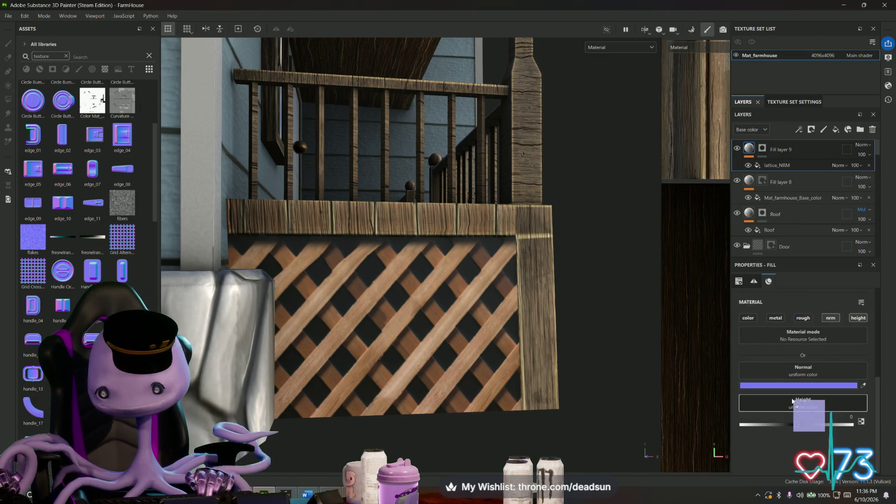
pyautogui.moveTo(98, 102); pyautogui.dragTo(798, 419)
pyautogui.moveTo(434, 294)
pyautogui.keyDown('alt'); pyautogui.mouseDown()
pyautogui.moveTo(382, 385)
pyautogui.moveTo(385, 354)
pyautogui.moveTo(438, 376)
pyautogui.moveTo(537, 383)
pyautogui.moveTo(473, 381)
pyautogui.mouseUp(); pyautogui.keyUp('alt')
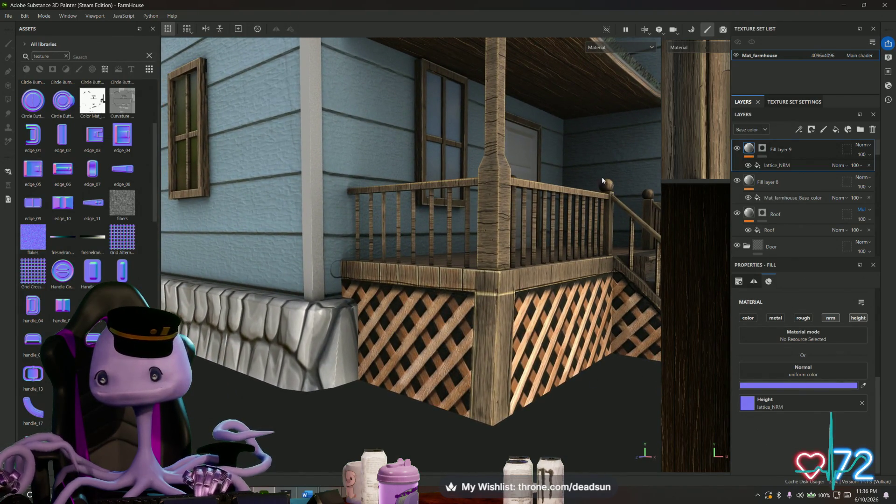
pyautogui.scroll(3, 323, 283)
pyautogui.scroll(3, 343, 278)
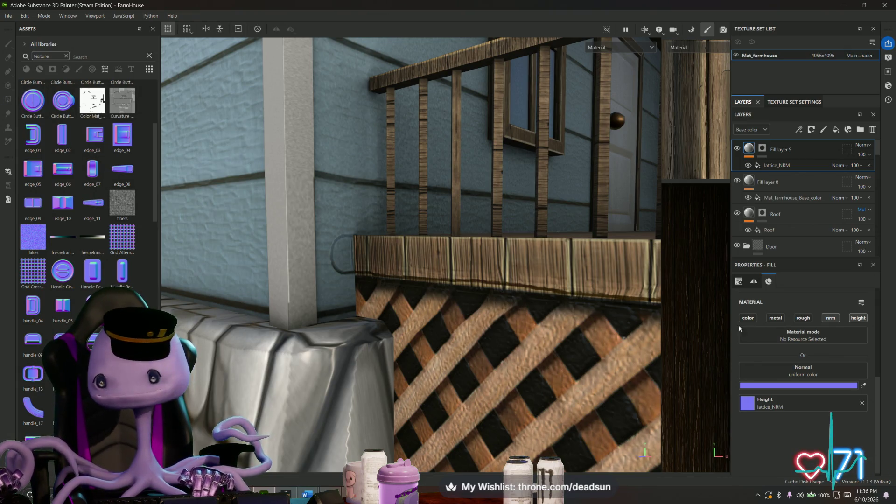
pyautogui.click(763, 148)
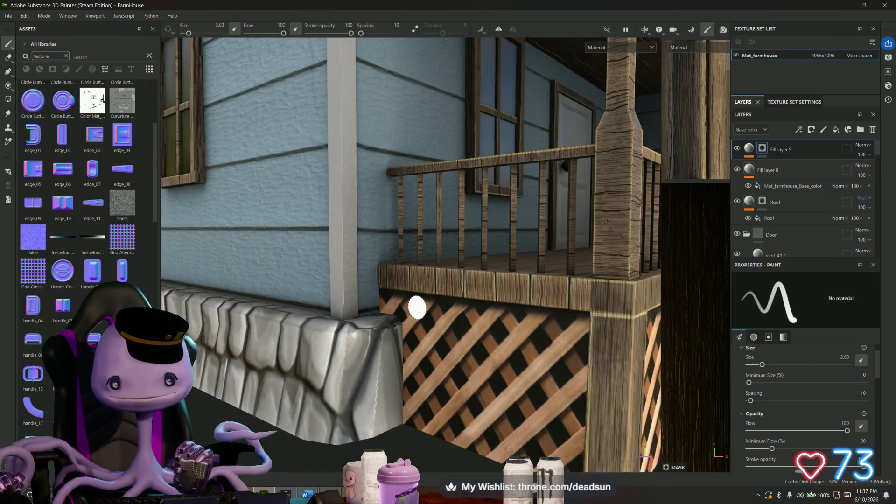
pyautogui.scroll(-8, 401, 308)
pyautogui.moveTo(400, 308)
pyautogui.keyDown('alt'); pyautogui.mouseDown()
pyautogui.moveTo(383, 259)
pyautogui.moveTo(261, 212)
pyautogui.moveTo(365, 259)
pyautogui.moveTo(370, 175)
pyautogui.moveTo(399, 336)
pyautogui.moveTo(315, 336)
pyautogui.moveTo(434, 378)
pyautogui.moveTo(564, 392)
pyautogui.moveTo(364, 385)
pyautogui.mouseUp(); pyautogui.keyUp('alt')
pyautogui.scroll(-4, 370, 257)
pyautogui.scroll(-3, 370, 258)
pyautogui.scroll(5, 429, 390)
pyautogui.scroll(-5, 429, 389)
pyautogui.scroll(-4, 393, 332)
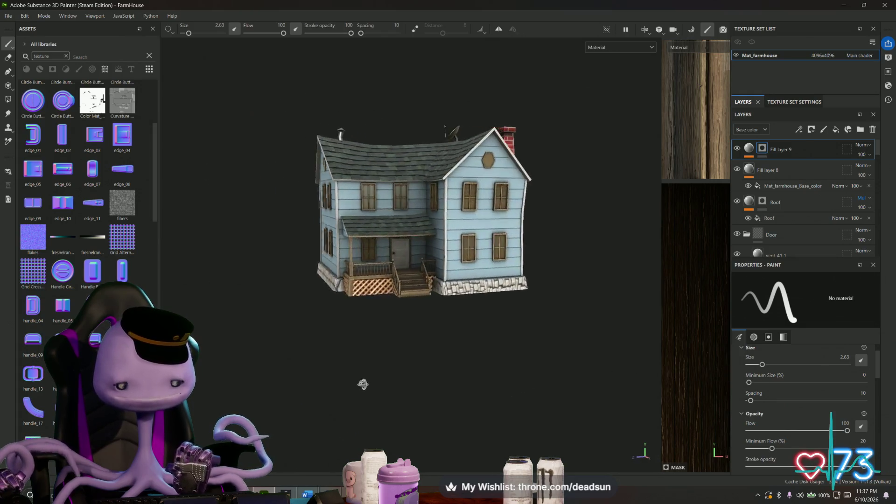
pyautogui.moveTo(328, 413)
pyautogui.keyDown('alt'); pyautogui.mouseDown()
pyautogui.moveTo(414, 416)
pyautogui.moveTo(514, 344)
pyautogui.mouseUp(); pyautogui.keyUp('alt')
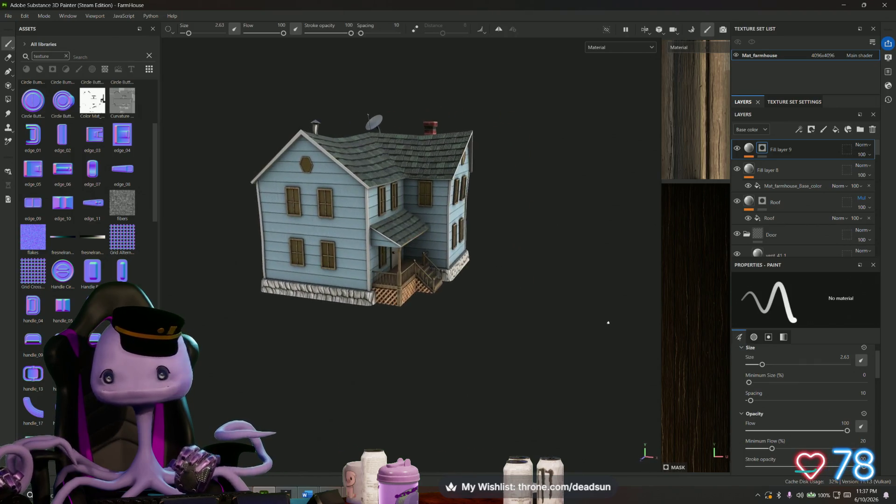
pyautogui.scroll(-5, 780, 193)
pyautogui.scroll(-5, 780, 194)
pyautogui.scroll(8, 787, 213)
pyautogui.scroll(3, 420, 232)
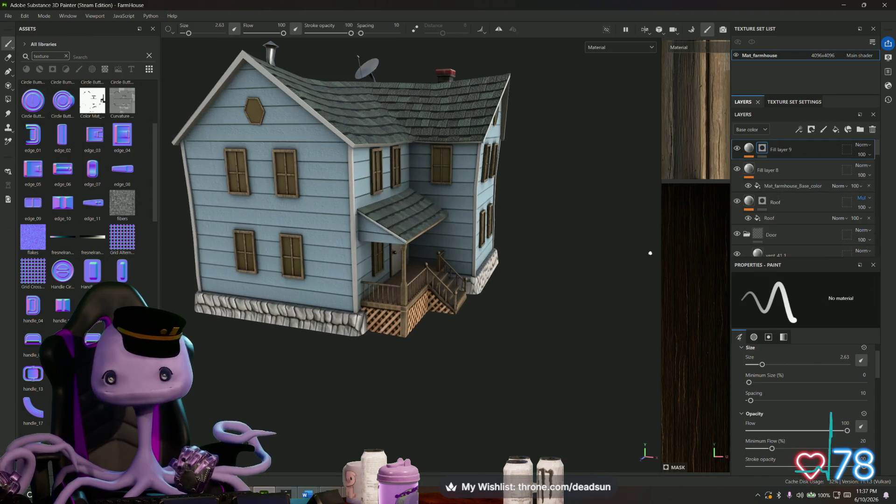
pyautogui.scroll(5, 490, 280)
pyautogui.scroll(3, 540, 302)
pyautogui.keyDown('alt'); pyautogui.moveTo(540, 301); pyautogui.dragTo(264, 279); pyautogui.keyUp('alt')
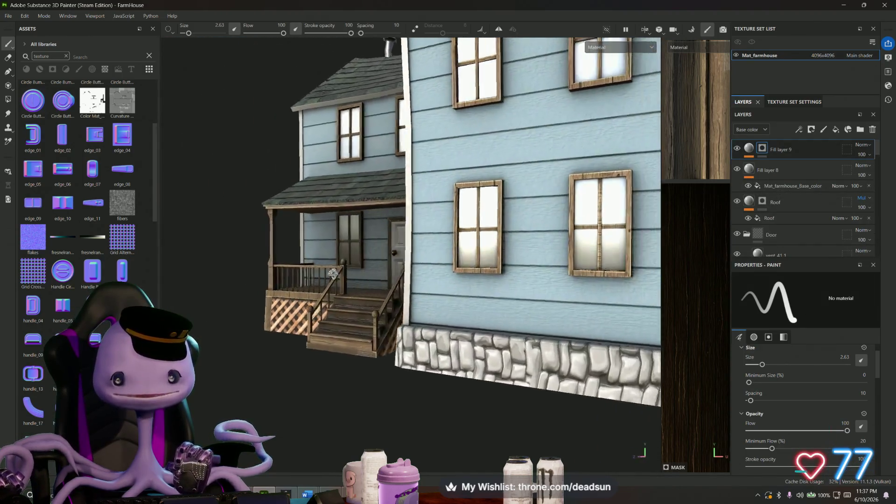
pyautogui.scroll(-5, 350, 245)
pyautogui.scroll(-3, 393, 266)
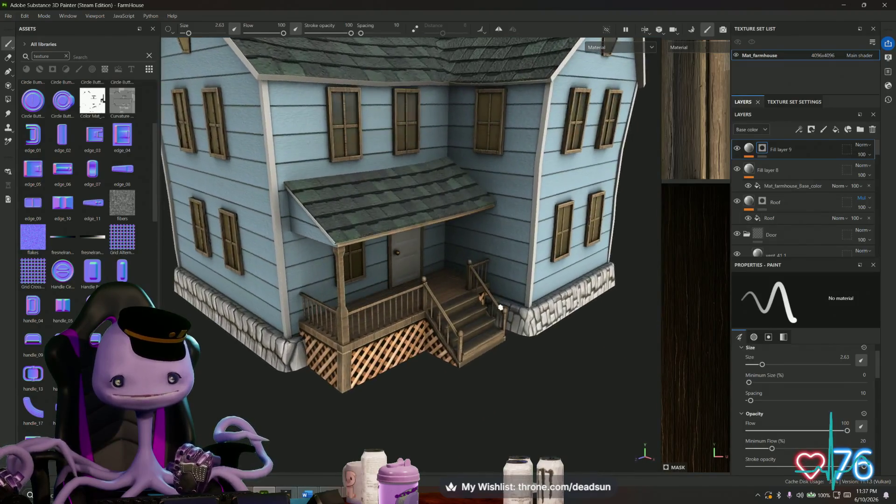
# Step: Frame the house and save the FarmHouse project via File > Save
pyautogui.press('f')
pyautogui.keyDown('alt'); pyautogui.moveTo(459, 343); pyautogui.dragTo(448, 336); pyautogui.keyUp('alt')
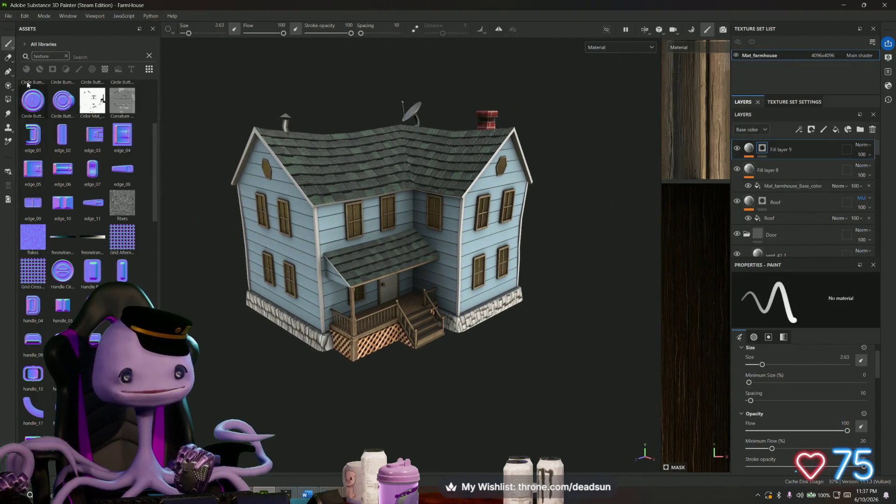
pyautogui.click(10, 18)
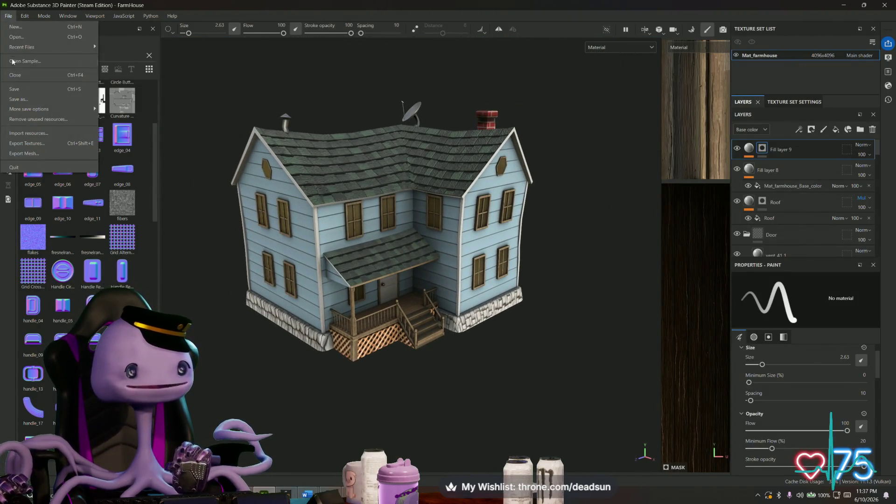
pyautogui.click(24, 91)
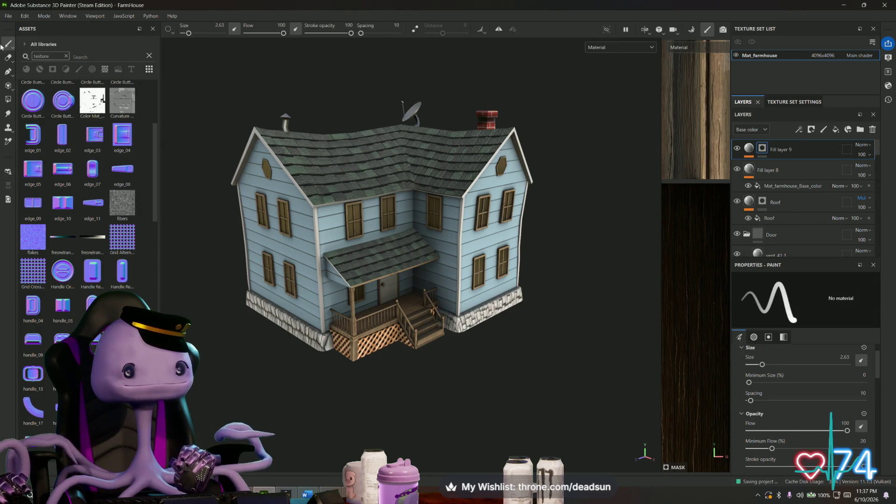
pyautogui.click(9, 17)
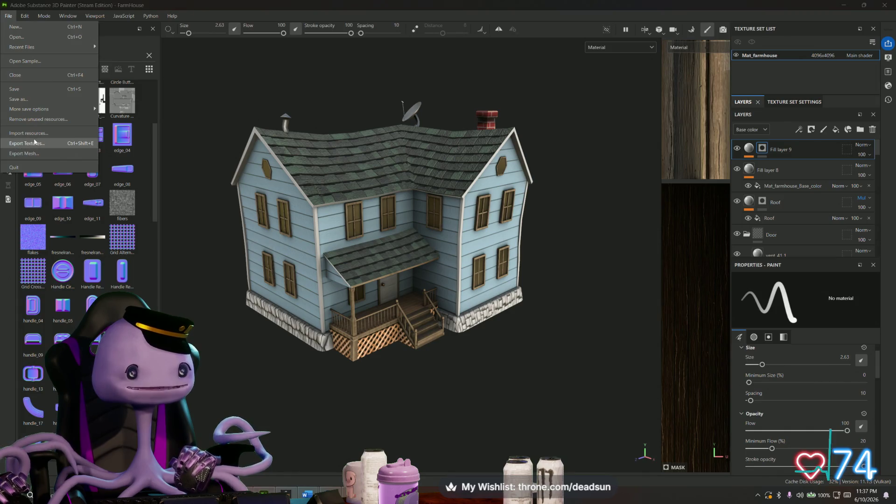
# Step: Export the seven Mat_farmhouse PNG maps with Export Textures and open the export folder
pyautogui.click(42, 149)
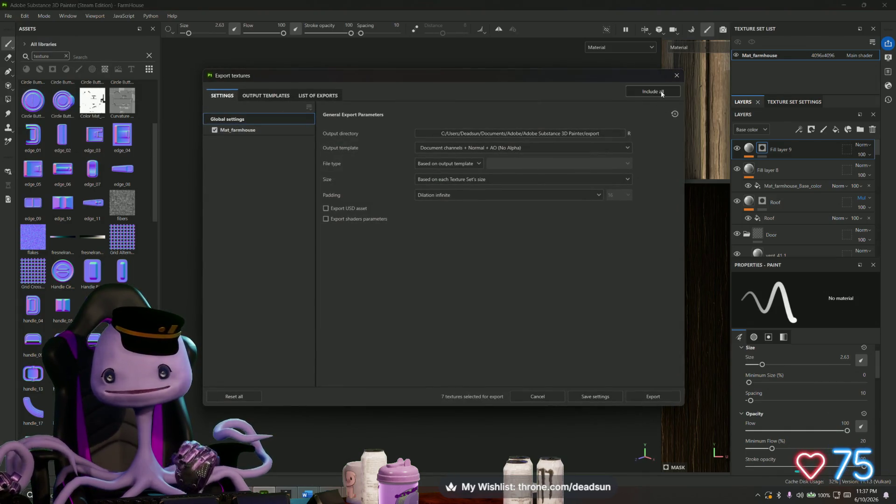
pyautogui.click(648, 399)
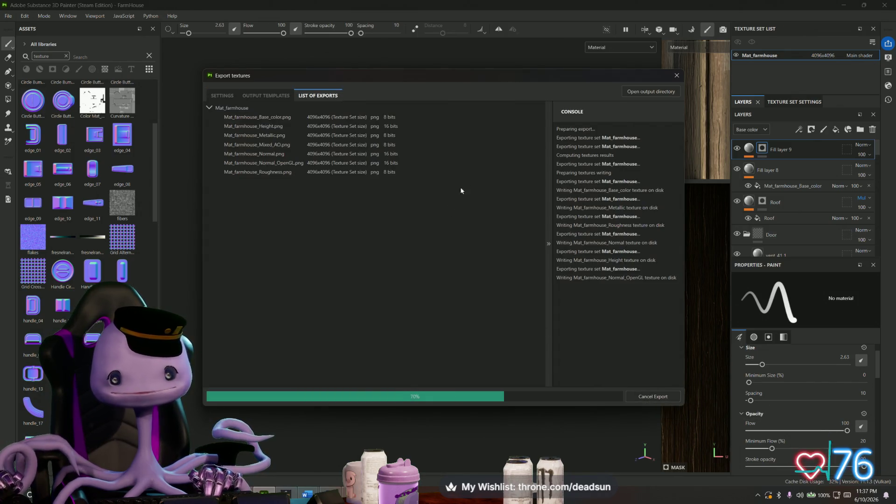
pyautogui.click(651, 92)
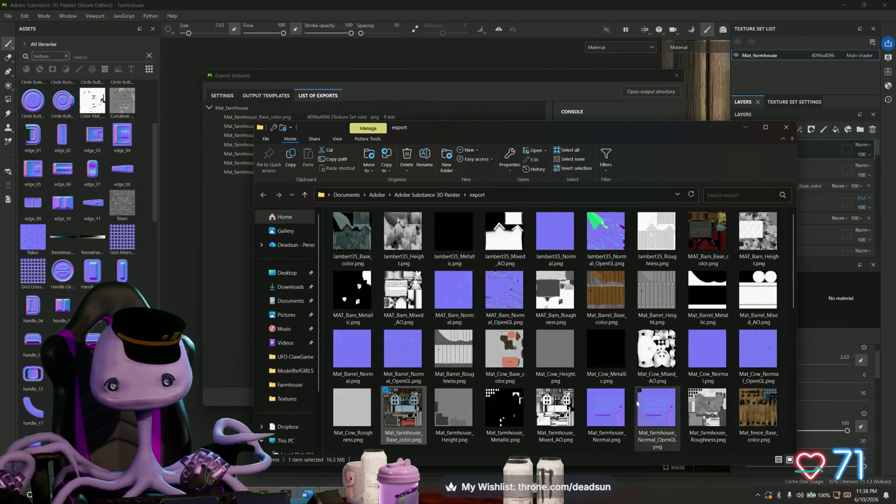
# Step: Select the six exported farmhouse texture files and return from the file browser
pyautogui.keyDown('shift'); pyautogui.click(664, 421); pyautogui.keyUp('shift')
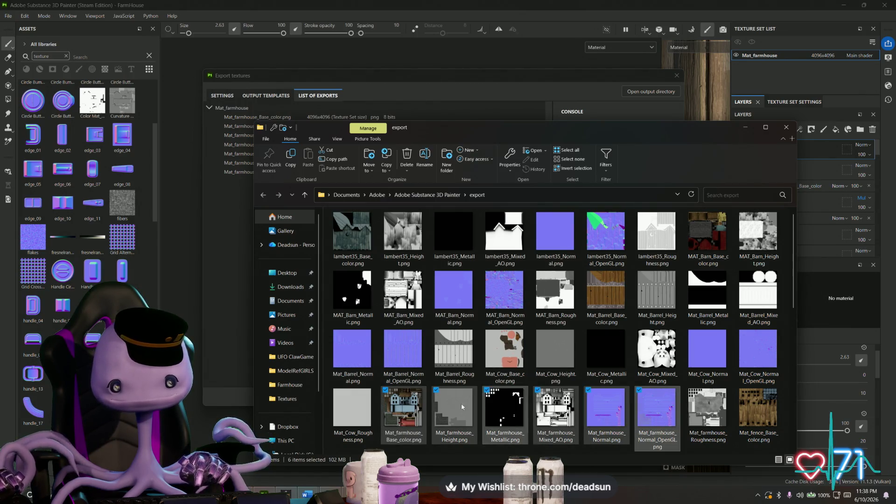
pyautogui.rightClick(396, 379)
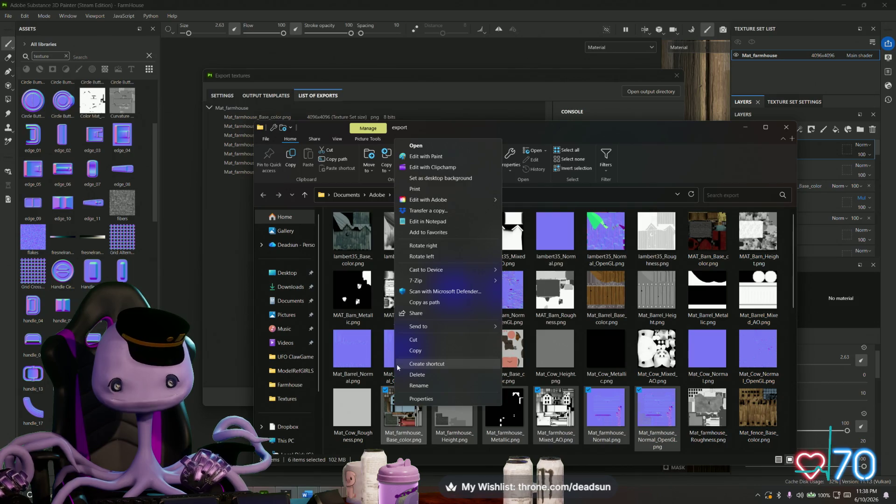
pyautogui.press('Escape')
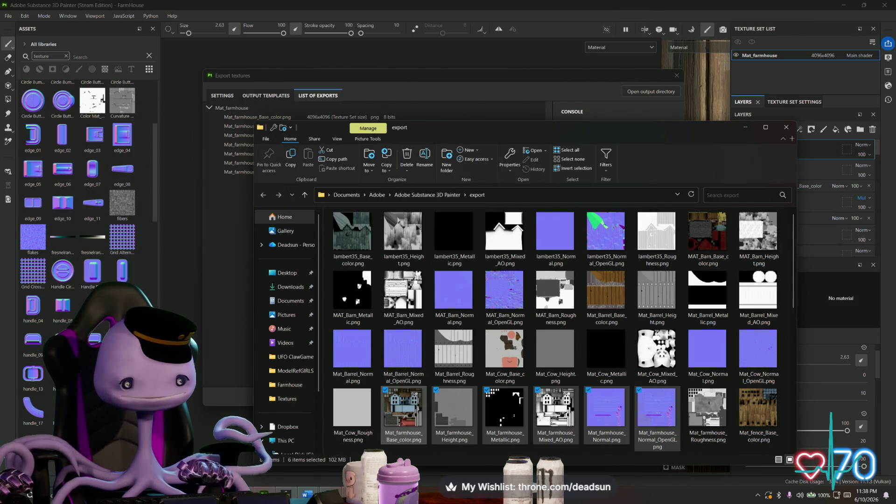
pyautogui.hotkey('alt', 'Tab')
pyautogui.hotkey('alt', 'Tab')
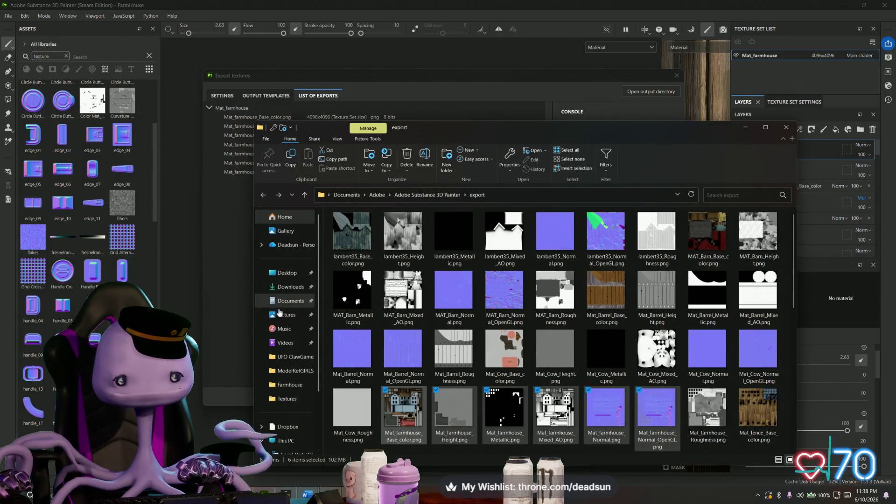
# Step: Paste the textures into Desktop > UFO ClawGame > Farmhouse, resolving the replace prompt
pyautogui.click(287, 273)
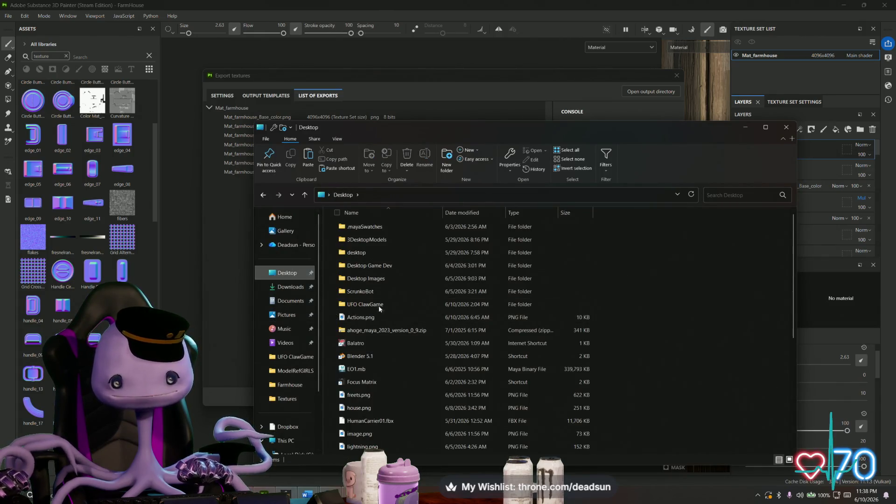
pyautogui.doubleClick(365, 303)
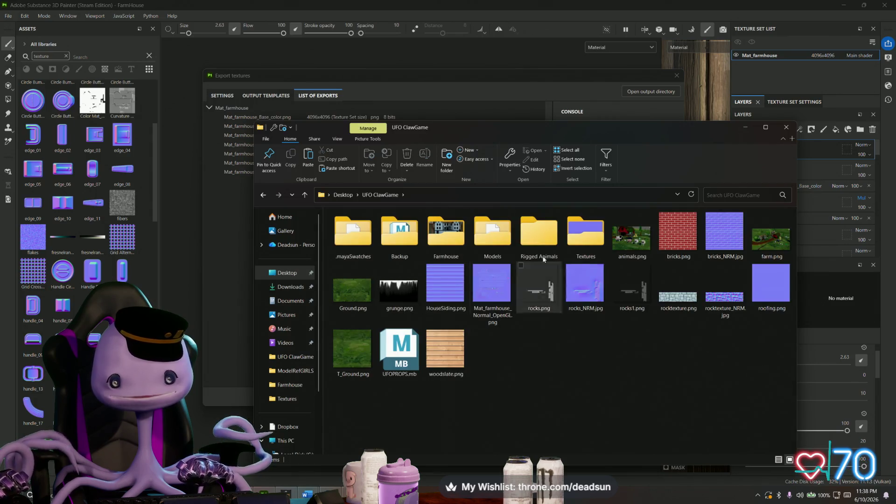
pyautogui.doubleClick(445, 235)
pyautogui.rightClick(397, 305)
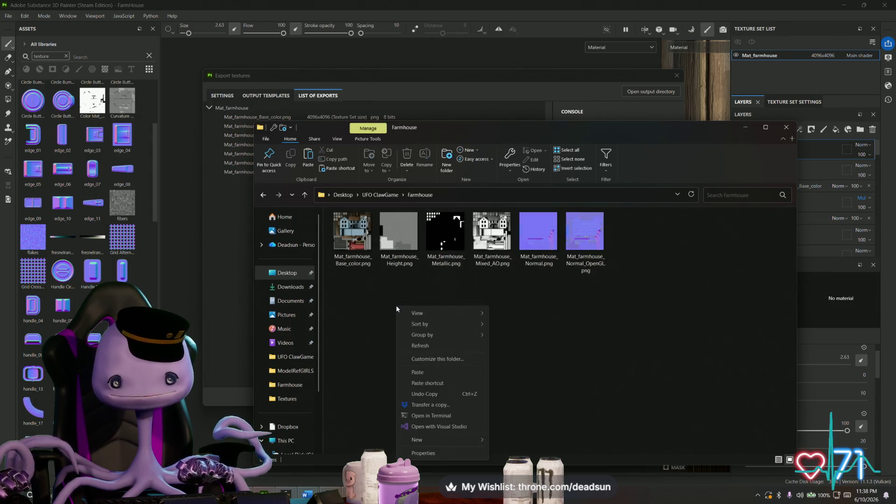
pyautogui.click(420, 372)
pyautogui.click(418, 204)
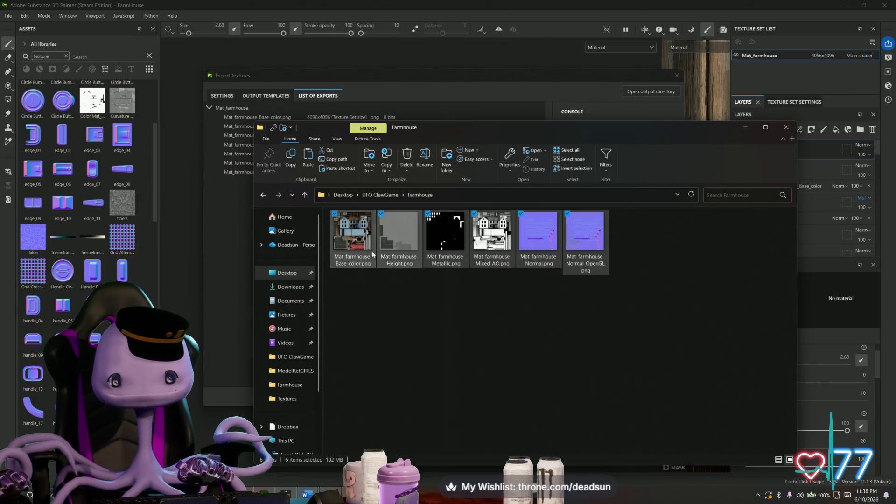
pyautogui.click(786, 128)
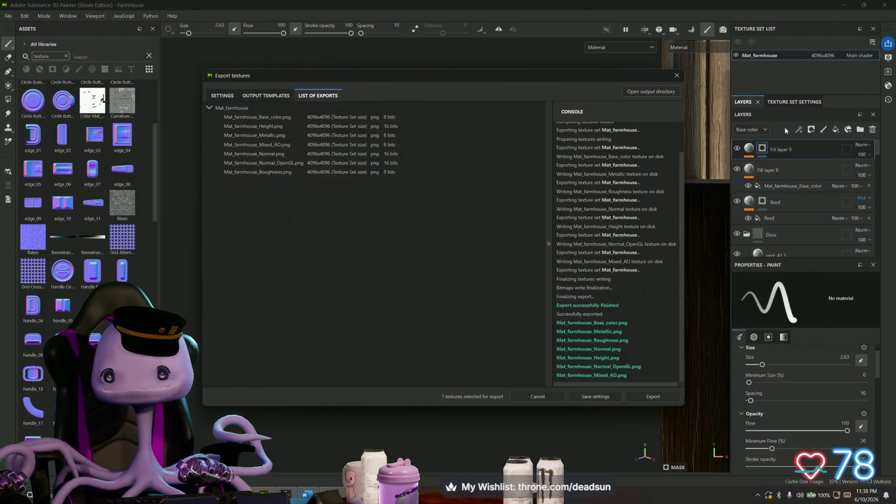
# Step: Close the export window and browse to the Farmhouse texture folder to add resources
pyautogui.click(678, 75)
pyautogui.scroll(-5, 84, 245)
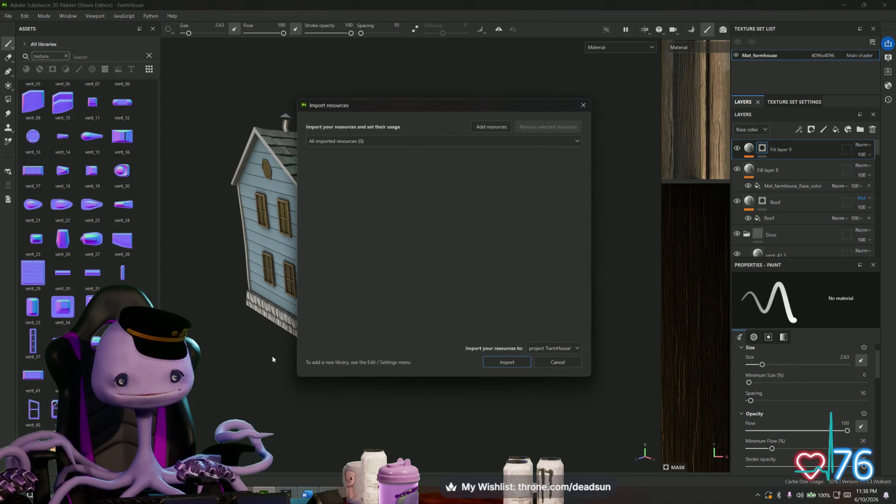
pyautogui.click(492, 127)
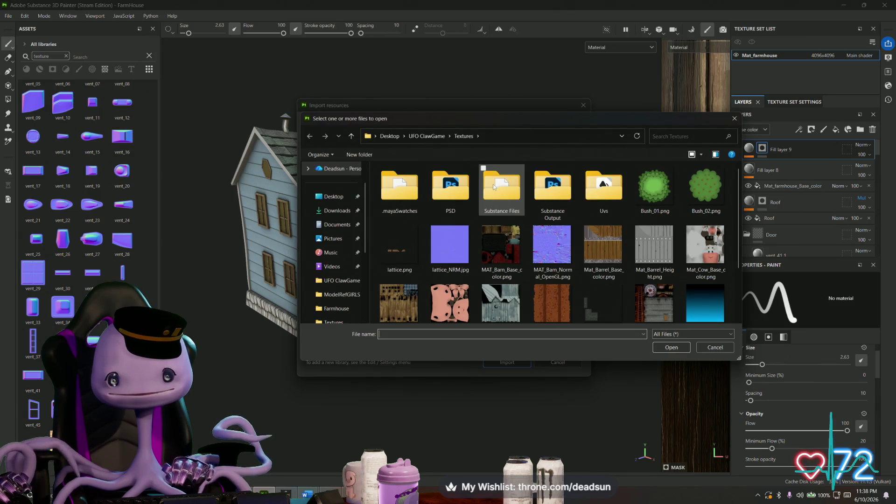
pyautogui.click(427, 136)
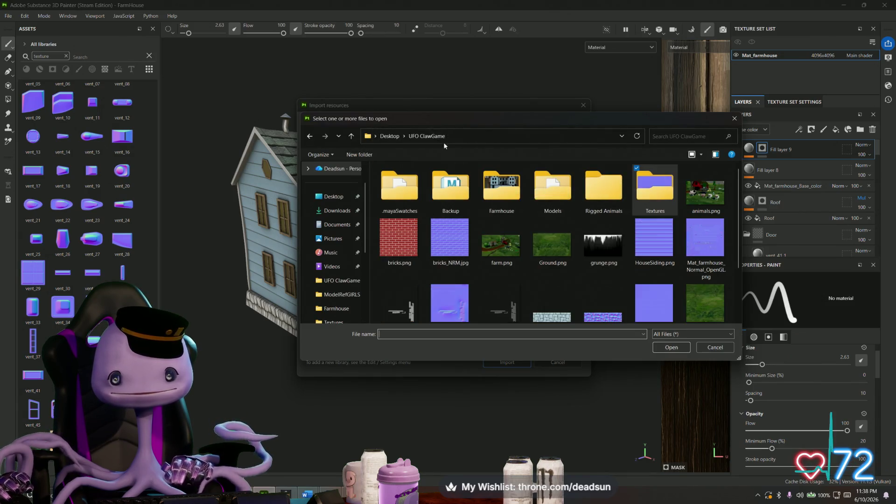
pyautogui.doubleClick(504, 189)
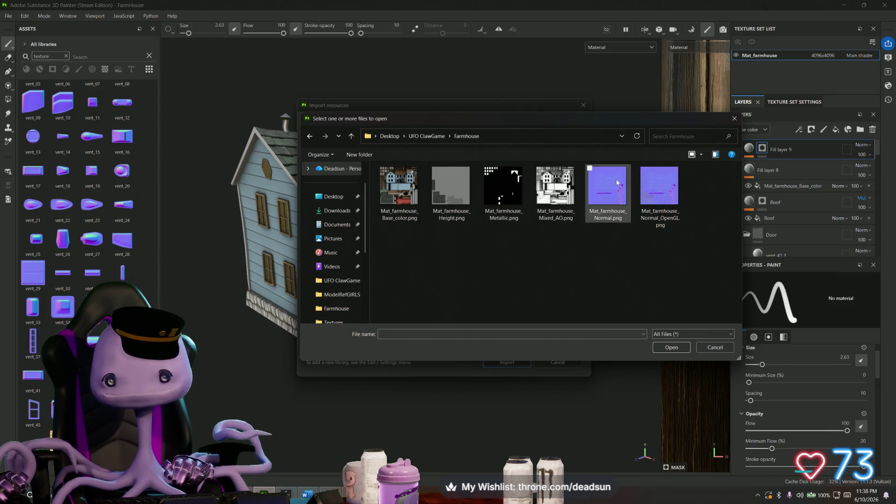
# Step: Import Mat_farmhouse_Normal_OpenGL.png into the project with its usage set to texture
pyautogui.click(672, 348)
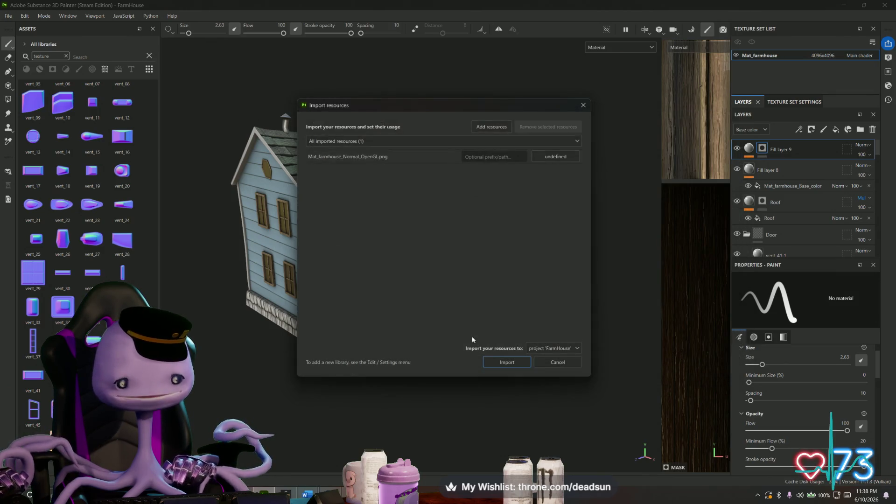
pyautogui.click(555, 156)
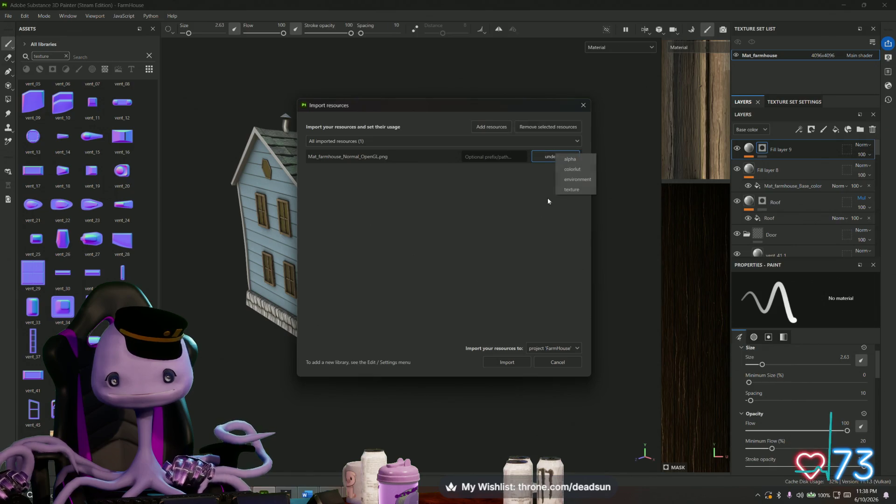
pyautogui.click(570, 189)
pyautogui.click(507, 362)
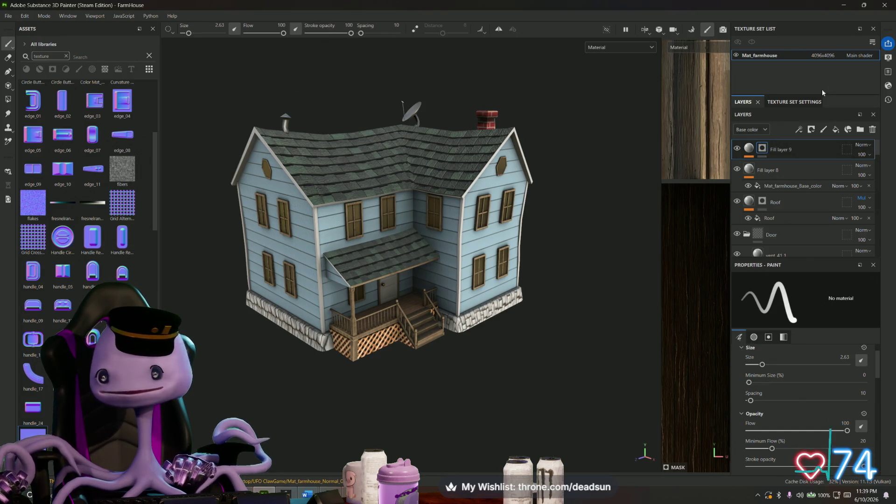
# Step: Assign Mat_farmhouse_Normal_OpenGL as the Normal mesh map and enter mesh map baking
pyautogui.click(795, 102)
pyautogui.scroll(-3, 767, 223)
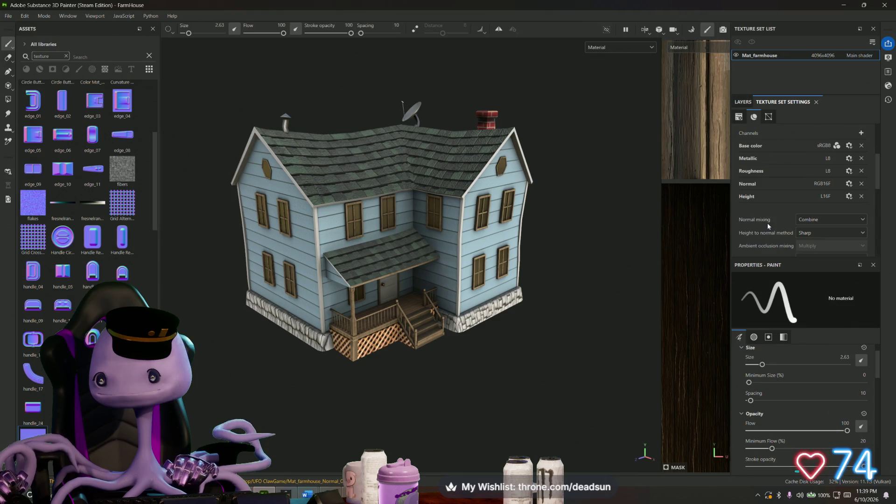
pyautogui.scroll(-2, 767, 223)
pyautogui.scroll(-2, 767, 223)
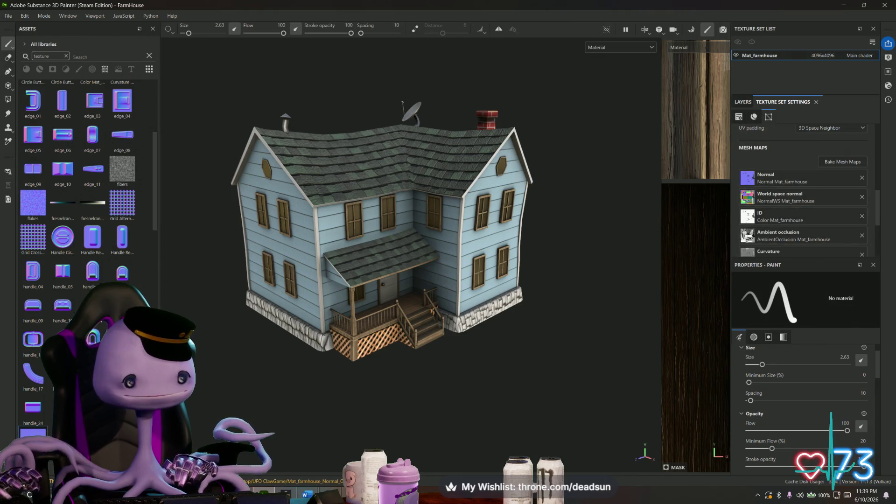
pyautogui.moveTo(597, 252); pyautogui.dragTo(785, 177)
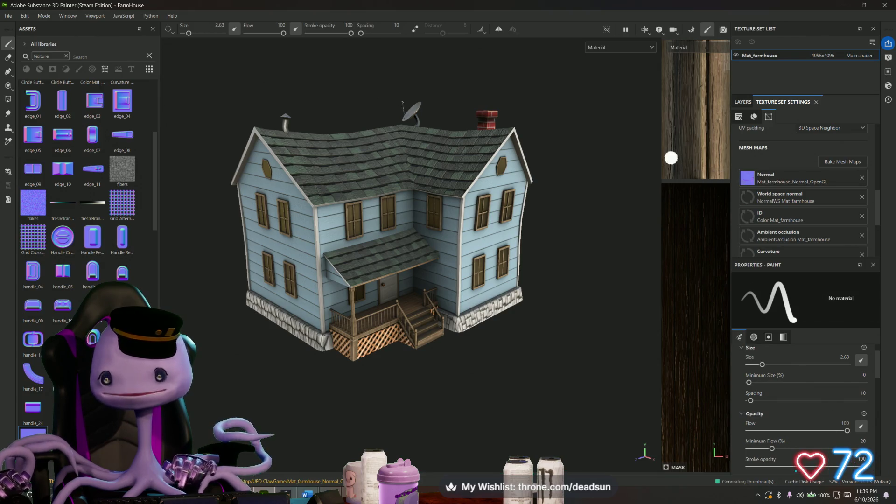
pyautogui.moveTo(599, 233)
pyautogui.keyDown('alt'); pyautogui.mouseDown()
pyautogui.moveTo(627, 303)
pyautogui.moveTo(724, 330)
pyautogui.moveTo(552, 59)
pyautogui.mouseUp(); pyautogui.keyUp('alt')
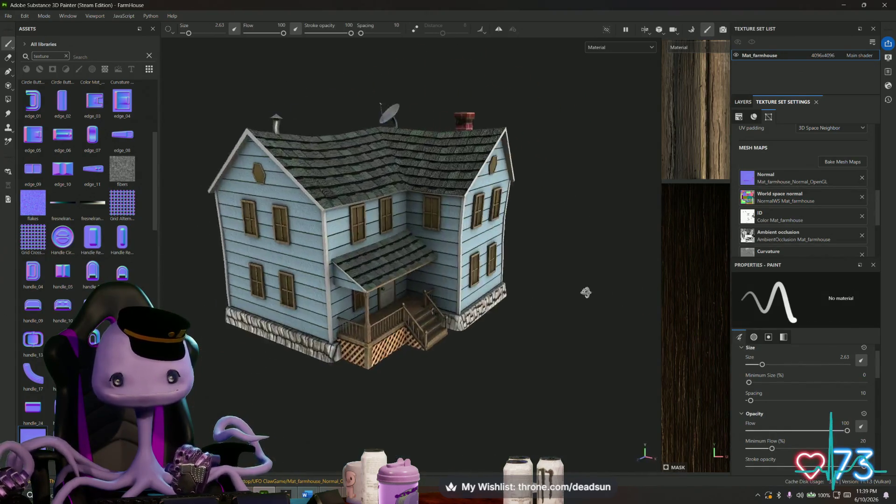
pyautogui.click(691, 30)
pyautogui.moveTo(448, 322)
pyautogui.keyDown('alt'); pyautogui.mouseDown()
pyautogui.moveTo(524, 326)
pyautogui.moveTo(491, 210)
pyautogui.mouseUp(); pyautogui.keyUp('alt')
# Step: Bake the mesh maps with the Normal baker unchecked, then return to painting mode
pyautogui.click(25, 265)
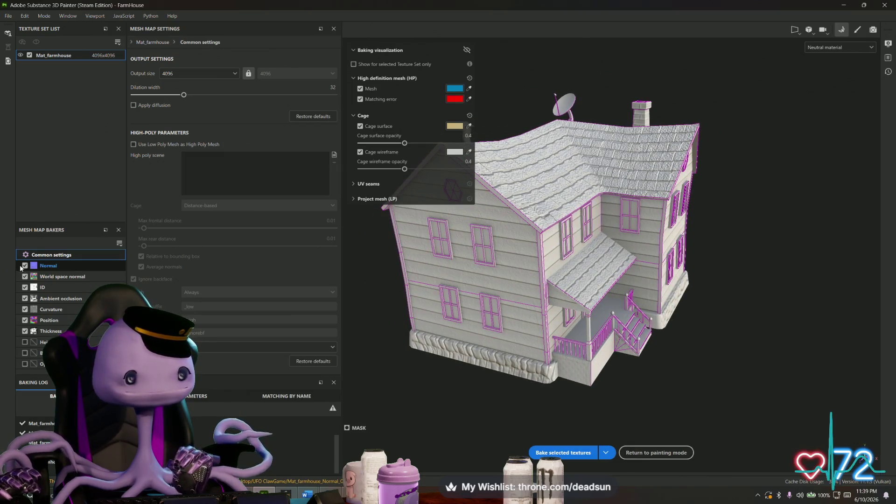
pyautogui.keyDown('alt'); pyautogui.moveTo(474, 406); pyautogui.dragTo(524, 413); pyautogui.keyUp('alt')
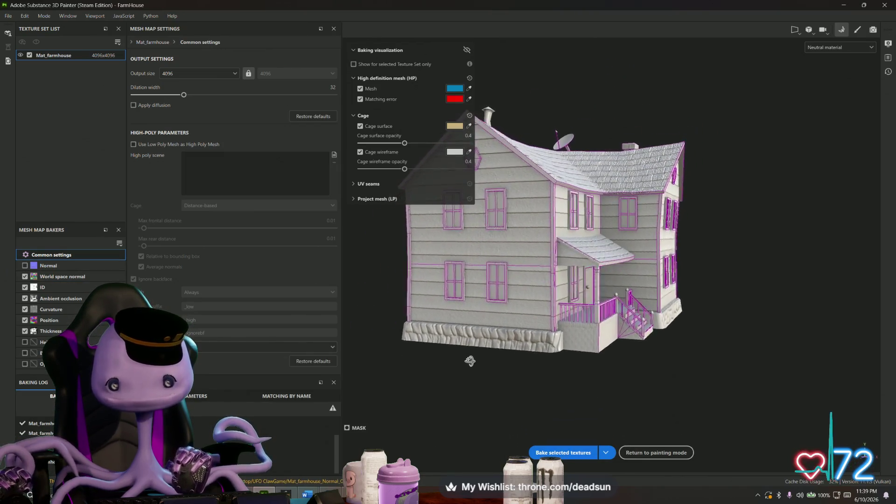
pyautogui.click(564, 453)
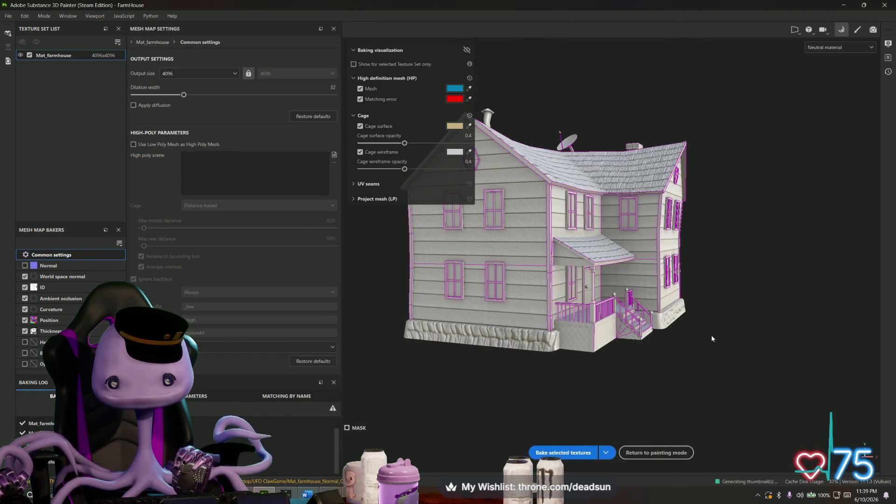
pyautogui.moveTo(703, 341)
pyautogui.keyDown('alt'); pyautogui.mouseDown()
pyautogui.moveTo(424, 332)
pyautogui.moveTo(679, 349)
pyautogui.mouseUp(); pyautogui.keyUp('alt')
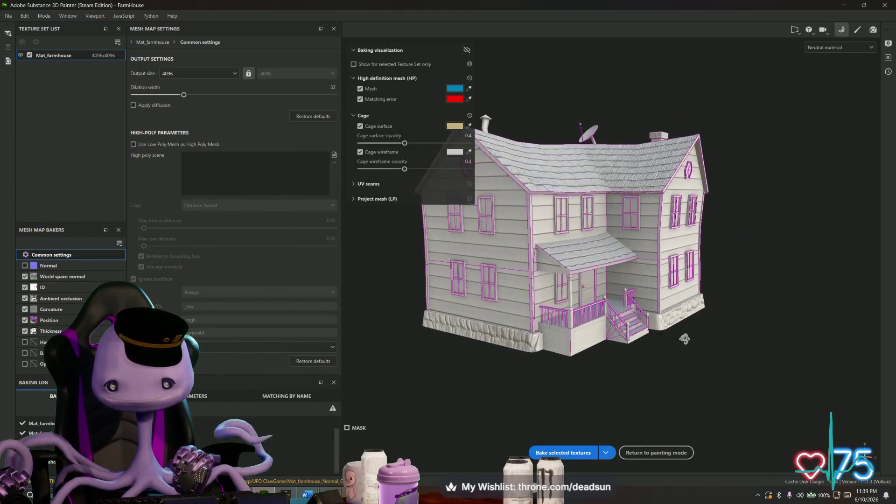
pyautogui.click(857, 30)
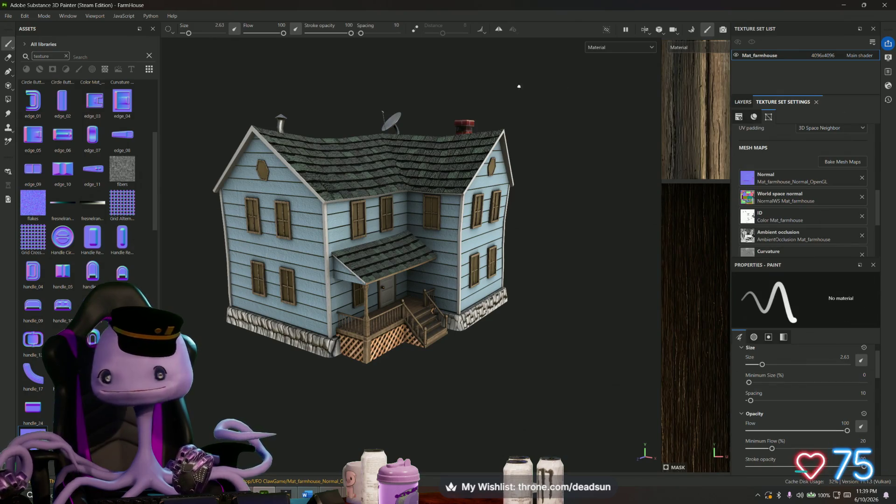
# Step: Look over the rebaked farmhouse from several sides and save the FarmHouse project
pyautogui.click(10, 16)
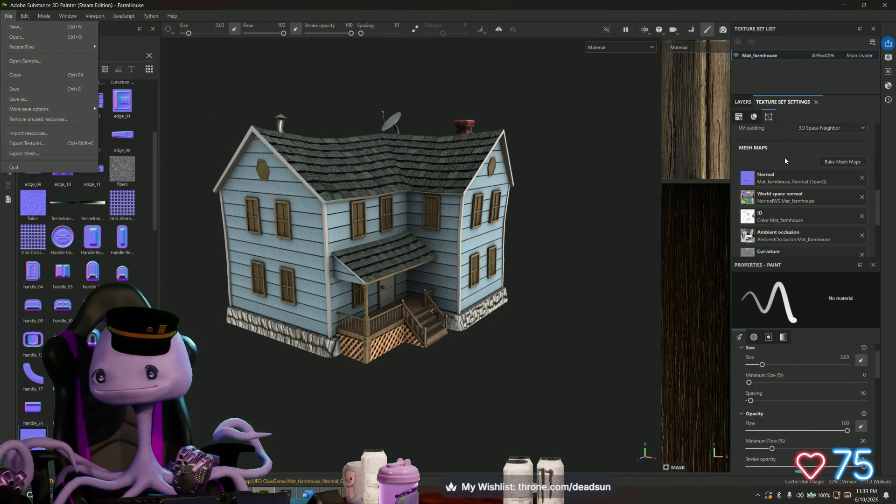
pyautogui.click(744, 101)
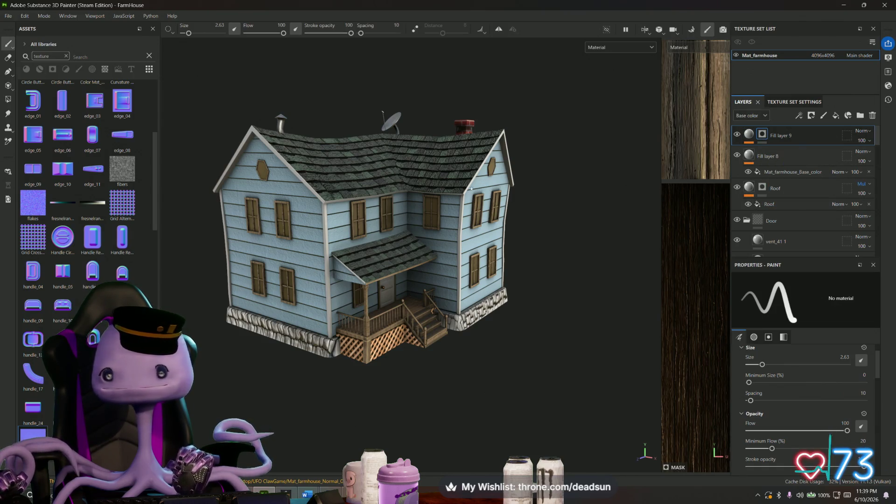
pyautogui.keyDown('alt'); pyautogui.moveTo(274, 349); pyautogui.dragTo(488, 340); pyautogui.keyUp('alt')
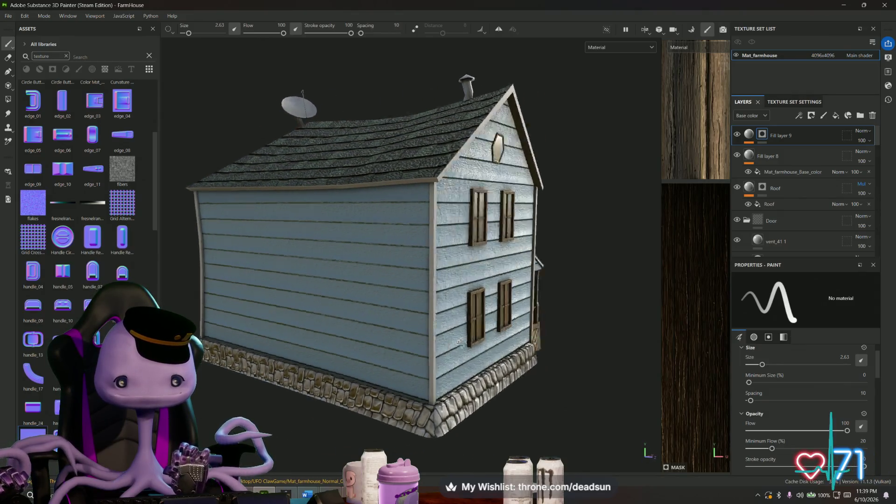
pyautogui.scroll(-3, 421, 280)
pyautogui.moveTo(420, 315)
pyautogui.keyDown('alt'); pyautogui.mouseDown()
pyautogui.moveTo(235, 345)
pyautogui.moveTo(269, 359)
pyautogui.moveTo(273, 374)
pyautogui.mouseUp(); pyautogui.keyUp('alt')
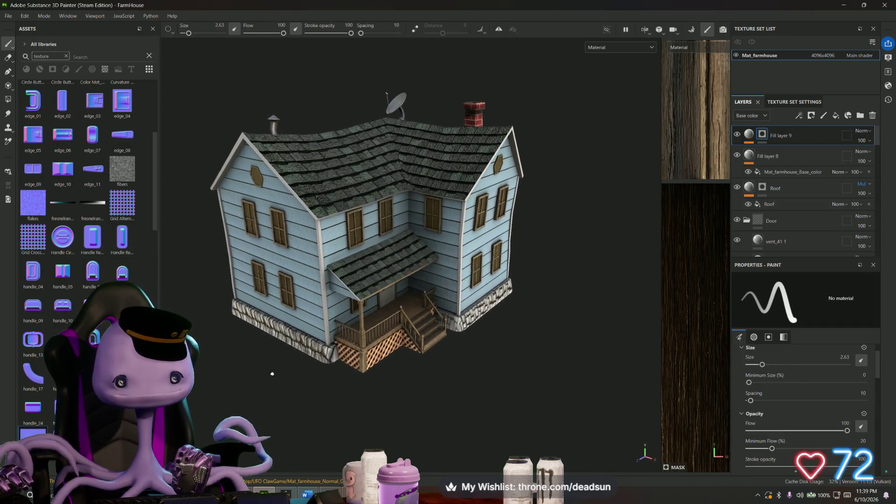
pyautogui.click(8, 16)
pyautogui.click(18, 88)
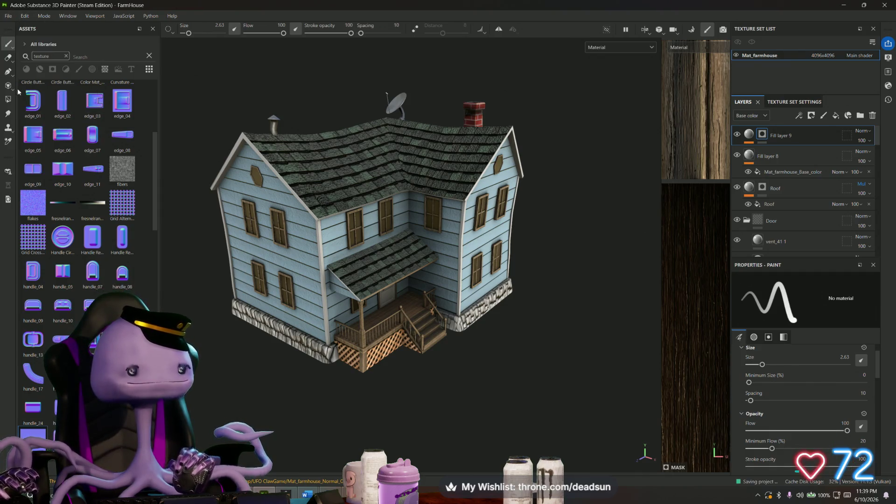
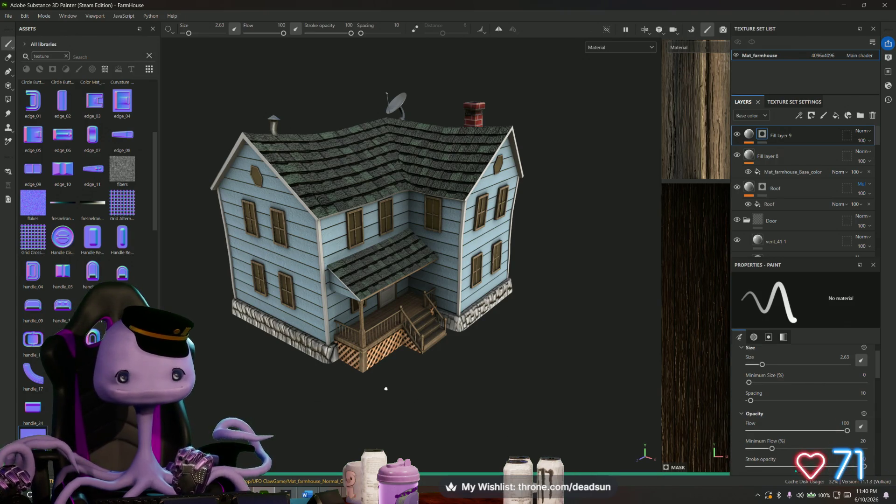
# Step: Orbit the painted farmhouse to inspect it from below, the porch side and above
pyautogui.moveTo(383, 398)
pyautogui.keyDown('alt'); pyautogui.mouseDown()
pyautogui.moveTo(358, 394)
pyautogui.moveTo(323, 364)
pyautogui.moveTo(418, 438)
pyautogui.mouseUp(); pyautogui.keyUp('alt')
pyautogui.scroll(-5, 418, 438)
pyautogui.moveTo(413, 399)
pyautogui.keyDown('alt'); pyautogui.mouseDown()
pyautogui.moveTo(520, 401)
pyautogui.moveTo(532, 343)
pyautogui.mouseUp(); pyautogui.keyUp('alt')
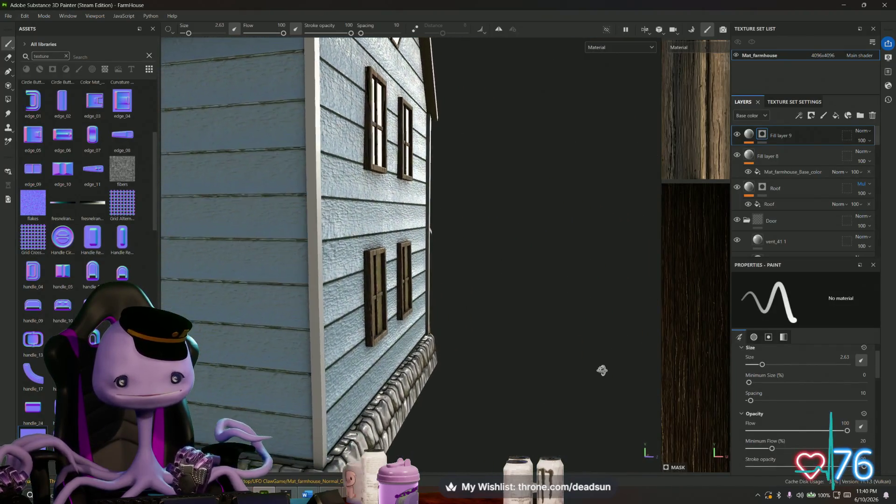
pyautogui.scroll(-5, 533, 343)
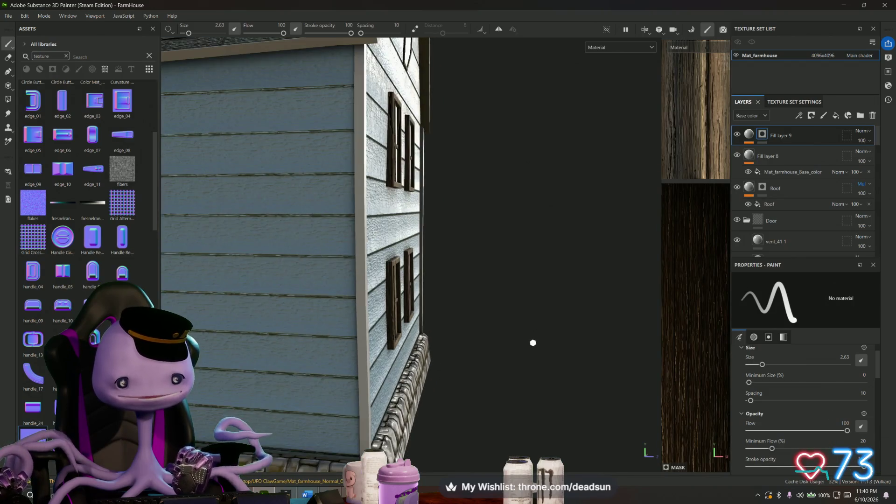
pyautogui.moveTo(533, 344)
pyautogui.keyDown('alt'); pyautogui.mouseDown()
pyautogui.moveTo(201, 403)
pyautogui.moveTo(294, 364)
pyautogui.moveTo(571, 310)
pyautogui.moveTo(368, 354)
pyautogui.moveTo(456, 293)
pyautogui.moveTo(589, 263)
pyautogui.moveTo(490, 301)
pyautogui.moveTo(434, 336)
pyautogui.moveTo(579, 340)
pyautogui.moveTo(539, 369)
pyautogui.moveTo(600, 232)
pyautogui.moveTo(573, 280)
pyautogui.moveTo(577, 333)
pyautogui.moveTo(616, 336)
pyautogui.moveTo(585, 331)
pyautogui.mouseUp(); pyautogui.keyUp('alt')
pyautogui.scroll(-5, 586, 331)
pyautogui.moveTo(490, 301)
pyautogui.keyDown('alt'); pyautogui.mouseDown()
pyautogui.moveTo(411, 269)
pyautogui.moveTo(436, 345)
pyautogui.mouseUp(); pyautogui.keyUp('alt')
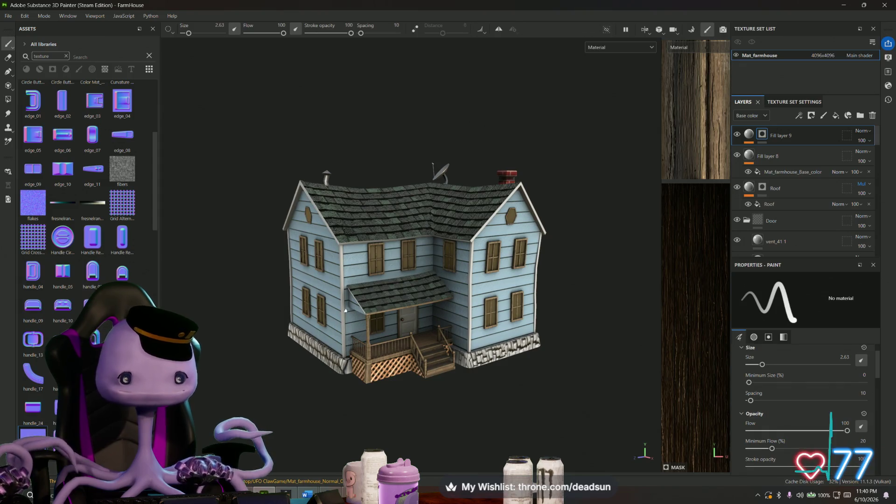
# Step: Review the Maya farm scene, selecting the skybox, a tree and the water pump, then return to Painter
pyautogui.hotkey('alt', 'Tab')
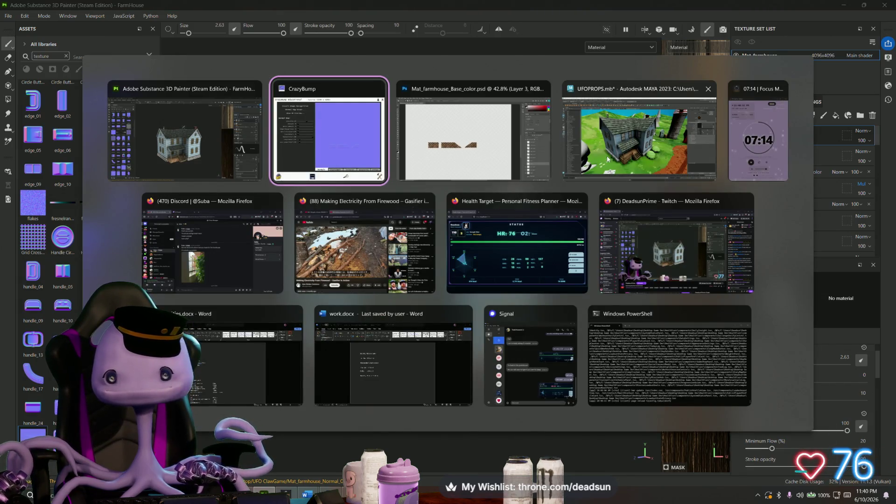
pyautogui.click(638, 133)
pyautogui.keyDown('alt'); pyautogui.moveTo(421, 281); pyautogui.dragTo(323, 350); pyautogui.keyUp('alt')
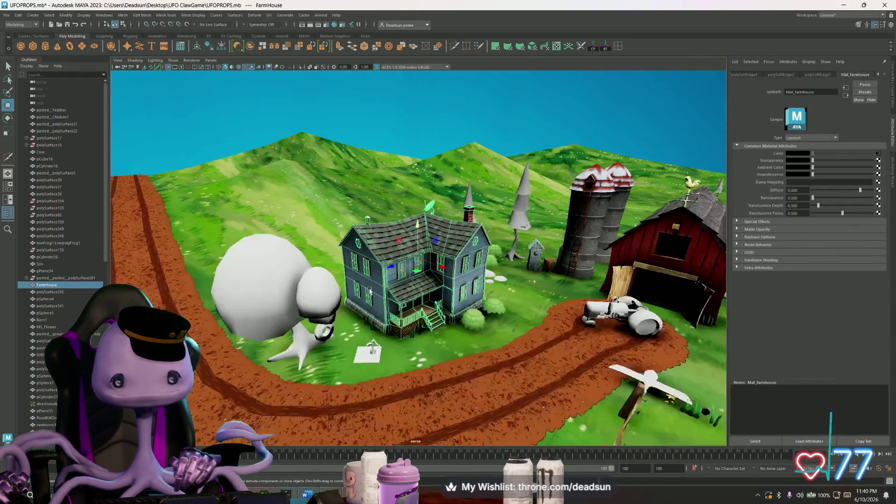
pyautogui.click(434, 98)
pyautogui.moveTo(434, 211)
pyautogui.keyDown('alt'); pyautogui.mouseDown()
pyautogui.moveTo(490, 315)
pyautogui.moveTo(567, 380)
pyautogui.moveTo(383, 345)
pyautogui.mouseUp(); pyautogui.keyUp('alt')
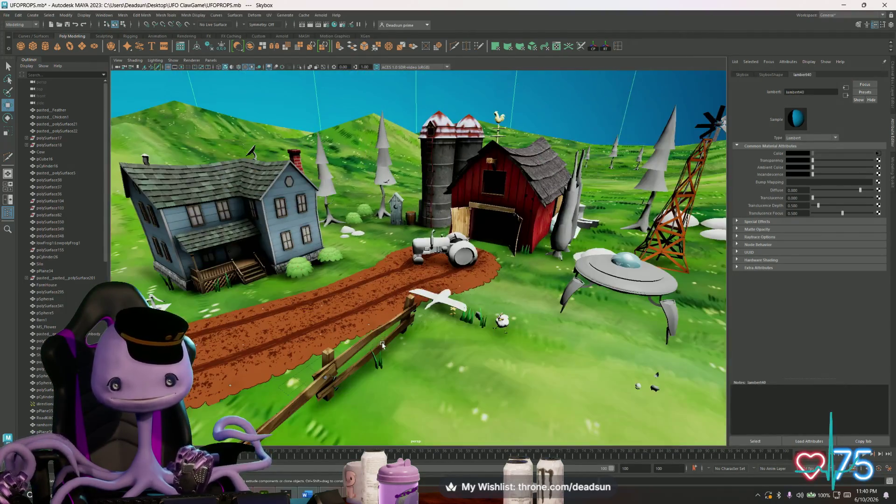
pyautogui.moveTo(480, 331)
pyautogui.keyDown('alt'); pyautogui.mouseDown()
pyautogui.moveTo(350, 281)
pyautogui.moveTo(186, 252)
pyautogui.moveTo(215, 309)
pyautogui.mouseUp(); pyautogui.keyUp('alt')
pyautogui.click(186, 252)
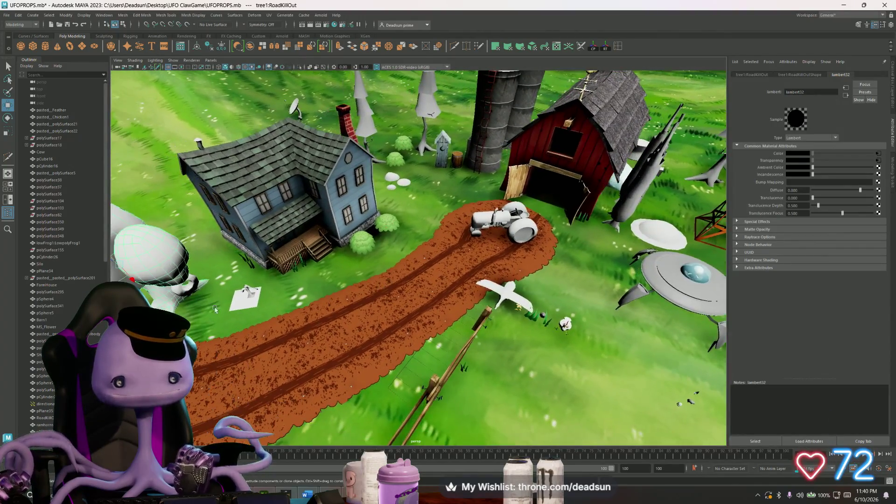
pyautogui.moveTo(312, 291)
pyautogui.keyDown('alt'); pyautogui.mouseDown()
pyautogui.moveTo(369, 334)
pyautogui.moveTo(523, 307)
pyautogui.moveTo(482, 328)
pyautogui.mouseUp(); pyautogui.keyUp('alt')
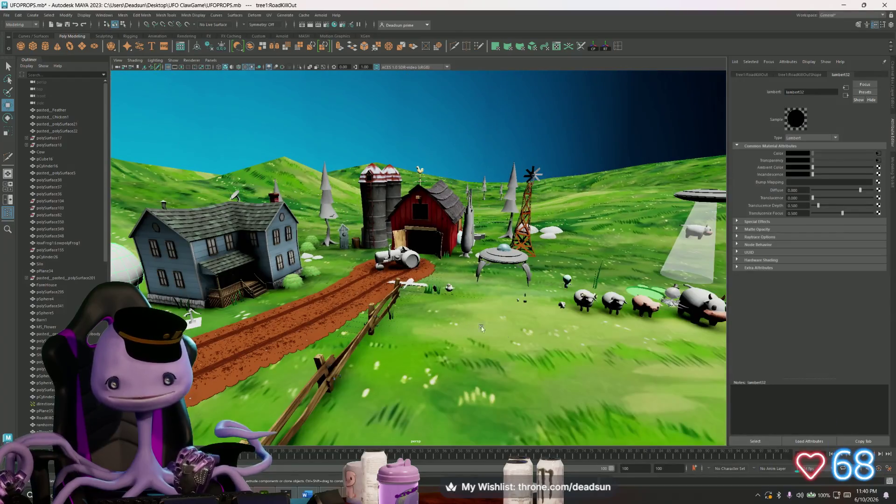
pyautogui.click(189, 319)
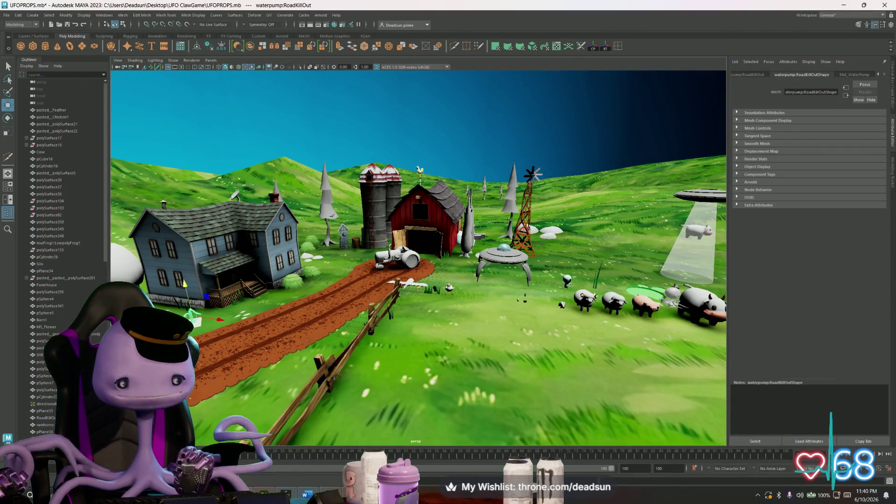
pyautogui.hotkey('alt', 'Tab')
# Step: Save the farmhouse project and create a new project using WaterPump.fbx as the mesh
pyautogui.click(8, 16)
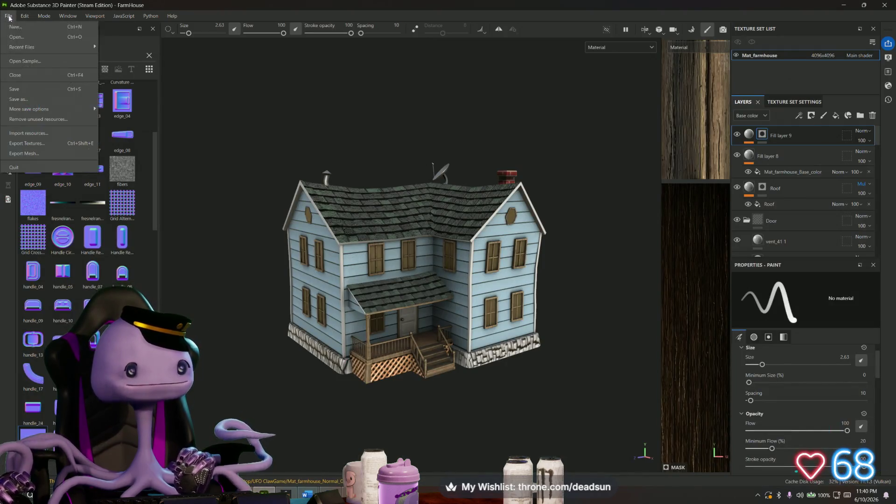
pyautogui.click(42, 89)
pyautogui.click(16, 21)
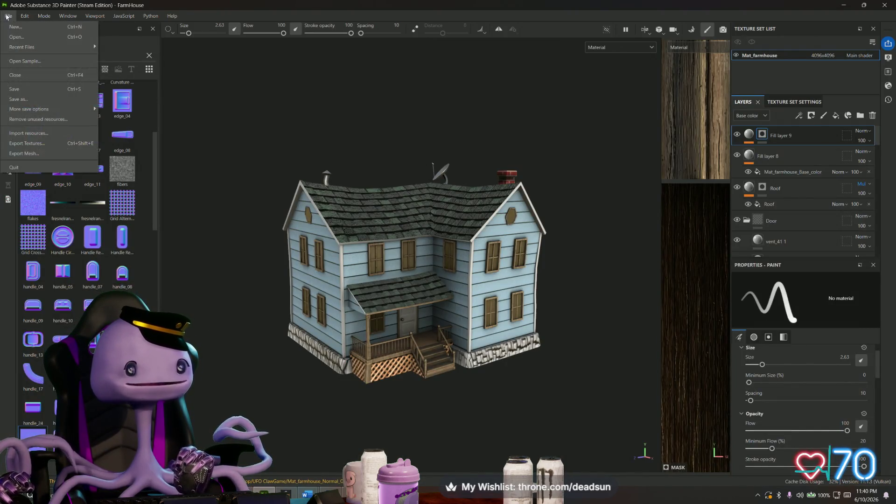
pyautogui.click(22, 28)
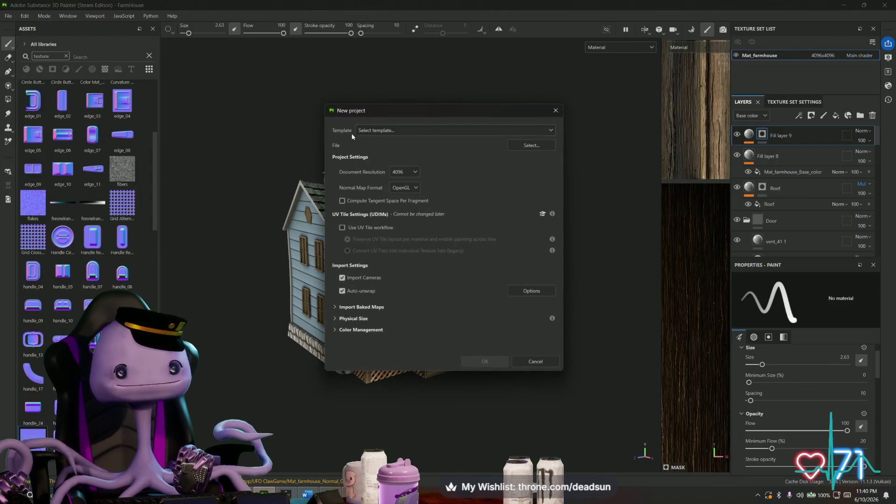
pyautogui.click(523, 145)
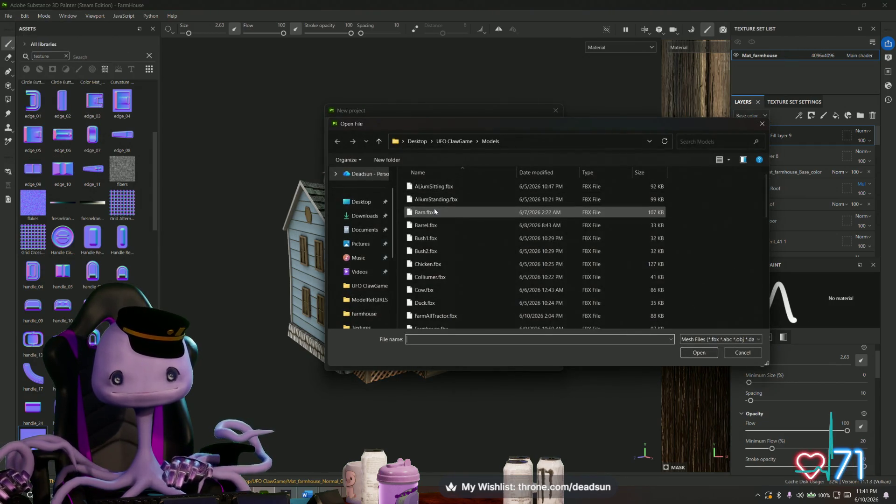
pyautogui.scroll(-2, 440, 238)
pyautogui.scroll(-2, 440, 259)
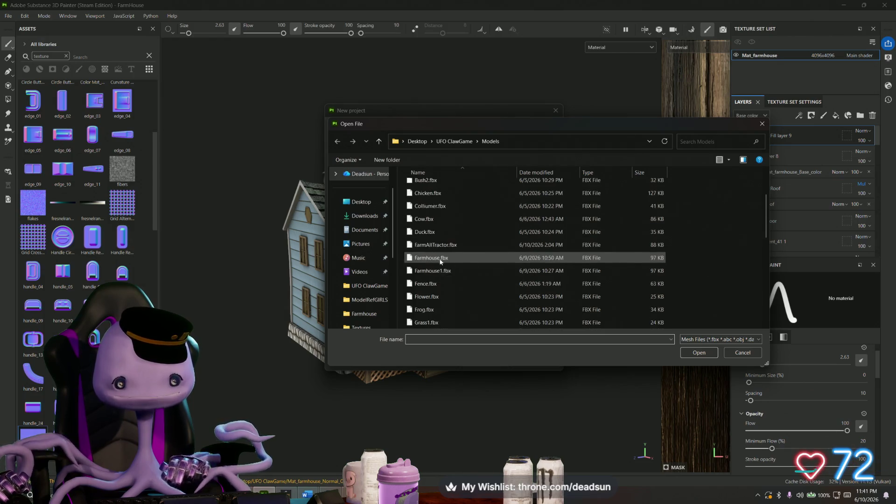
pyautogui.scroll(-1, 440, 263)
pyautogui.scroll(-2, 441, 262)
pyautogui.scroll(-2, 443, 261)
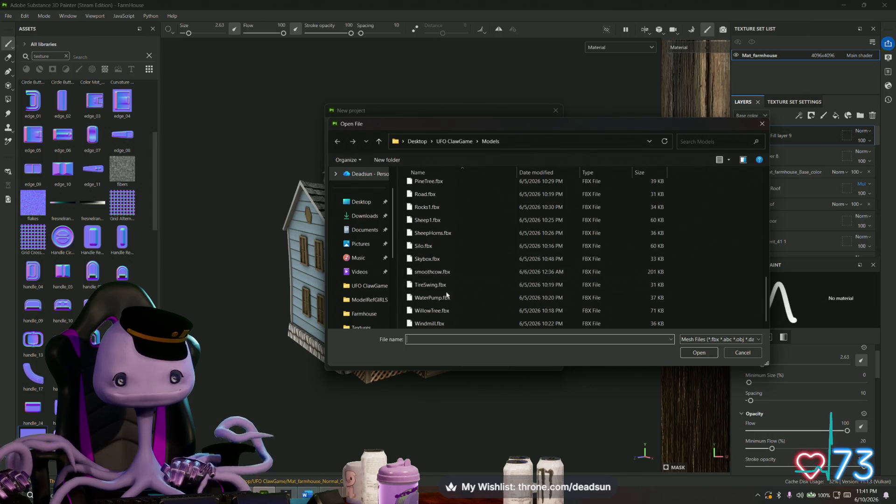
pyautogui.click(432, 297)
pyautogui.click(700, 353)
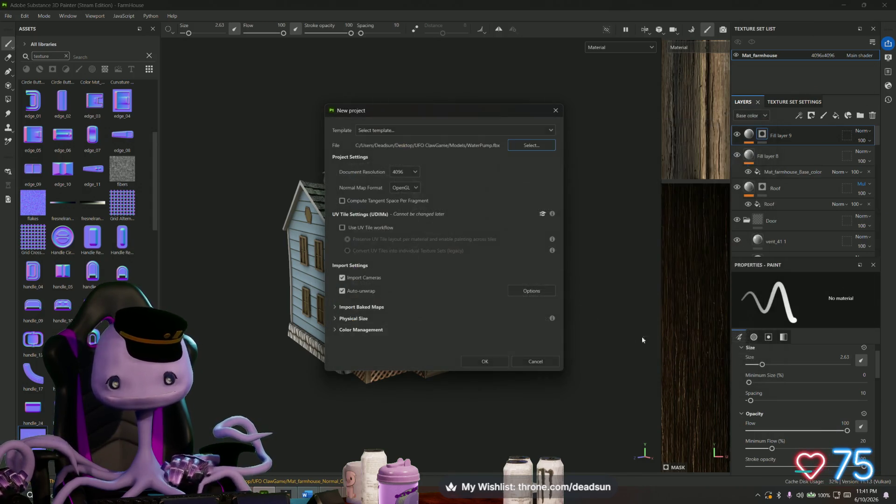
pyautogui.click(484, 362)
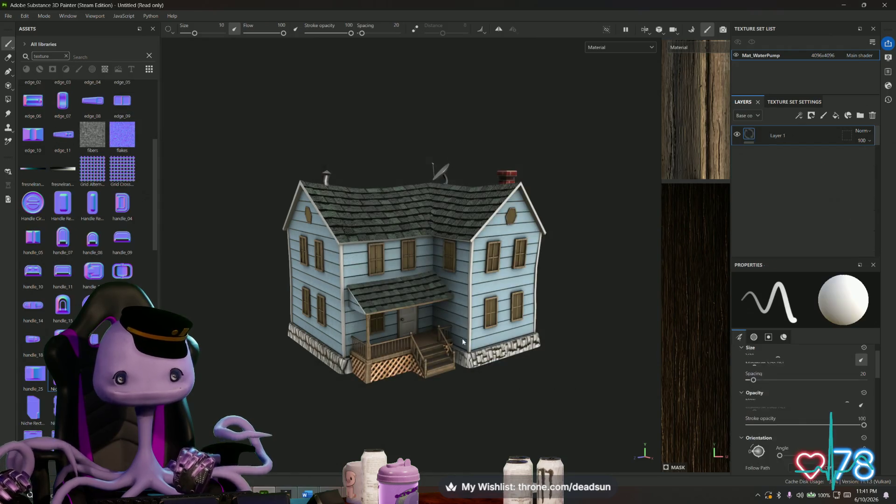
# Step: Clear the asset search and drop the Metal Rust smart material onto the whole water pump
pyautogui.keyDown('alt'); pyautogui.moveTo(353, 318); pyautogui.dragTo(270, 324); pyautogui.keyUp('alt')
pyautogui.scroll(-3, 270, 325)
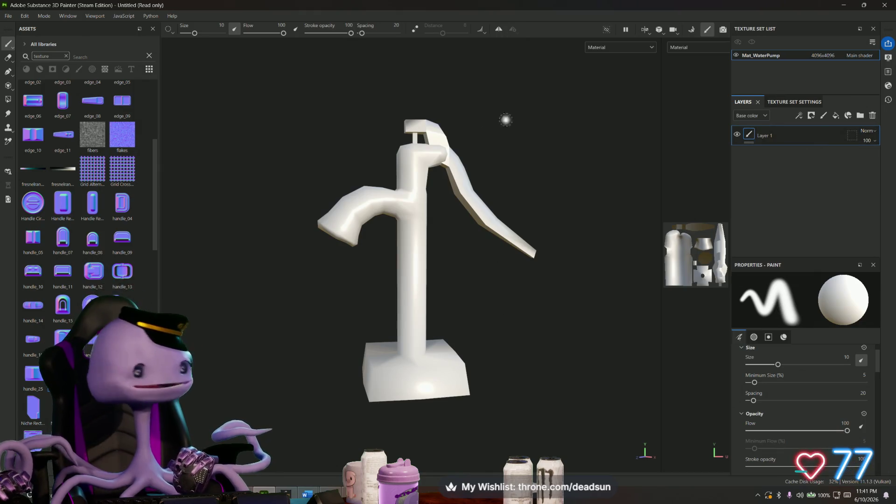
pyautogui.click(67, 58)
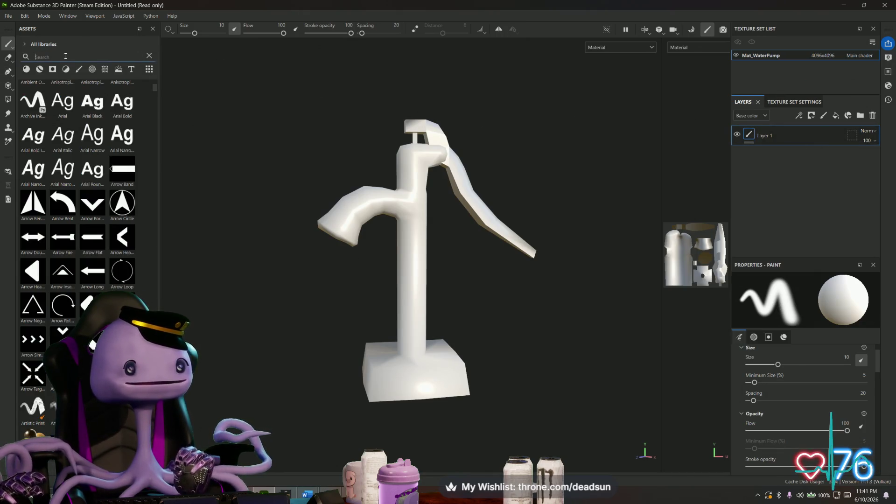
pyautogui.write('rust')
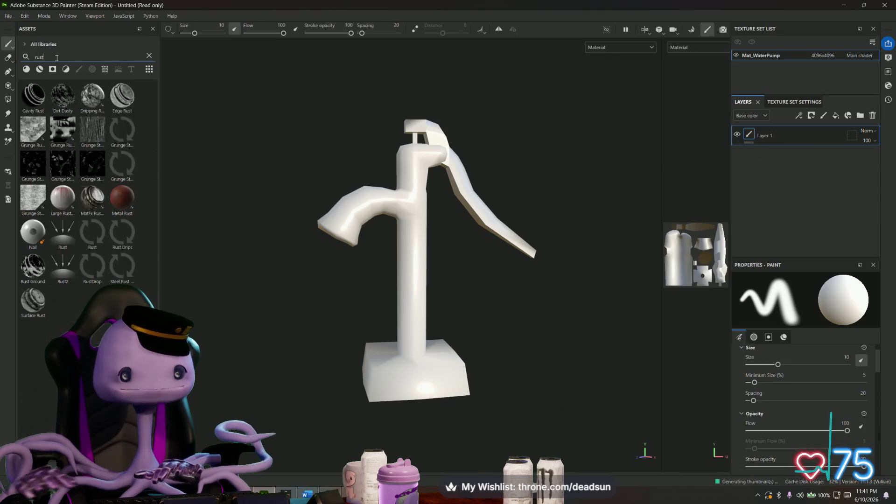
pyautogui.moveTo(124, 206); pyautogui.dragTo(406, 171)
pyautogui.moveTo(403, 181)
pyautogui.keyDown('alt'); pyautogui.mouseDown()
pyautogui.moveTo(316, 228)
pyautogui.moveTo(360, 218)
pyautogui.mouseUp(); pyautogui.keyUp('alt')
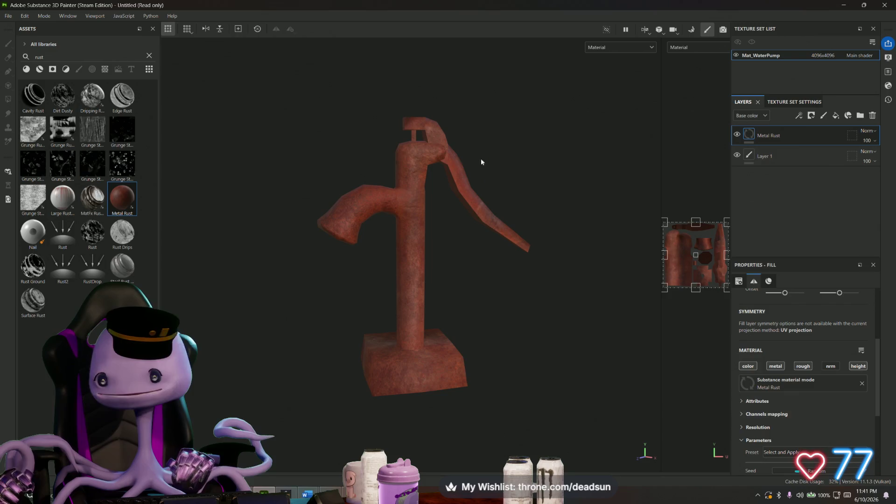
pyautogui.scroll(5, 485, 119)
pyautogui.scroll(3, 521, 121)
pyautogui.moveTo(521, 121)
pyautogui.keyDown('alt'); pyautogui.mouseDown()
pyautogui.moveTo(490, 151)
pyautogui.moveTo(462, 140)
pyautogui.moveTo(488, 126)
pyautogui.moveTo(492, 56)
pyautogui.moveTo(483, 136)
pyautogui.moveTo(560, 186)
pyautogui.moveTo(536, 160)
pyautogui.mouseUp(); pyautogui.keyUp('alt')
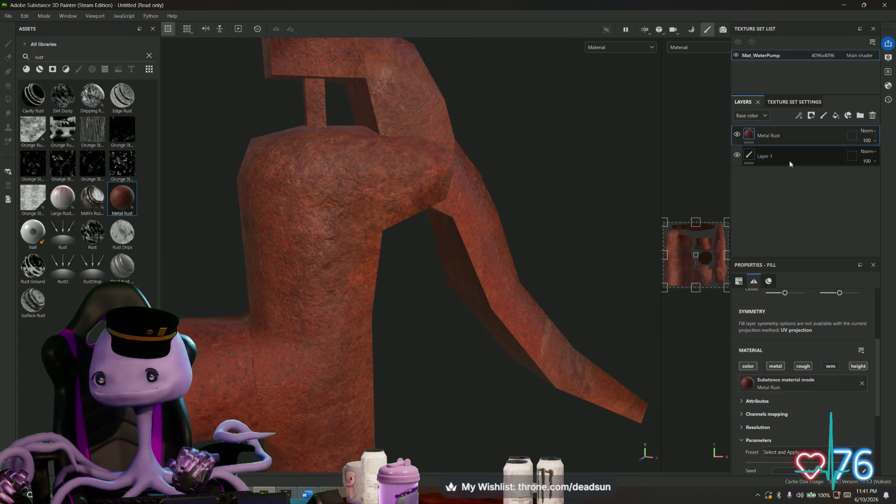
# Step: Add a paint layer and a black-masked fill layer above Metal Rust
pyautogui.click(823, 117)
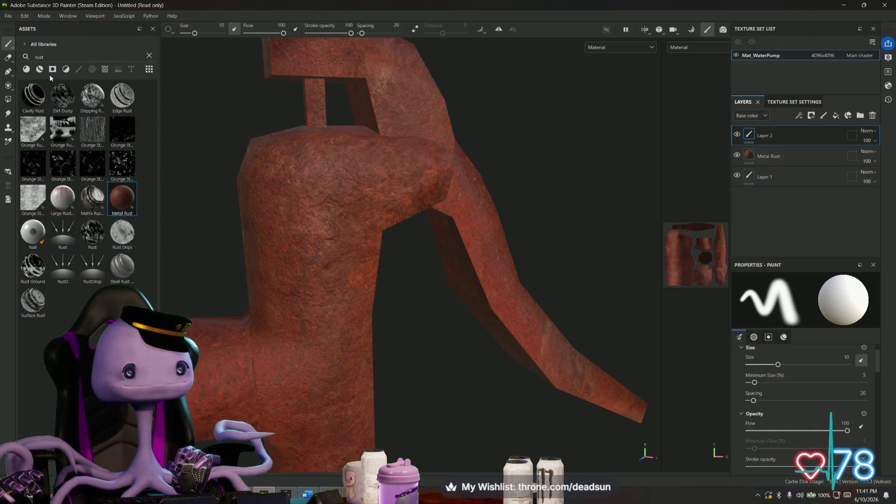
pyautogui.press('BackSpace')
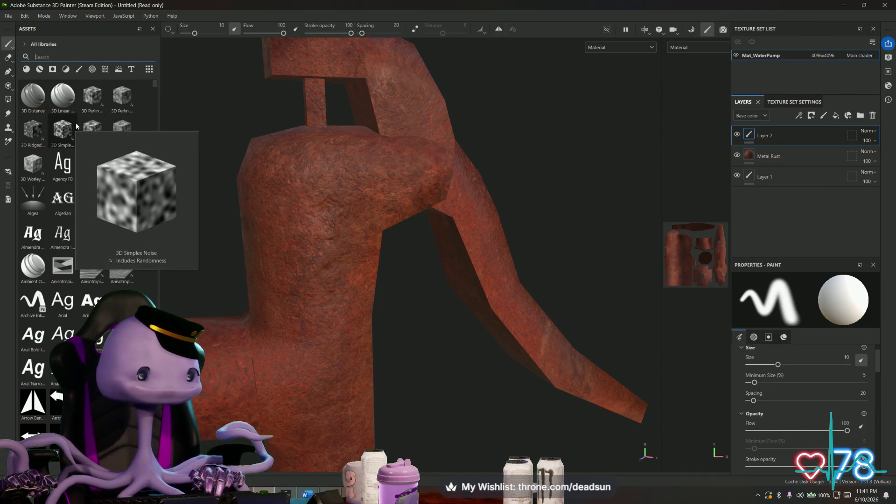
pyautogui.click(53, 56)
pyautogui.write('metal')
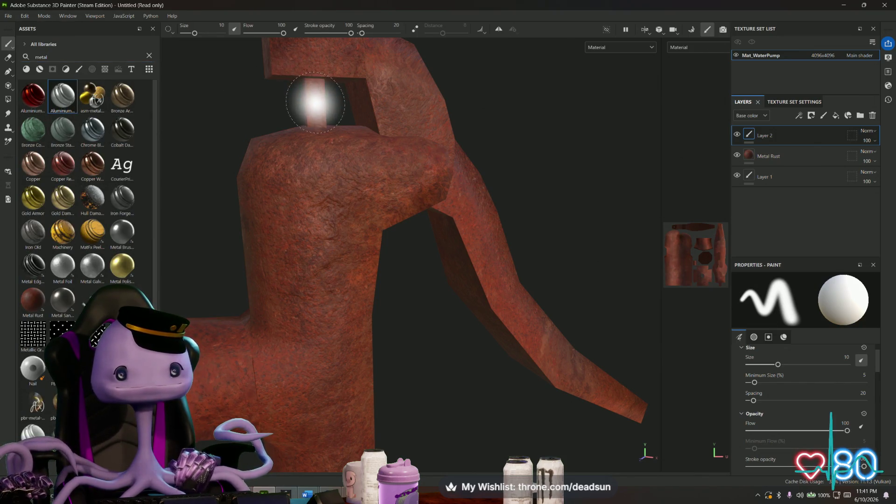
pyautogui.keyDown('alt'); pyautogui.moveTo(581, 156); pyautogui.dragTo(536, 151); pyautogui.keyUp('alt')
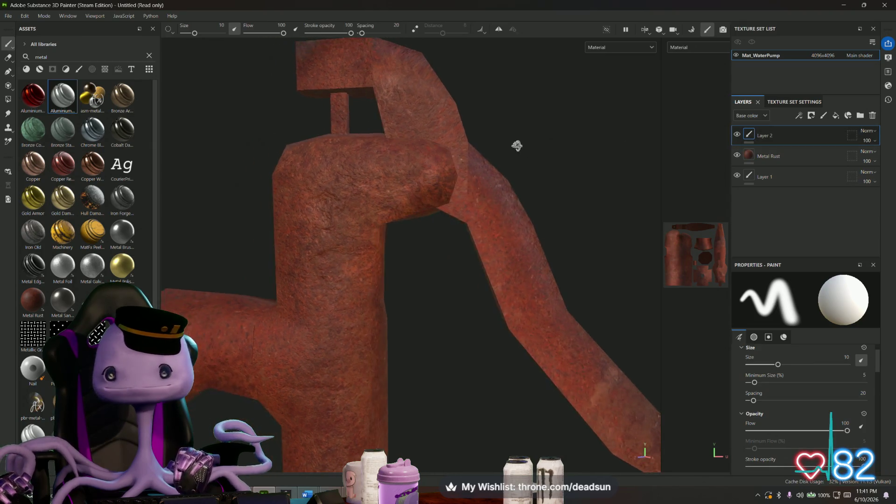
pyautogui.click(835, 117)
pyautogui.rightClick(756, 134)
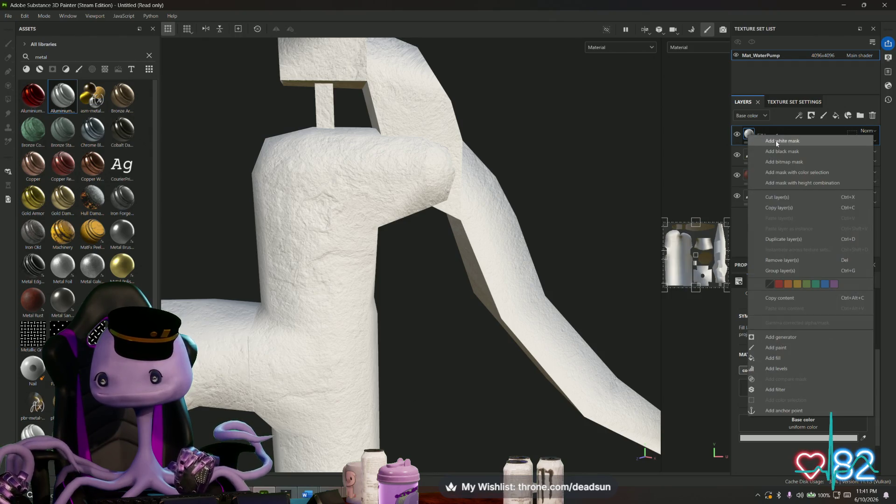
pyautogui.click(783, 151)
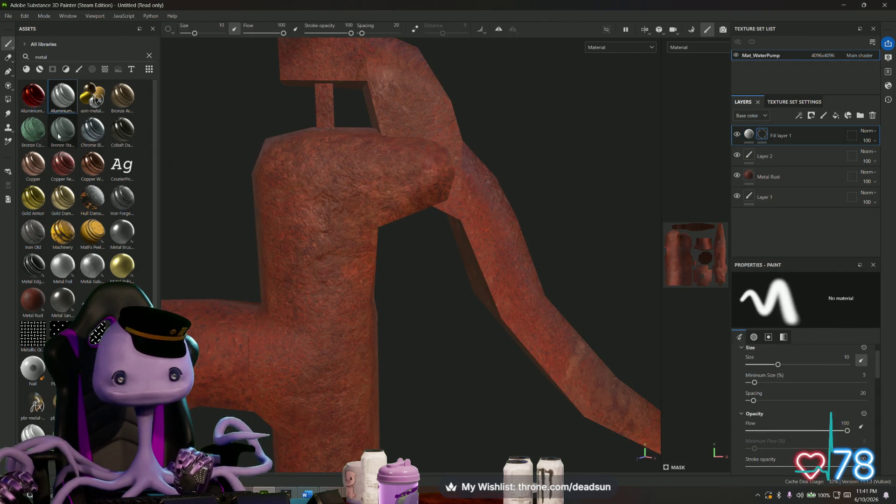
# Step: Choose the Basic Hard brush from the assets and bring up the symmetry settings
pyautogui.press('BackSpace')
pyautogui.press('BackSpace')
pyautogui.press('BackSpace')
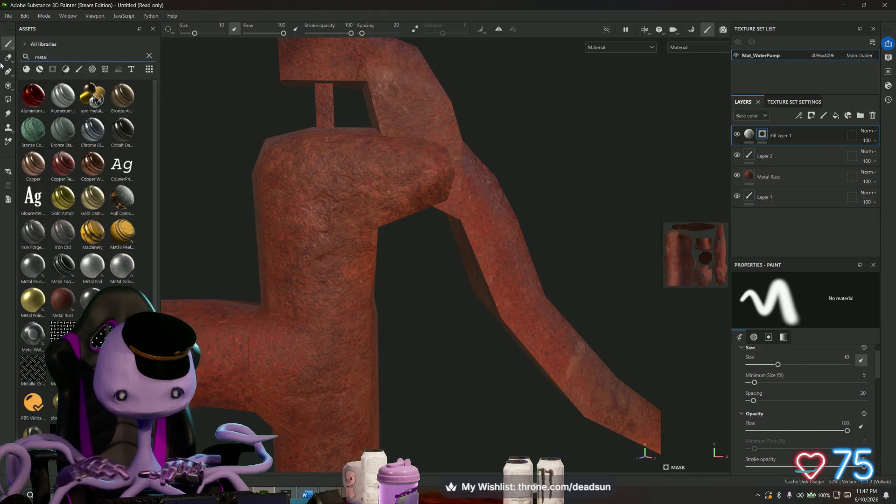
pyautogui.write('srush')
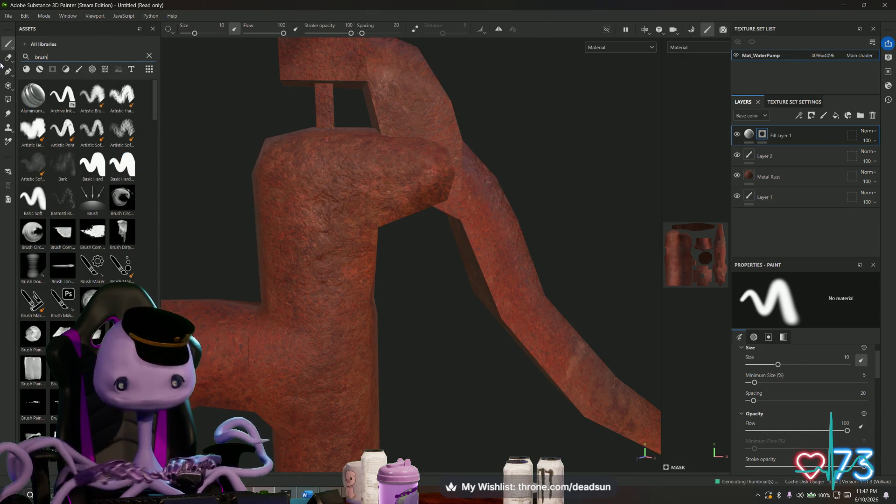
pyautogui.click(93, 166)
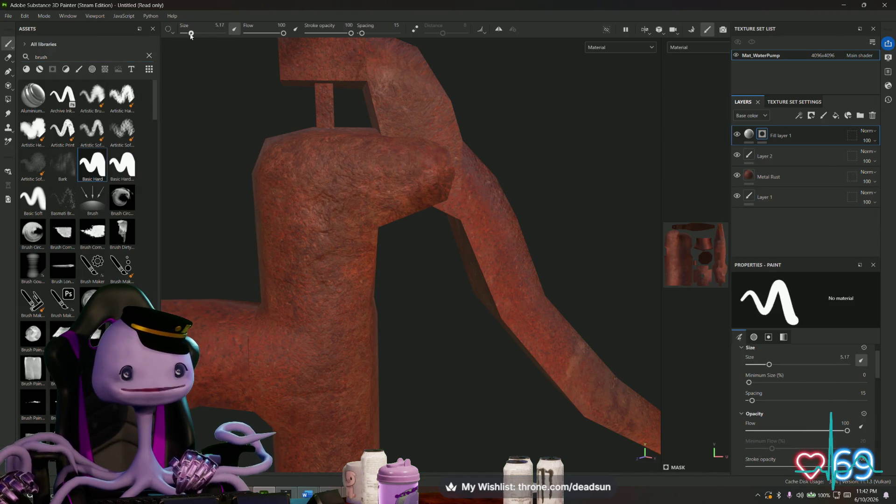
pyautogui.moveTo(243, 107)
pyautogui.keyDown('alt'); pyautogui.mouseDown()
pyautogui.moveTo(408, 136)
pyautogui.moveTo(478, 39)
pyautogui.mouseUp(); pyautogui.keyUp('alt')
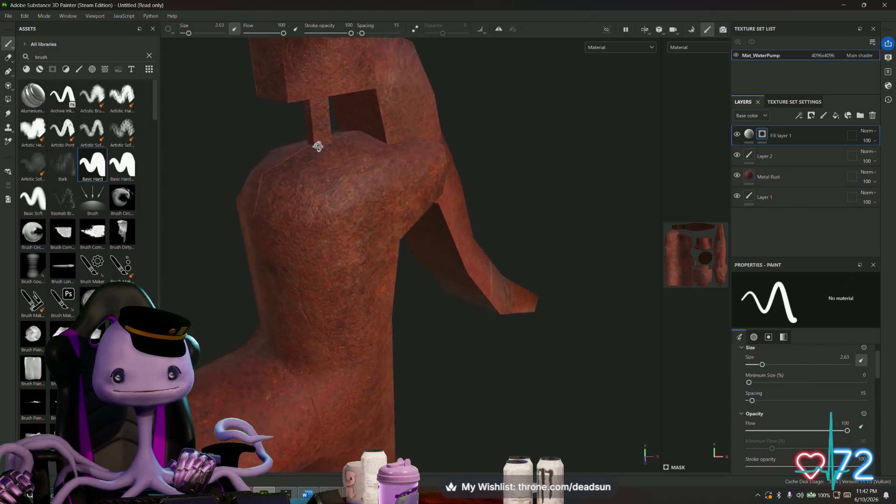
pyautogui.click(515, 33)
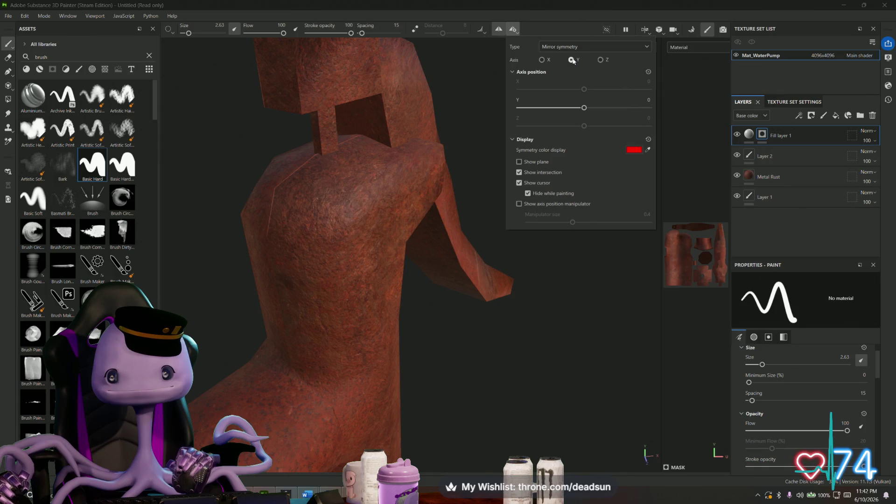
# Step: Switch the mirror axis to X and shift the symmetry plane slightly negative along X
pyautogui.click(455, 106)
pyautogui.keyDown('alt'); pyautogui.moveTo(455, 105); pyautogui.dragTo(471, 87); pyautogui.keyUp('alt')
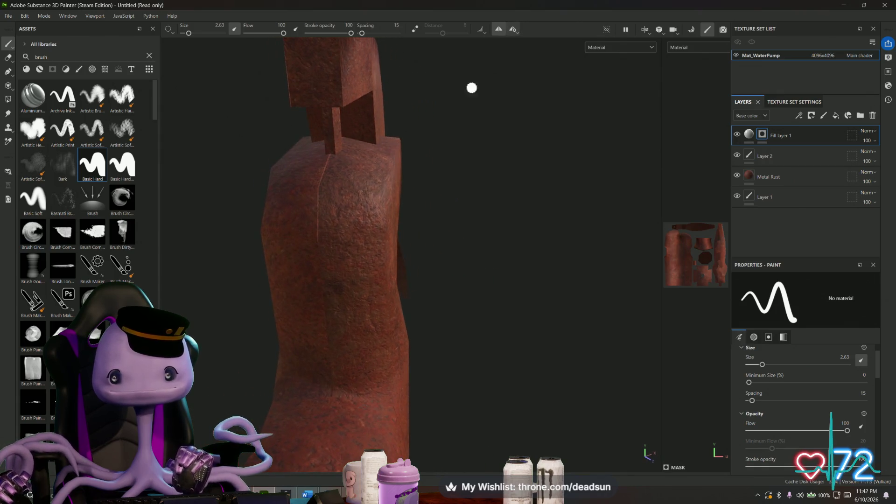
pyautogui.click(516, 31)
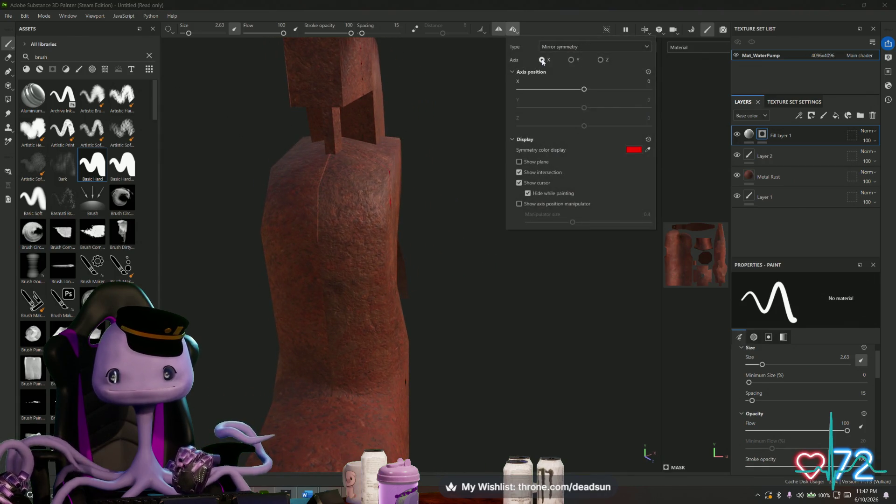
pyautogui.click(420, 140)
pyautogui.moveTo(420, 141)
pyautogui.keyDown('alt'); pyautogui.mouseDown()
pyautogui.moveTo(202, 126)
pyautogui.moveTo(324, 221)
pyautogui.moveTo(364, 210)
pyautogui.mouseUp(); pyautogui.keyUp('alt')
pyautogui.click(513, 29)
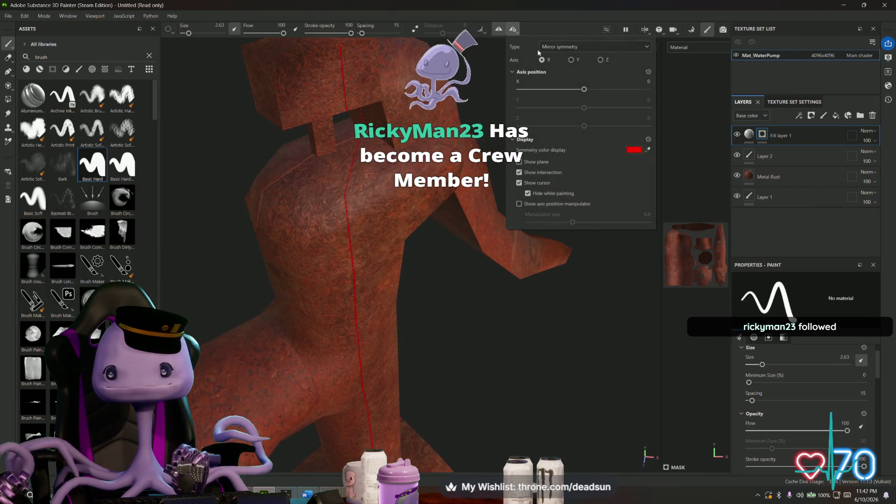
pyautogui.moveTo(584, 89); pyautogui.dragTo(579, 89)
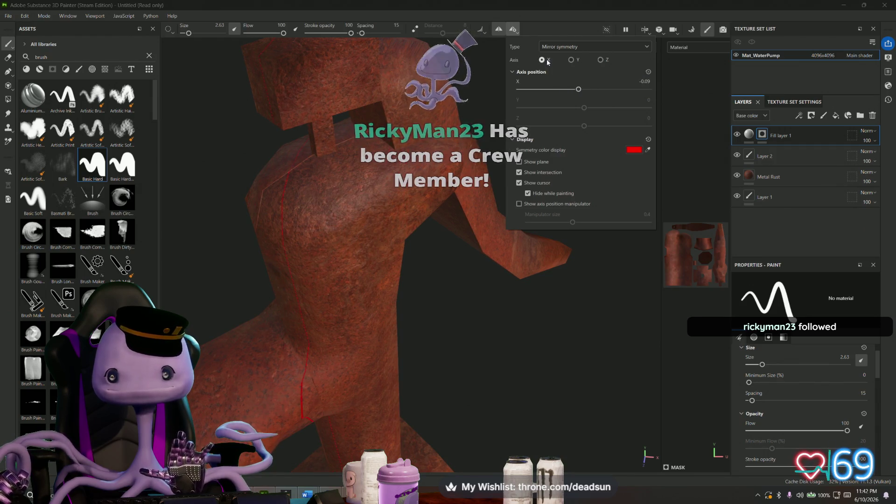
pyautogui.click(513, 29)
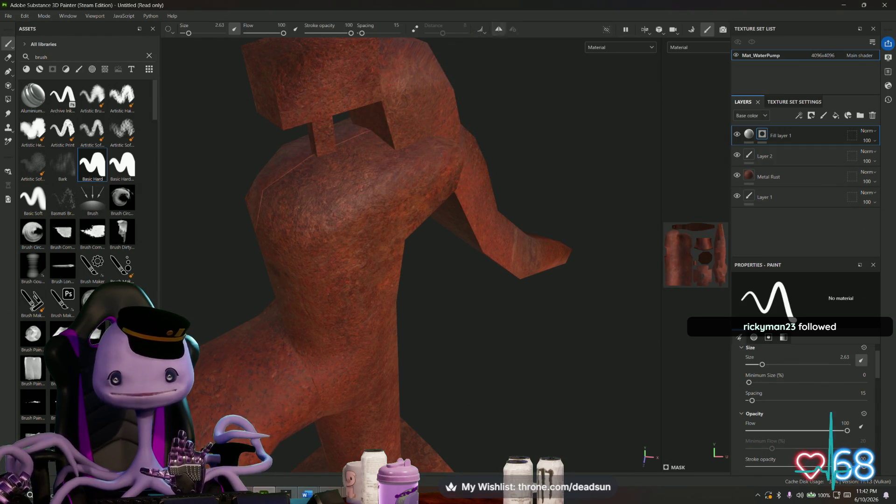
# Step: Enlarge the brush, dab white on the pump joint, and add Aluminium Brushed Worn with a black mask
pyautogui.keyDown('alt'); pyautogui.moveTo(443, 180); pyautogui.dragTo(329, 99); pyautogui.keyUp('alt')
pyautogui.moveTo(188, 34); pyautogui.dragTo(194, 34)
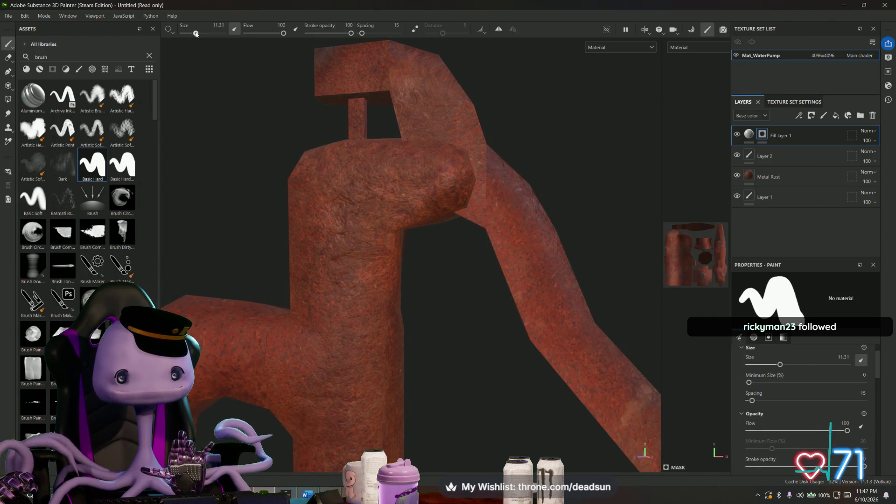
pyautogui.click(435, 179)
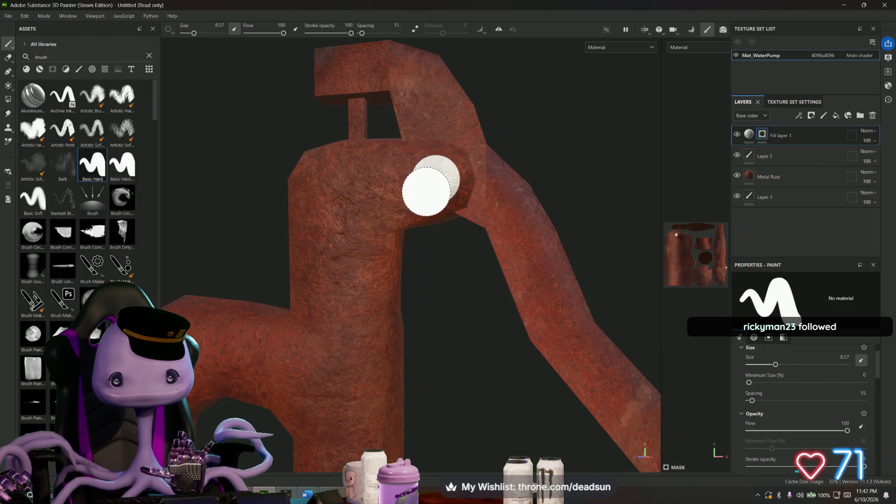
pyautogui.moveTo(392, 239)
pyautogui.keyDown('alt'); pyautogui.mouseDown()
pyautogui.moveTo(467, 299)
pyautogui.moveTo(415, 277)
pyautogui.mouseUp(); pyautogui.keyUp('alt')
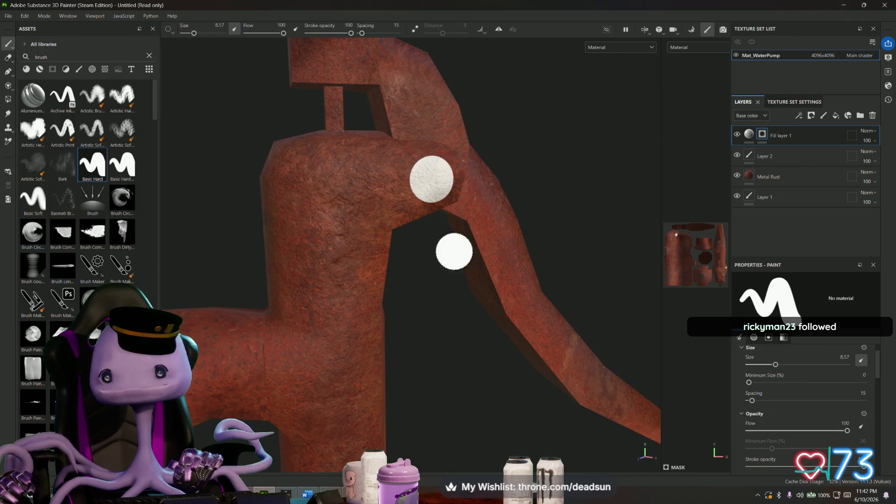
pyautogui.moveTo(36, 97); pyautogui.dragTo(749, 136)
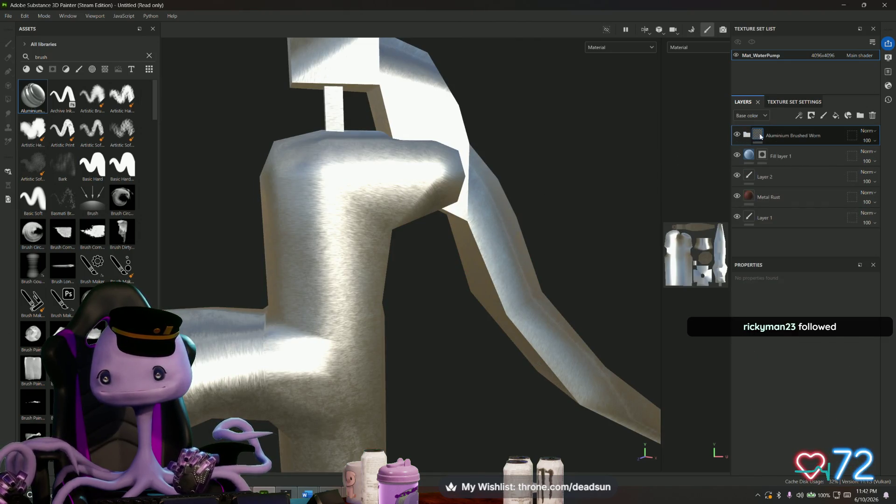
pyautogui.rightClick(761, 137)
pyautogui.click(784, 150)
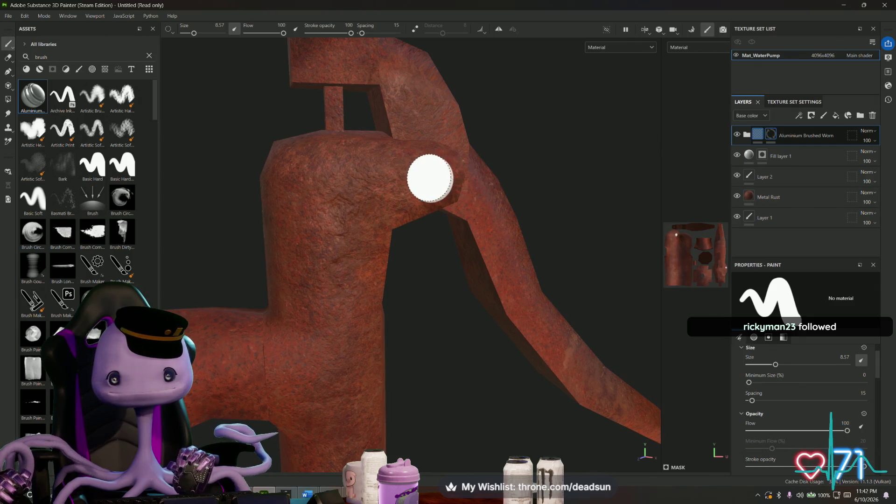
# Step: Shrink the brush and briefly try Polygon Fill before returning to brush painting
pyautogui.keyDown('alt'); pyautogui.moveTo(431, 185); pyautogui.dragTo(238, 189); pyautogui.keyUp('alt')
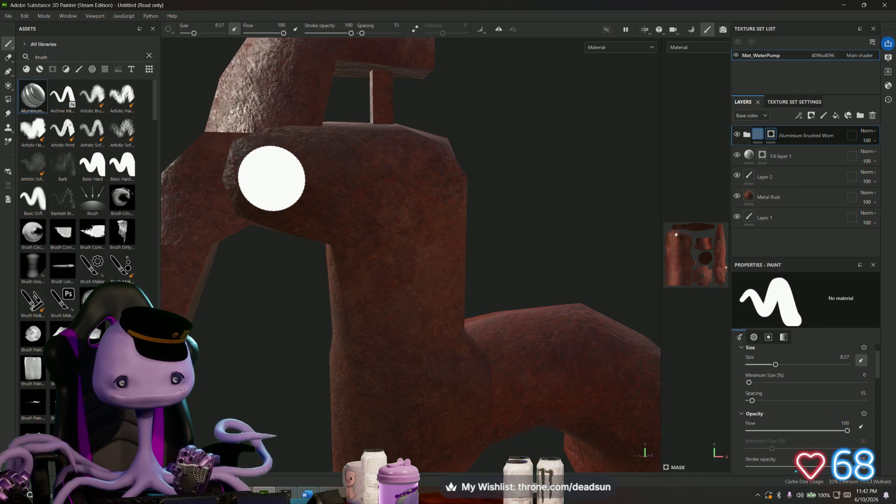
pyautogui.moveTo(395, 224)
pyautogui.keyDown('alt'); pyautogui.mouseDown()
pyautogui.moveTo(301, 274)
pyautogui.moveTo(165, 228)
pyautogui.mouseUp(); pyautogui.keyUp('alt')
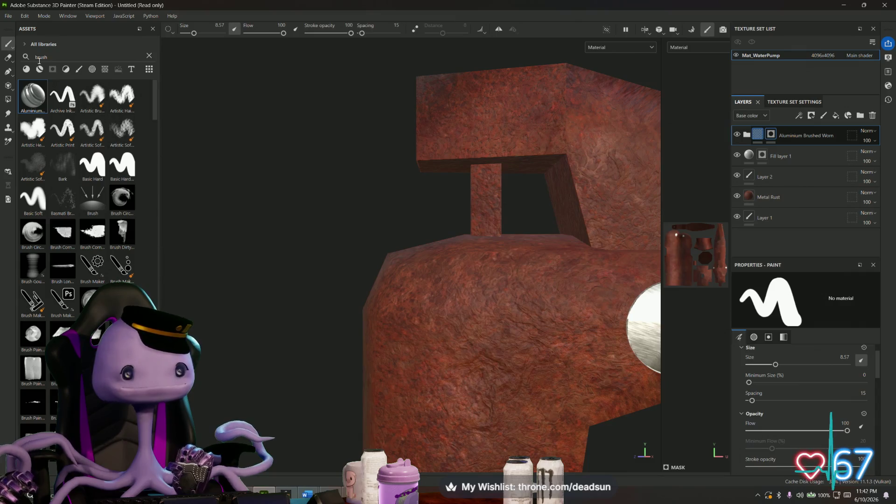
pyautogui.moveTo(193, 33); pyautogui.dragTo(189, 34)
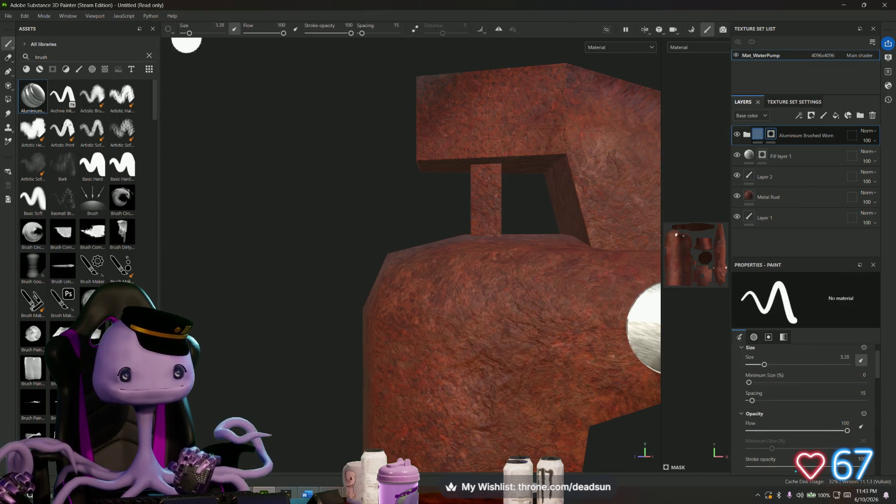
pyautogui.click(8, 99)
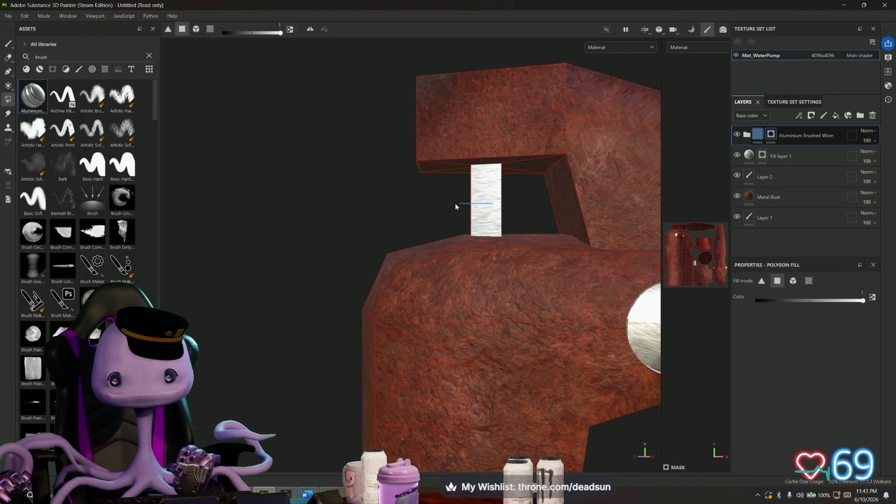
pyautogui.moveTo(508, 204)
pyautogui.keyDown('alt'); pyautogui.mouseDown()
pyautogui.moveTo(327, 237)
pyautogui.moveTo(313, 142)
pyautogui.moveTo(501, 277)
pyautogui.mouseUp(); pyautogui.keyUp('alt')
pyautogui.click(9, 44)
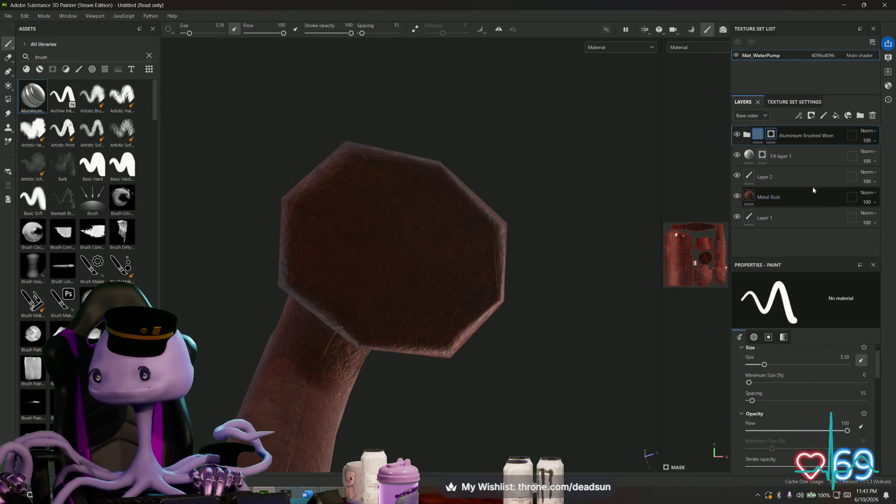
# Step: Add Fill layer 2 on top with a black mask and enlarge the brush
pyautogui.click(836, 115)
pyautogui.rightClick(751, 136)
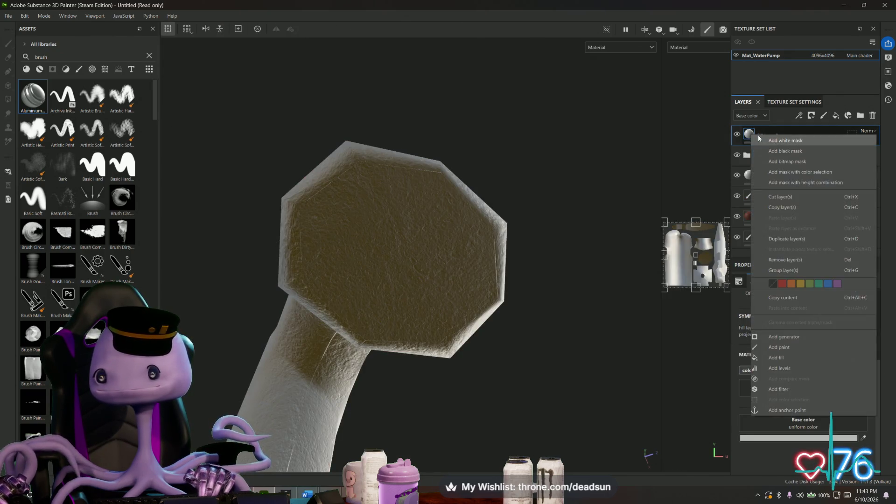
pyautogui.click(784, 150)
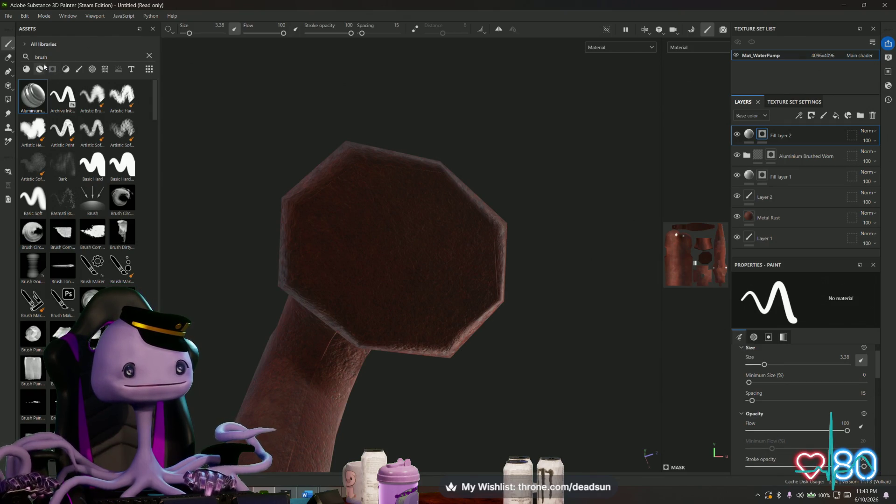
pyautogui.press('BackSpace')
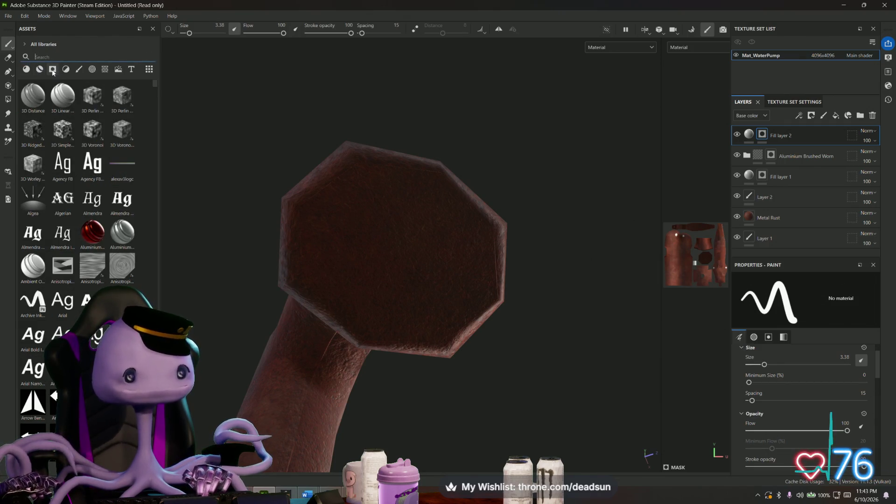
pyautogui.write('brush')
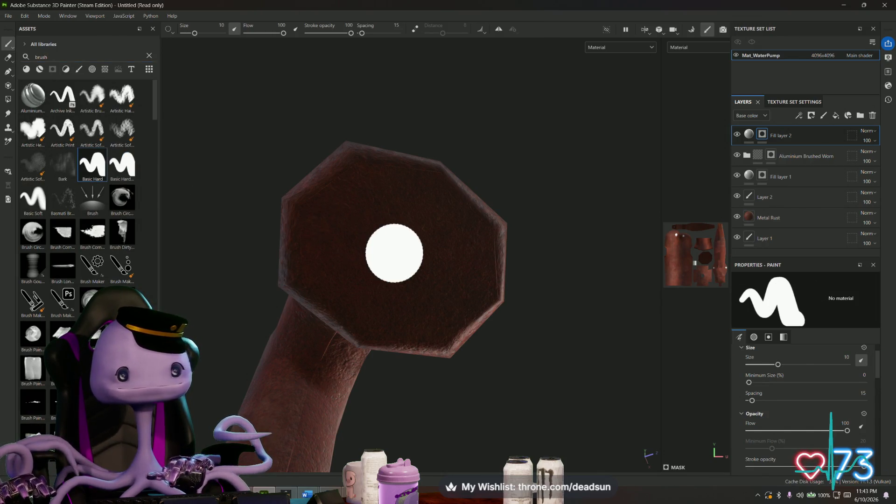
pyautogui.moveTo(194, 33); pyautogui.dragTo(202, 34)
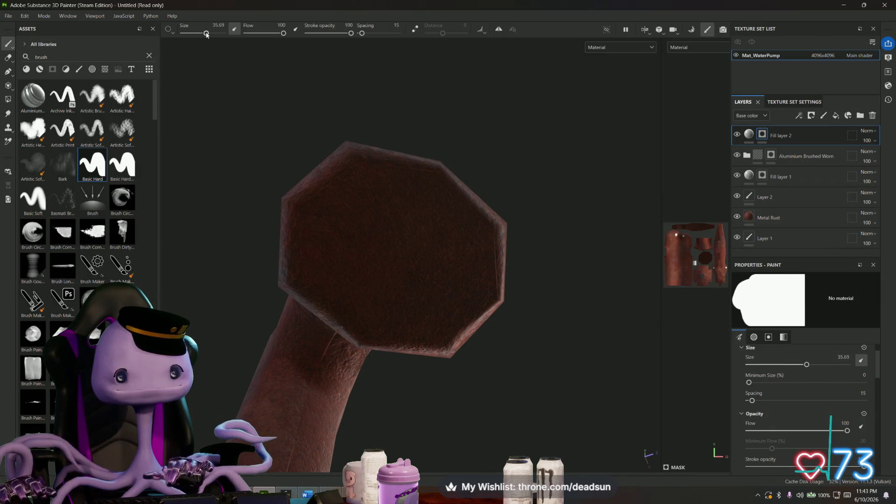
pyautogui.scroll(-8, 806, 380)
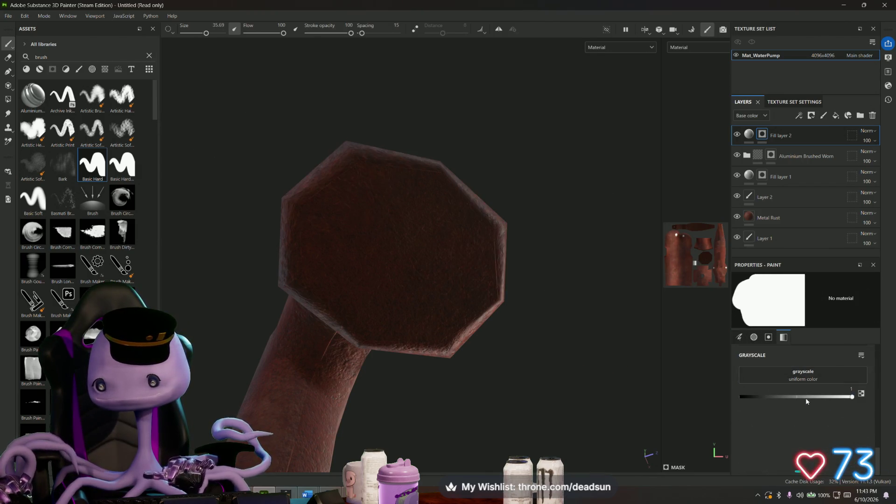
pyautogui.scroll(8, 792, 390)
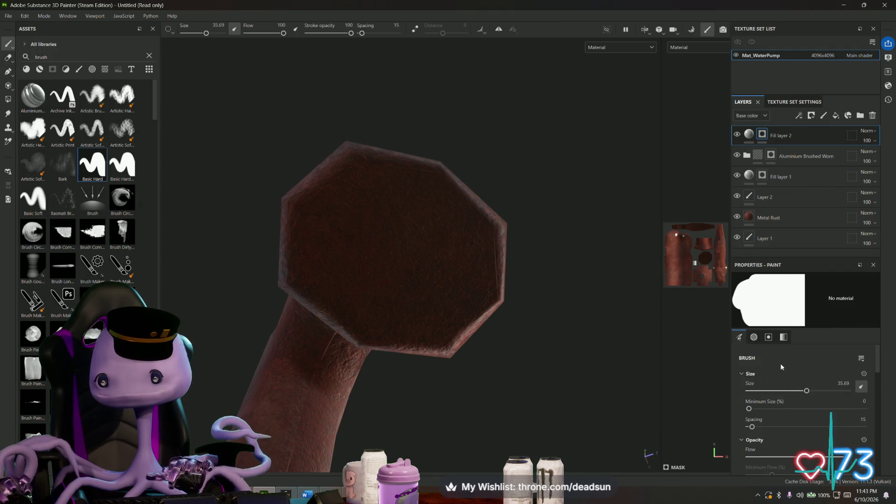
# Step: Set Fill layer 2's base colour to 000000, then return to painting with a smaller brush
pyautogui.click(748, 136)
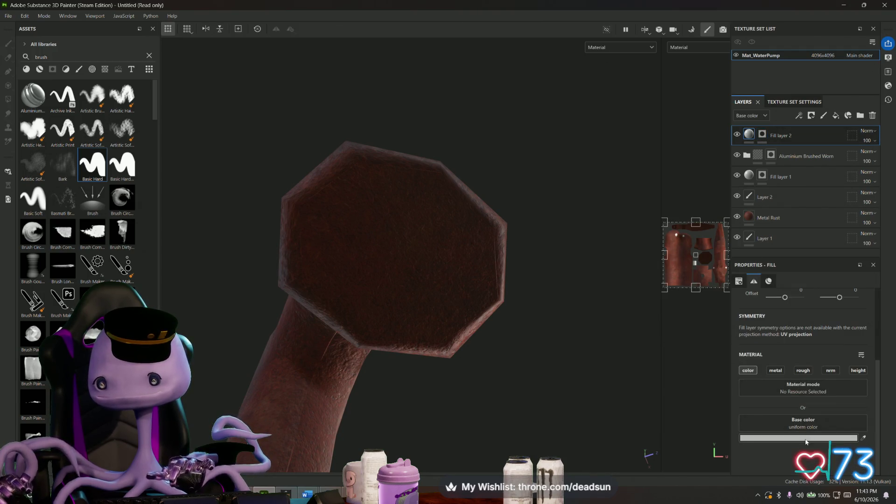
pyautogui.click(797, 376)
pyautogui.moveTo(744, 340); pyautogui.dragTo(657, 402)
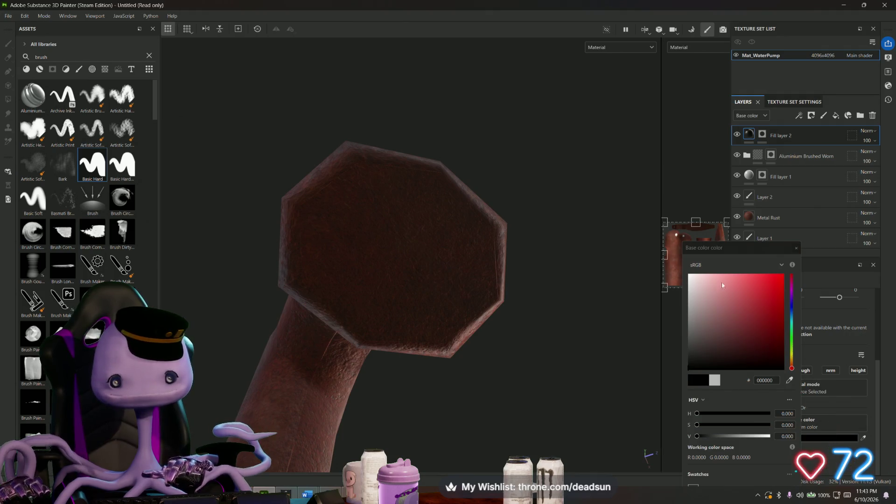
pyautogui.click(793, 246)
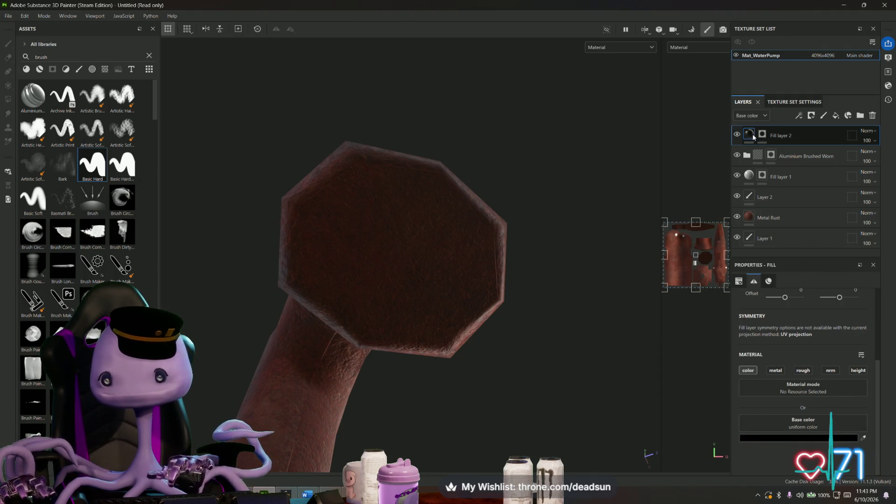
pyautogui.press('1')
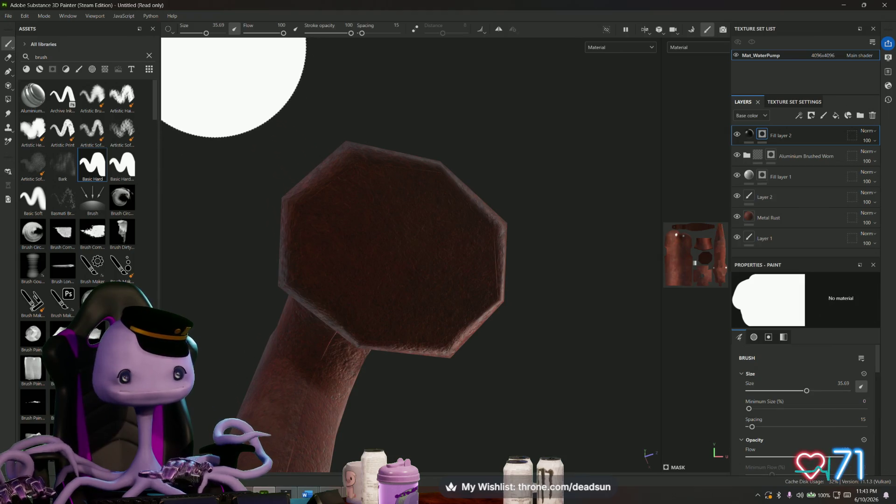
pyautogui.moveTo(208, 33); pyautogui.dragTo(201, 33)
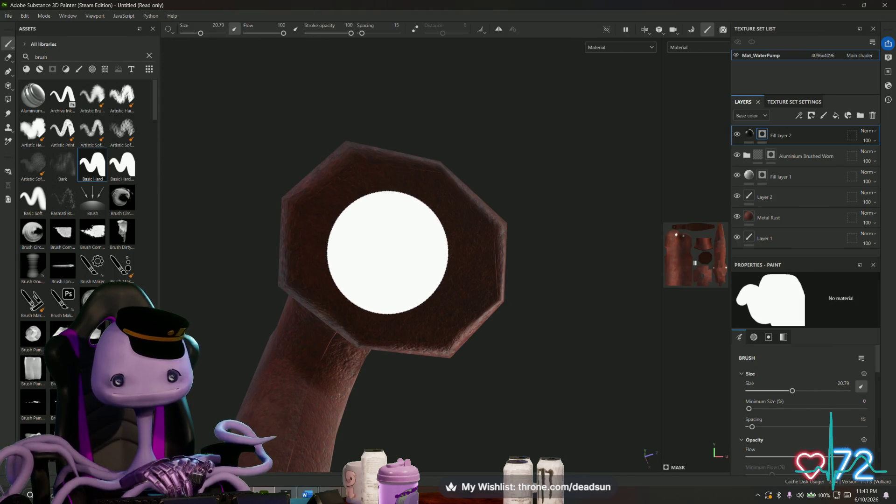
# Step: Paint Fill layer 2's mask white over the spout's opening so the pipe end reads as dark
pyautogui.click(399, 252)
pyautogui.moveTo(388, 302)
pyautogui.mouseDown()
pyautogui.moveTo(396, 262)
pyautogui.moveTo(388, 257)
pyautogui.mouseUp()
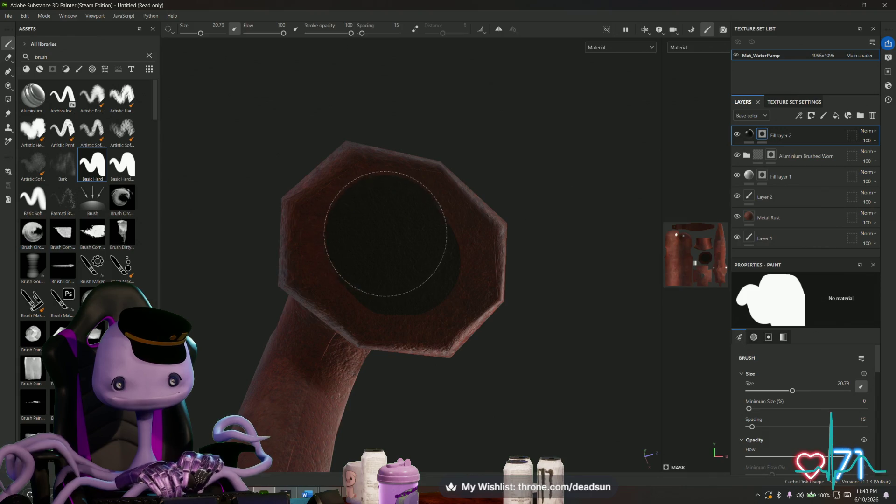
pyautogui.moveTo(393, 268); pyautogui.dragTo(367, 241)
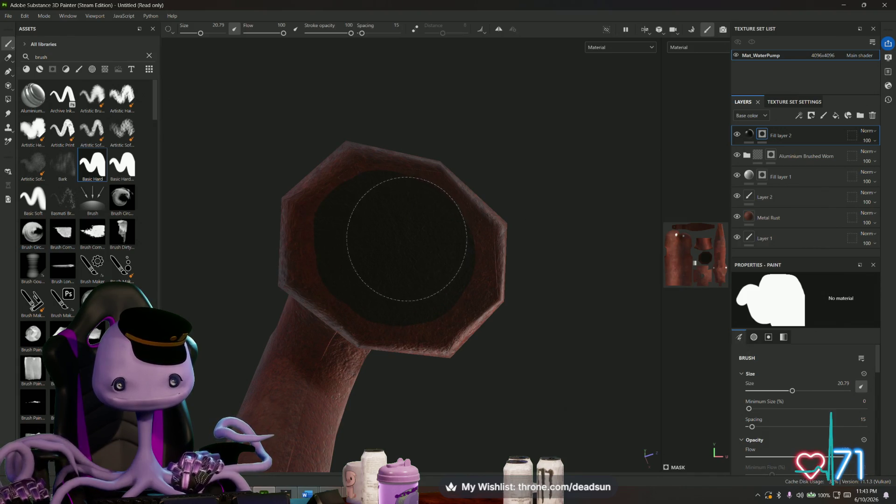
pyautogui.click(529, 263)
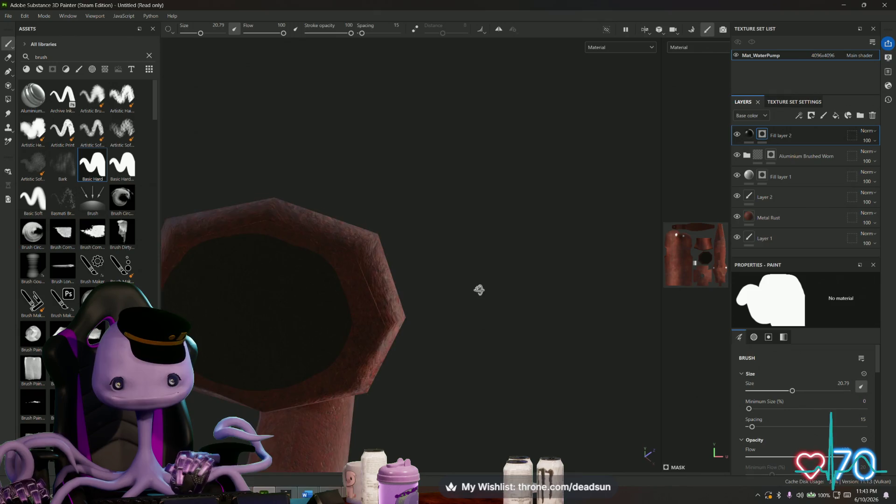
pyautogui.keyDown('alt'); pyautogui.moveTo(484, 291); pyautogui.dragTo(516, 270); pyautogui.keyUp('alt')
pyautogui.click(361, 252)
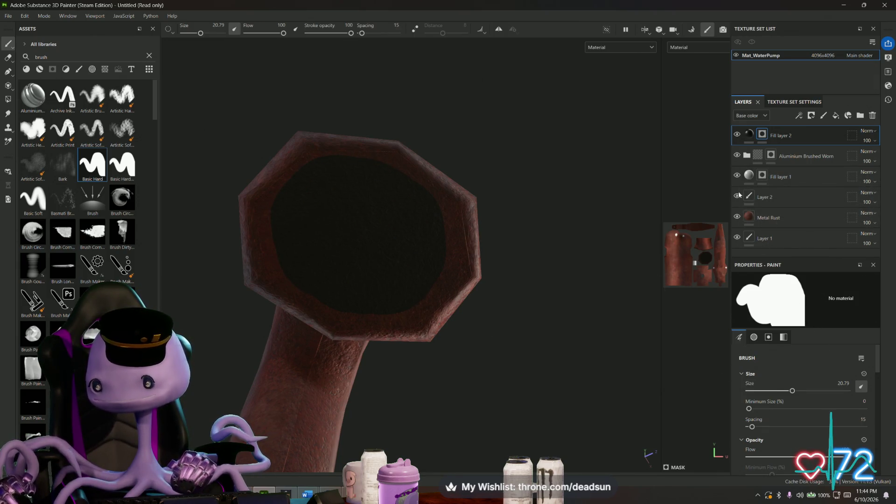
pyautogui.click(791, 135)
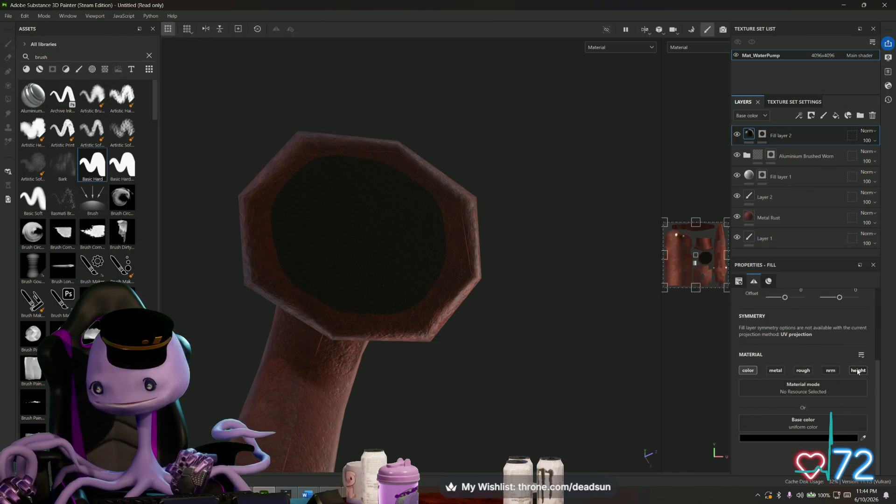
pyautogui.scroll(-2, 824, 427)
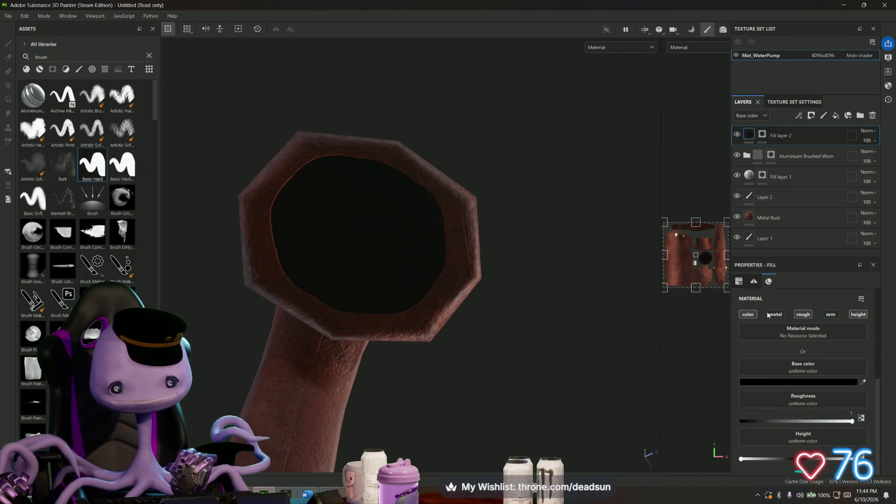
pyautogui.moveTo(388, 266)
pyautogui.keyDown('alt'); pyautogui.mouseDown()
pyautogui.moveTo(238, 330)
pyautogui.moveTo(393, 339)
pyautogui.moveTo(392, 182)
pyautogui.moveTo(291, 354)
pyautogui.moveTo(286, 296)
pyautogui.moveTo(314, 356)
pyautogui.moveTo(345, 356)
pyautogui.moveTo(313, 310)
pyautogui.moveTo(319, 297)
pyautogui.moveTo(275, 357)
pyautogui.moveTo(364, 308)
pyautogui.mouseUp(); pyautogui.keyUp('alt')
pyautogui.scroll(-4, 343, 349)
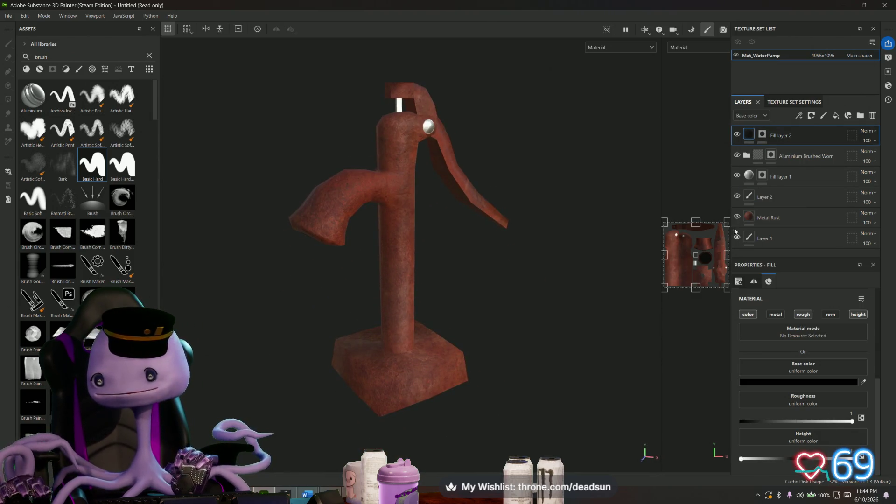
# Step: Shift the Metal Rust layer's Rust Color to a saturated red, check it, then switch to Maya
pyautogui.click(769, 217)
pyautogui.click(817, 431)
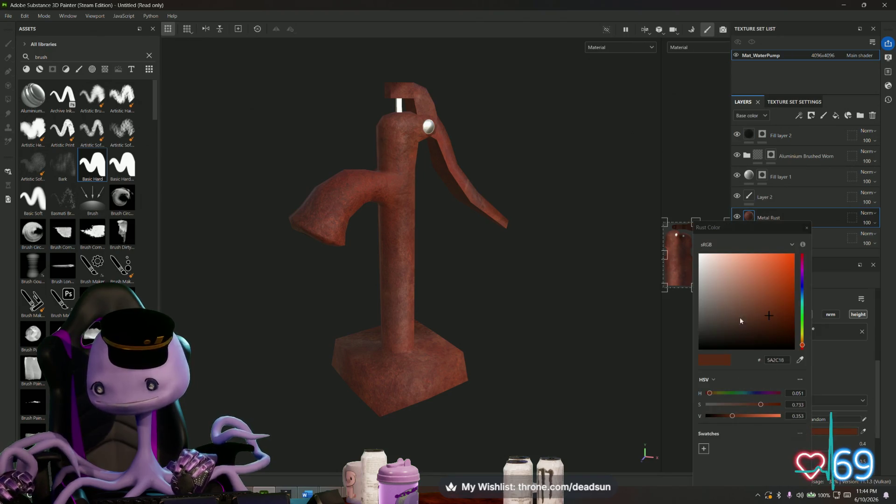
pyautogui.moveTo(802, 345); pyautogui.dragTo(803, 351)
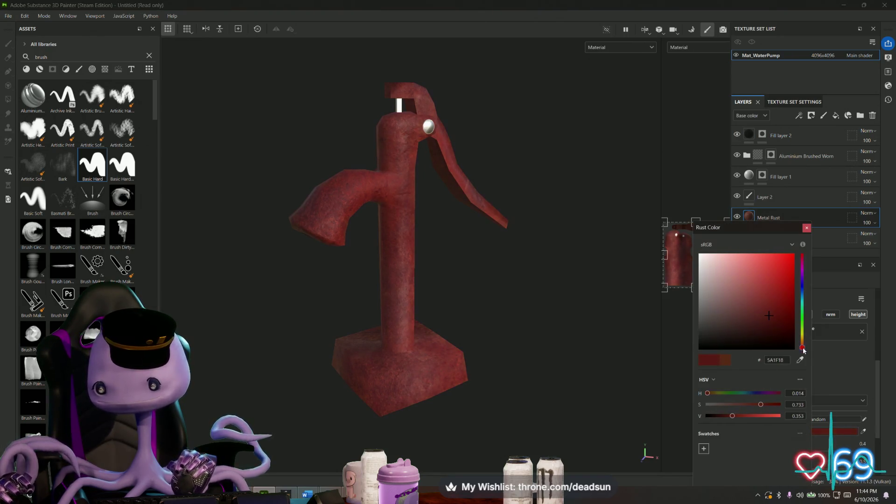
pyautogui.moveTo(772, 306); pyautogui.dragTo(779, 306)
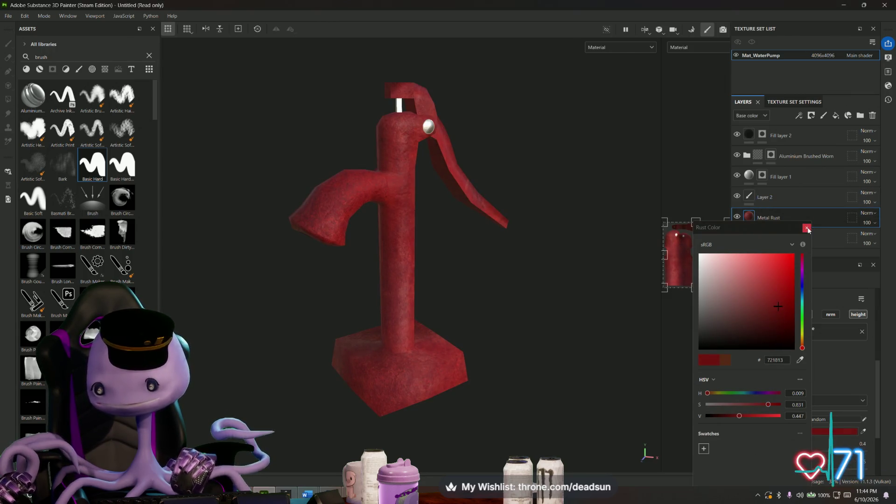
pyautogui.click(465, 310)
pyautogui.moveTo(464, 311)
pyautogui.keyDown('alt'); pyautogui.mouseDown()
pyautogui.moveTo(547, 351)
pyautogui.moveTo(706, 326)
pyautogui.moveTo(532, 280)
pyautogui.mouseUp(); pyautogui.keyUp('alt')
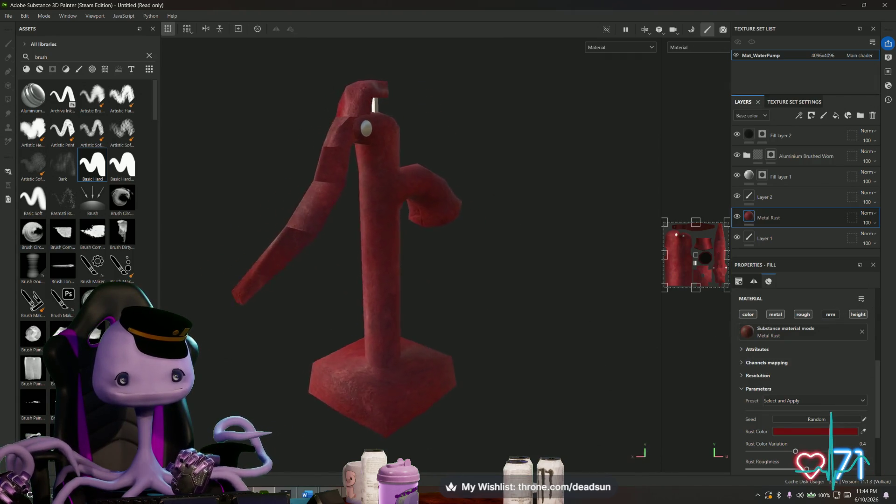
pyautogui.scroll(4, 475, 264)
pyautogui.keyDown('alt'); pyautogui.moveTo(463, 260); pyautogui.dragTo(423, 342); pyautogui.keyUp('alt')
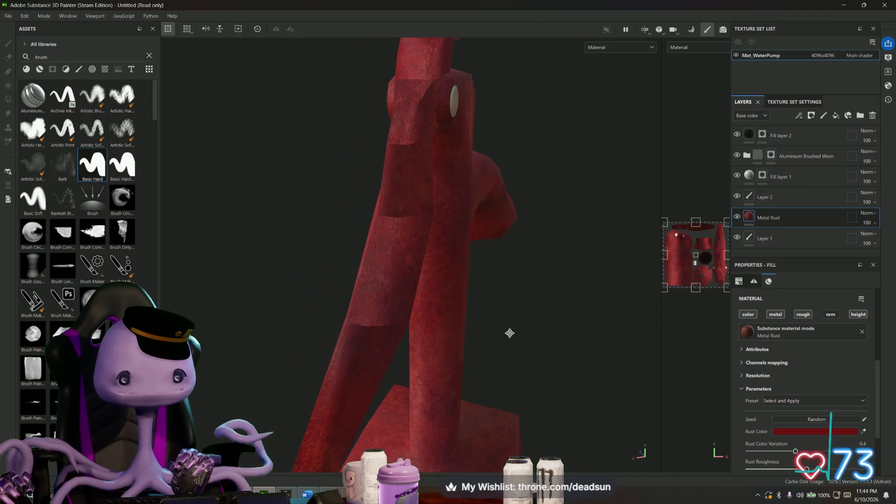
pyautogui.hotkey('alt', 'Tab')
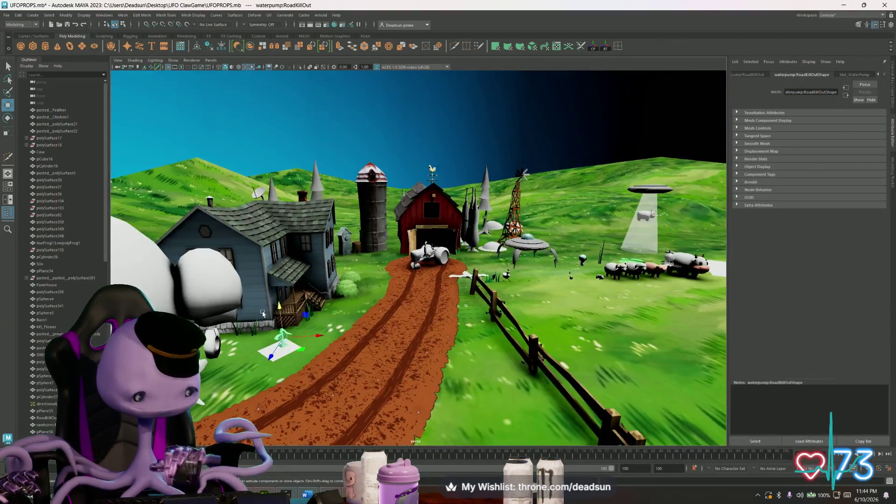
# Step: Frame the pump, select an edge on the handle and soften its shading via Mesh Display
pyautogui.press('f')
pyautogui.keyDown('alt'); pyautogui.moveTo(350, 280); pyautogui.dragTo(481, 285); pyautogui.keyUp('alt')
pyautogui.keyDown('alt'); pyautogui.moveTo(481, 284); pyautogui.dragTo(454, 264, button='right'); pyautogui.keyUp('alt')
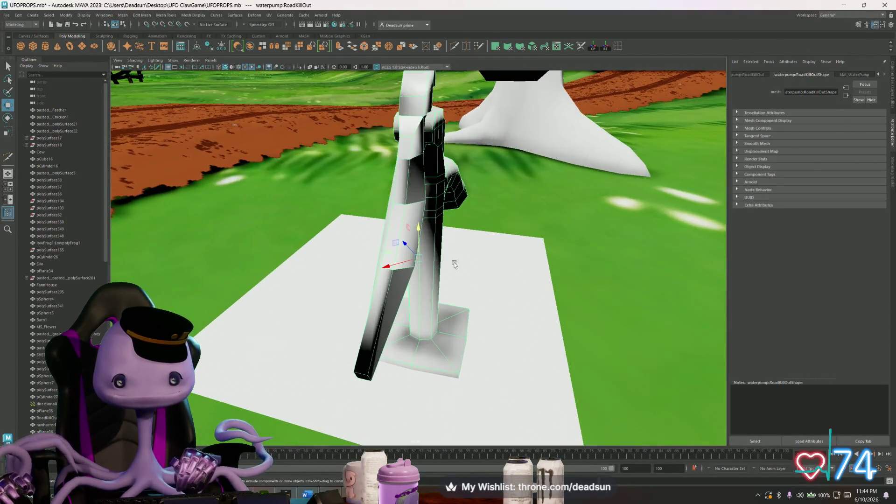
pyautogui.click(411, 168)
pyautogui.keyDown('alt'); pyautogui.moveTo(432, 201); pyautogui.dragTo(345, 193); pyautogui.keyUp('alt')
pyautogui.click(383, 169)
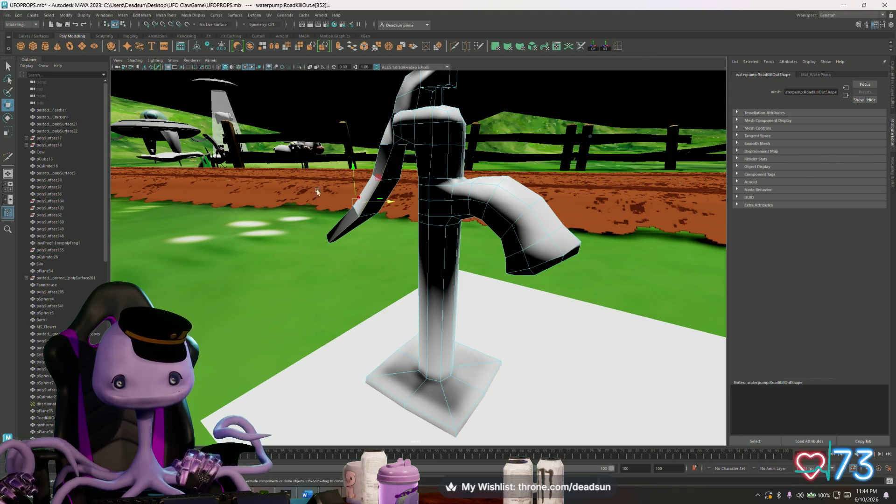
pyautogui.click(163, 15)
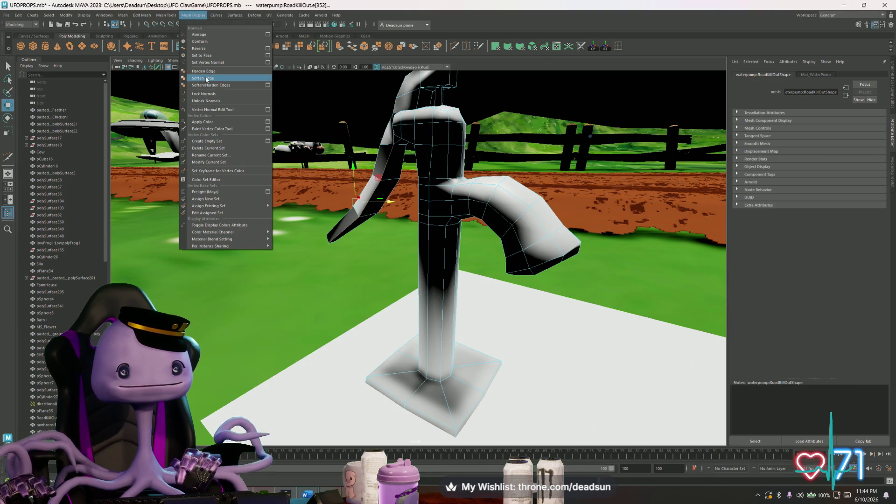
pyautogui.click(210, 71)
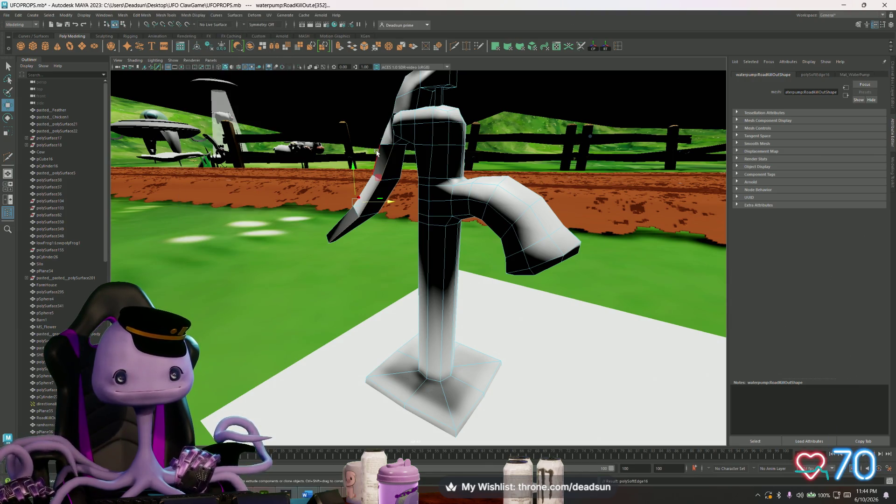
# Step: Soften a column edge, then select the whole pump mesh and soften its shading
pyautogui.keyDown('alt'); pyautogui.moveTo(377, 152); pyautogui.dragTo(365, 240); pyautogui.keyUp('alt')
pyautogui.click(336, 262)
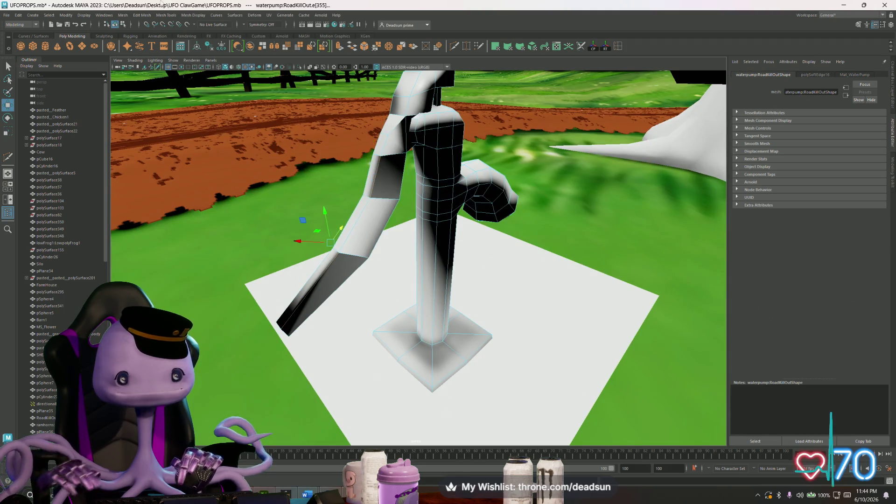
pyautogui.click(143, 14)
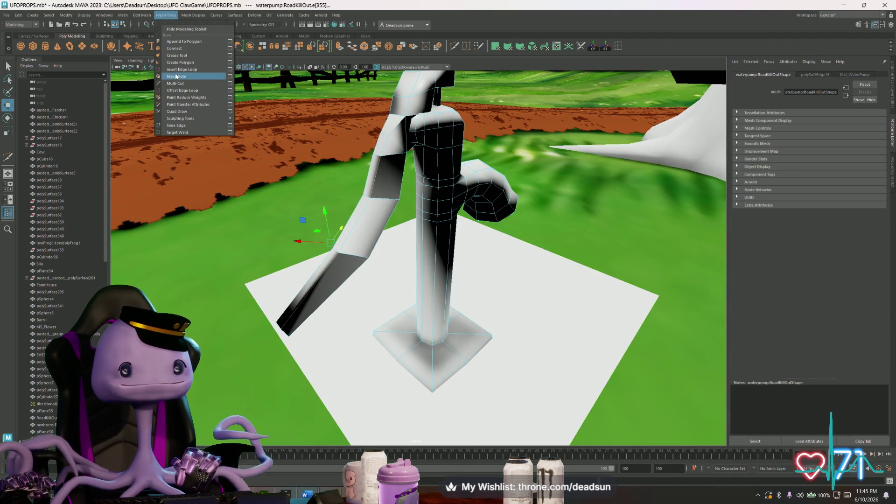
pyautogui.click(199, 77)
pyautogui.moveTo(420, 210)
pyautogui.keyDown('alt'); pyautogui.mouseDown()
pyautogui.moveTo(367, 184)
pyautogui.moveTo(393, 181)
pyautogui.moveTo(433, 109)
pyautogui.mouseUp(); pyautogui.keyUp('alt')
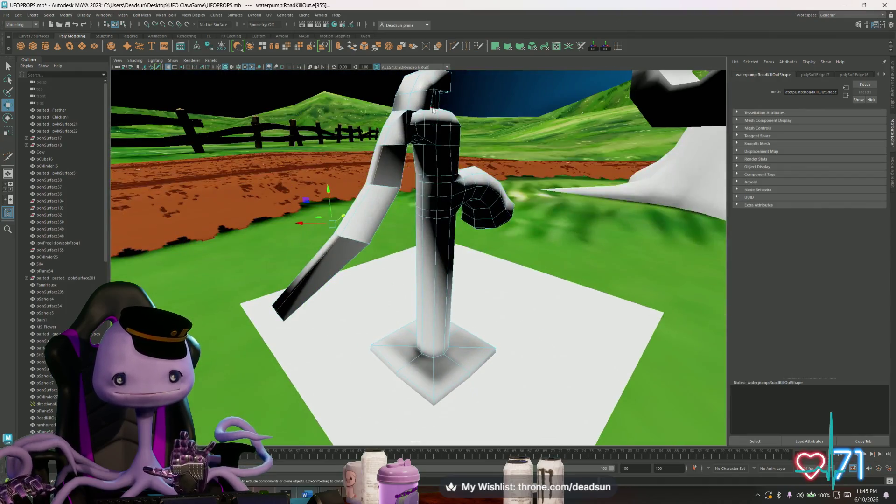
pyautogui.click(431, 210)
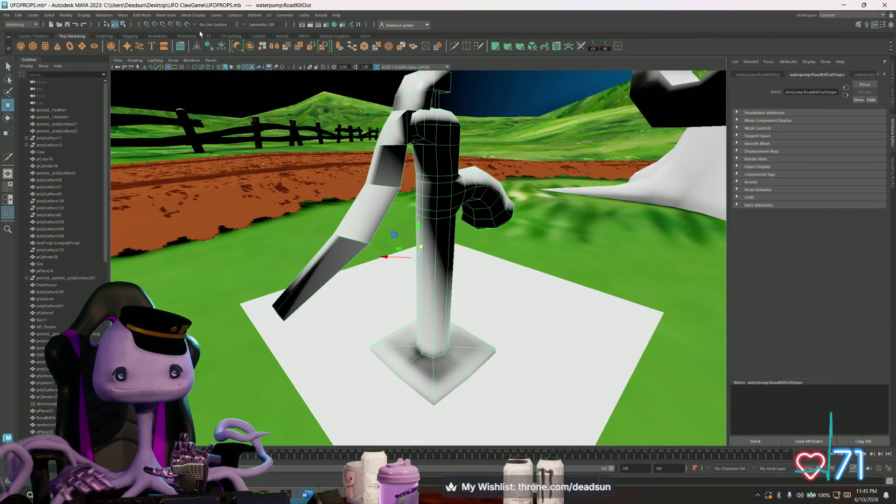
pyautogui.click(194, 15)
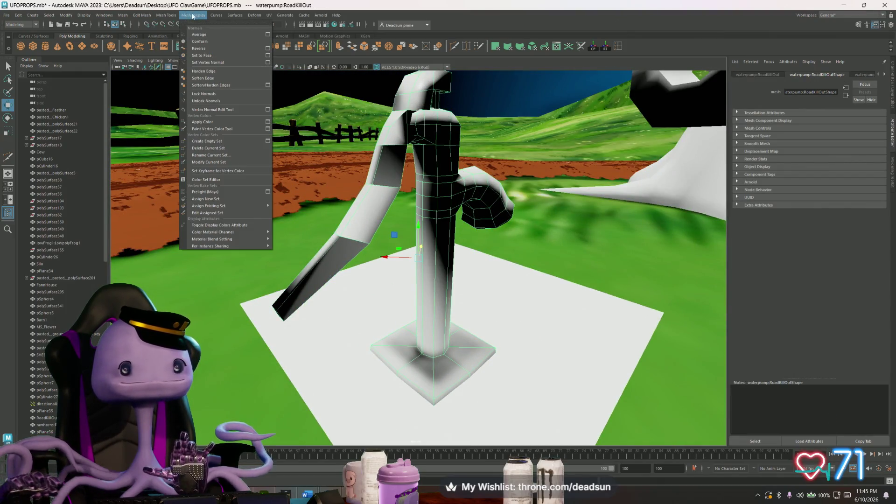
pyautogui.click(200, 79)
# Step: Orbit around and under the pump to inspect the softened shading
pyautogui.keyDown('alt'); pyautogui.moveTo(394, 198); pyautogui.dragTo(440, 145); pyautogui.keyUp('alt')
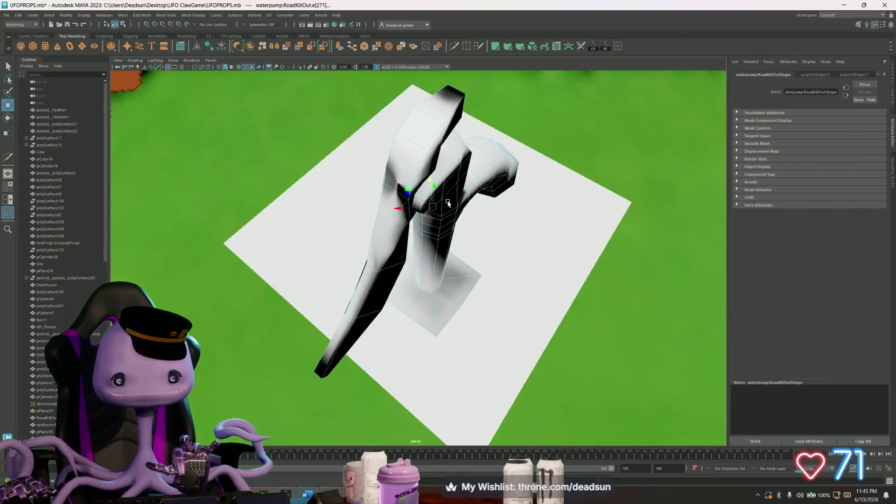
pyautogui.click(444, 145)
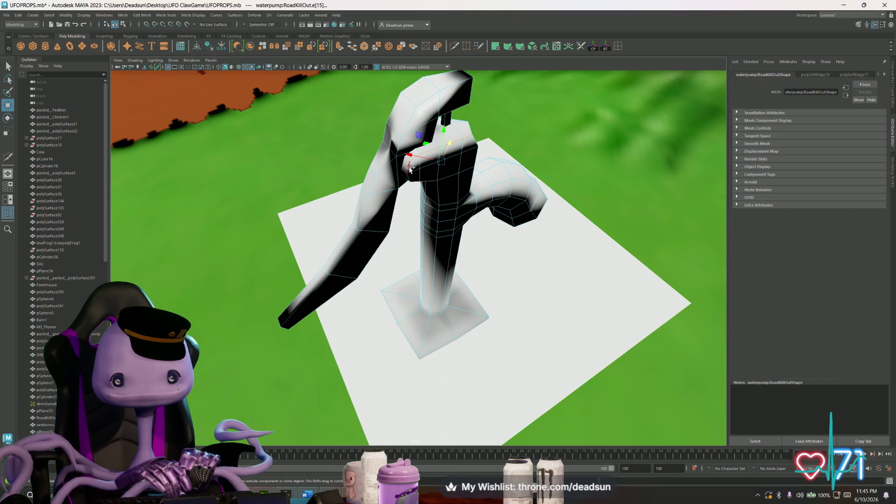
pyautogui.keyDown('alt'); pyautogui.moveTo(408, 168); pyautogui.dragTo(474, 191); pyautogui.keyUp('alt')
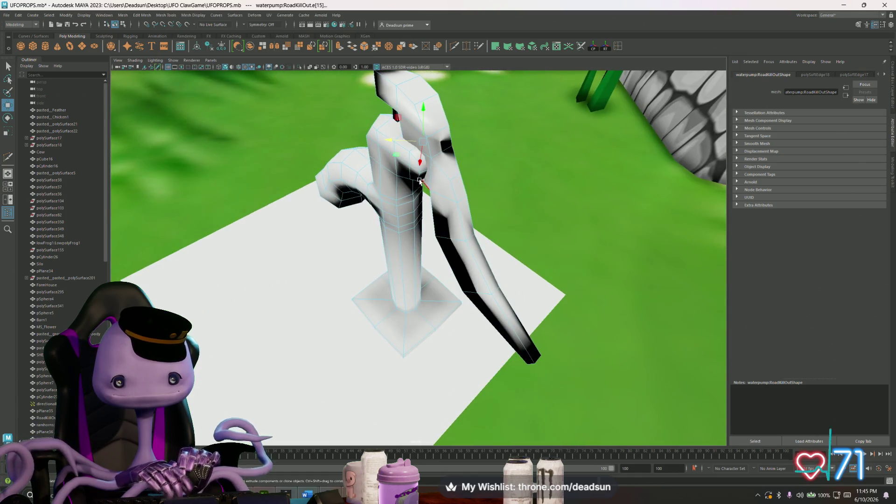
pyautogui.moveTo(419, 177)
pyautogui.keyDown('alt'); pyautogui.mouseDown()
pyautogui.moveTo(366, 117)
pyautogui.moveTo(405, 207)
pyautogui.mouseUp(); pyautogui.keyUp('alt')
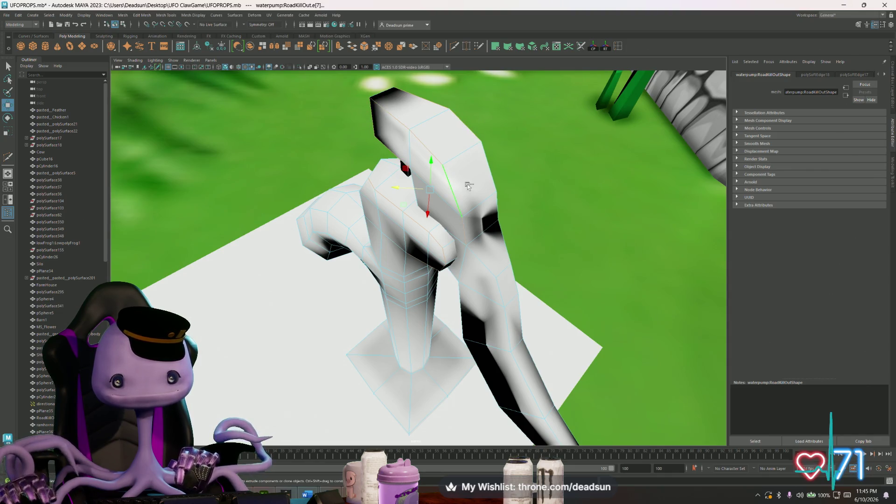
pyautogui.keyDown('alt'); pyautogui.moveTo(488, 172); pyautogui.dragTo(420, 174); pyautogui.keyUp('alt')
pyautogui.scroll(-2, 421, 174)
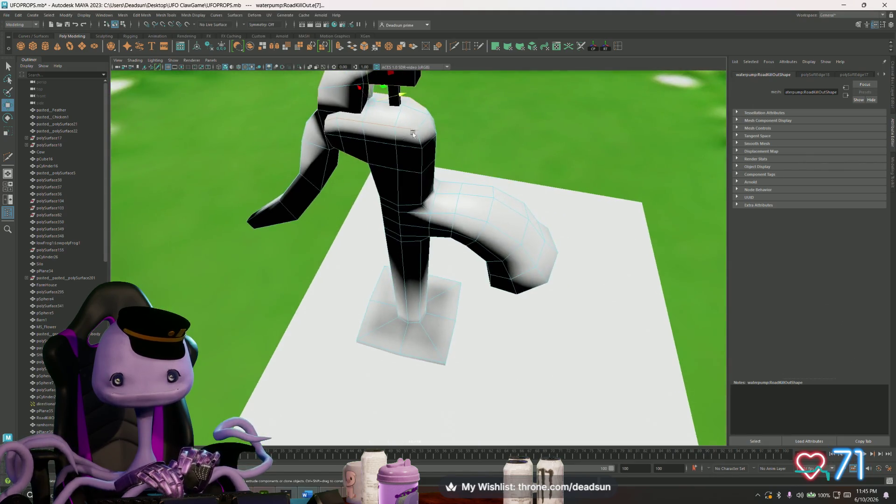
pyautogui.keyDown('alt'); pyautogui.moveTo(413, 135); pyautogui.dragTo(416, 177); pyautogui.keyUp('alt')
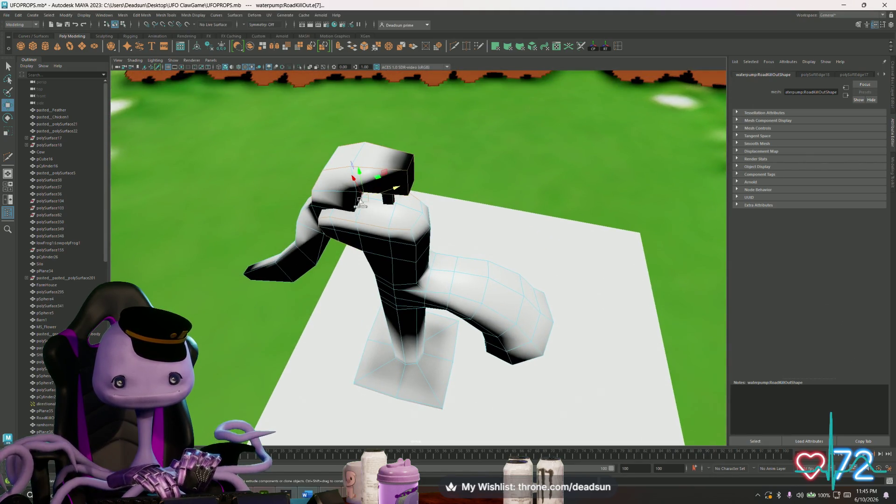
pyautogui.keyDown('alt'); pyautogui.moveTo(333, 237); pyautogui.dragTo(502, 175); pyautogui.keyUp('alt')
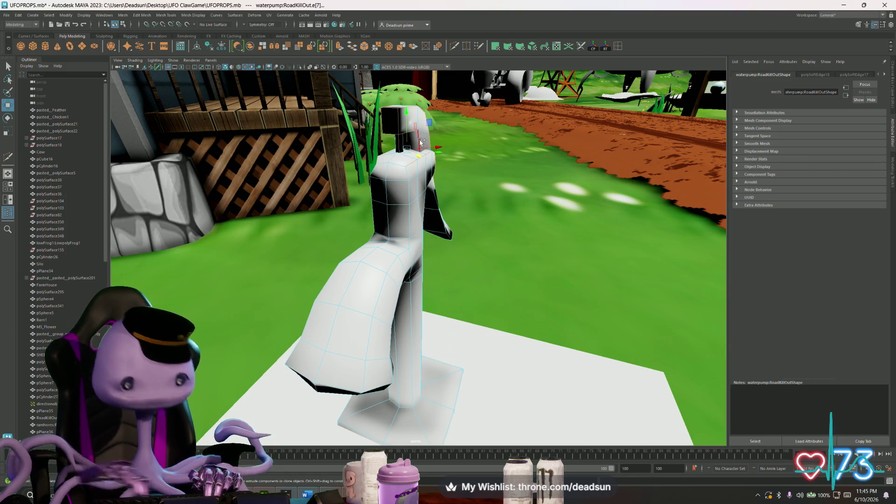
pyautogui.moveTo(444, 216)
pyautogui.keyDown('alt'); pyautogui.mouseDown()
pyautogui.moveTo(364, 271)
pyautogui.moveTo(278, 292)
pyautogui.mouseUp(); pyautogui.keyUp('alt')
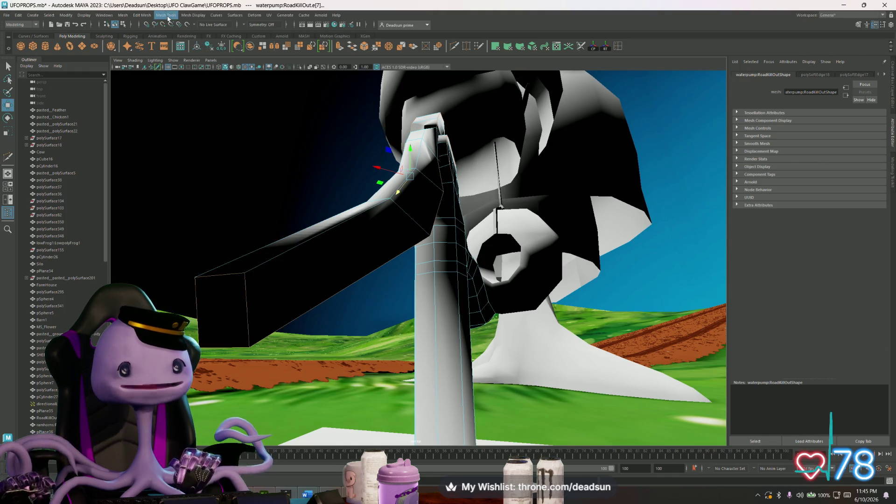
# Step: Harden the edges of the pump mesh and select the whole pump for export
pyautogui.click(192, 15)
pyautogui.click(204, 70)
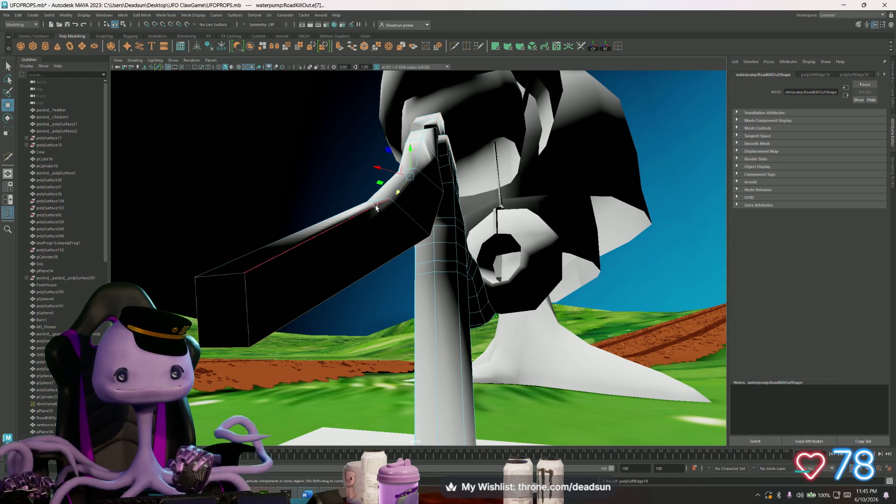
pyautogui.moveTo(393, 210)
pyautogui.keyDown('alt'); pyautogui.mouseDown()
pyautogui.moveTo(448, 232)
pyautogui.moveTo(399, 223)
pyautogui.mouseUp(); pyautogui.keyUp('alt')
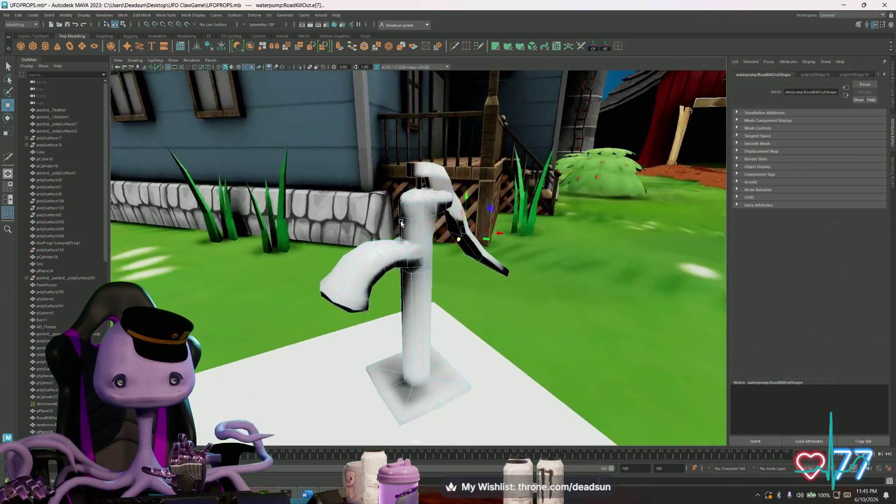
pyautogui.click(400, 222)
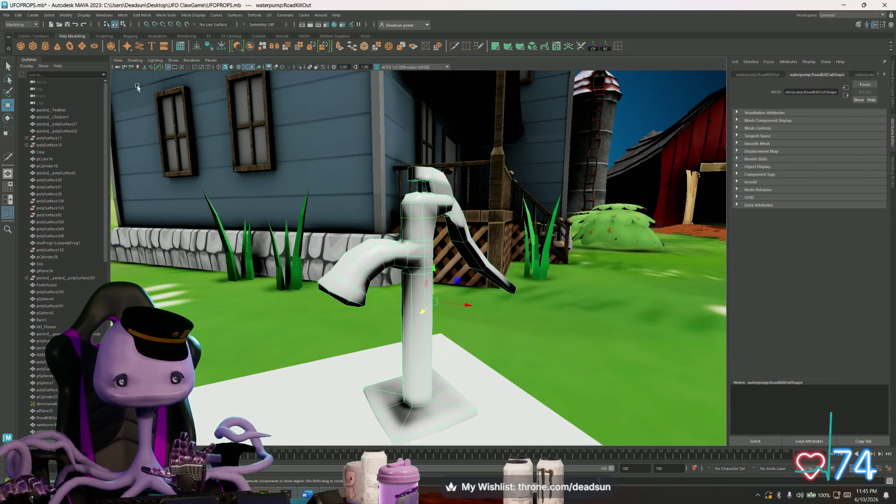
pyautogui.click(32, 15)
# Step: Export the selected pump over the existing WaterPump.fbx and switch to Substance 3D Painter
pyautogui.click(49, 109)
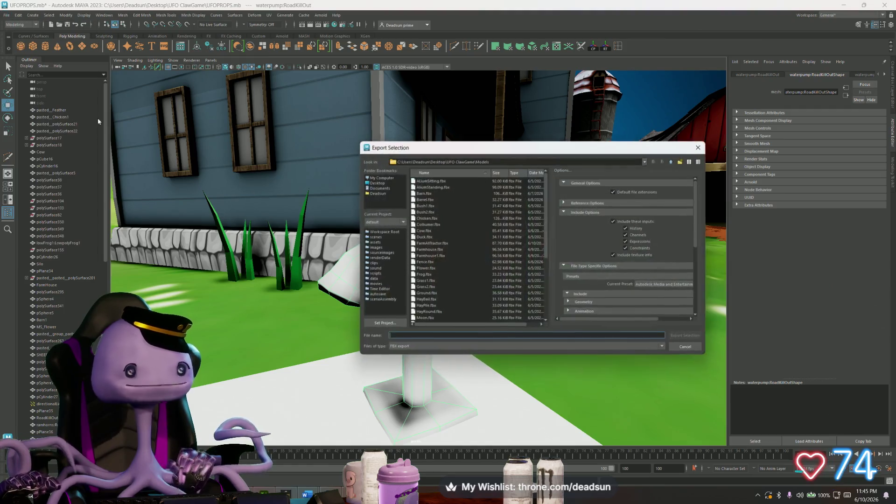
pyautogui.press('w')
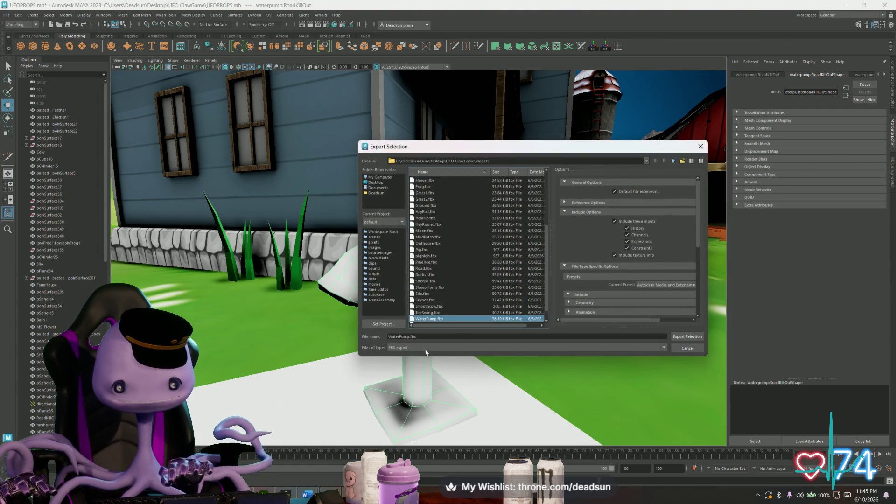
pyautogui.click(686, 336)
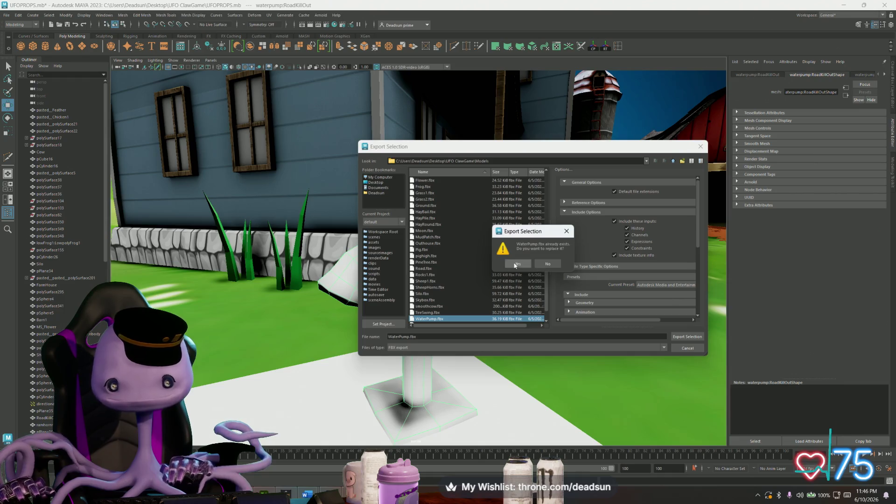
pyautogui.click(522, 264)
pyautogui.hotkey('alt', 'Tab')
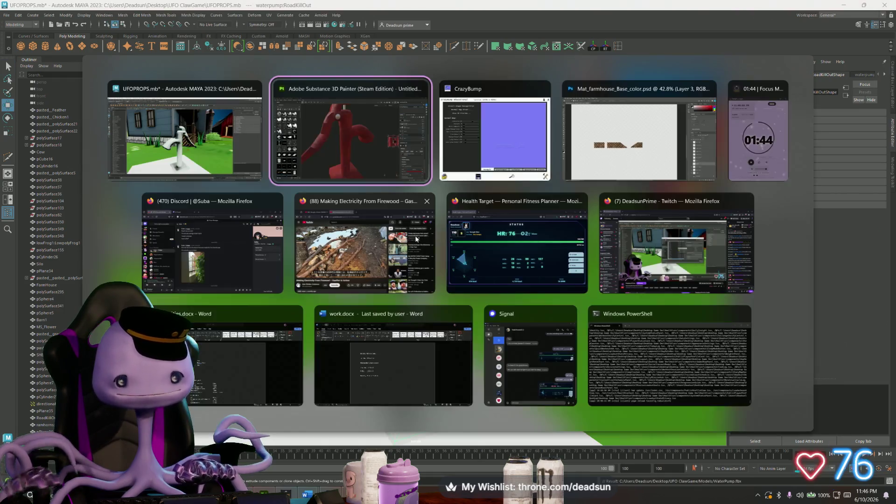
pyautogui.click(350, 140)
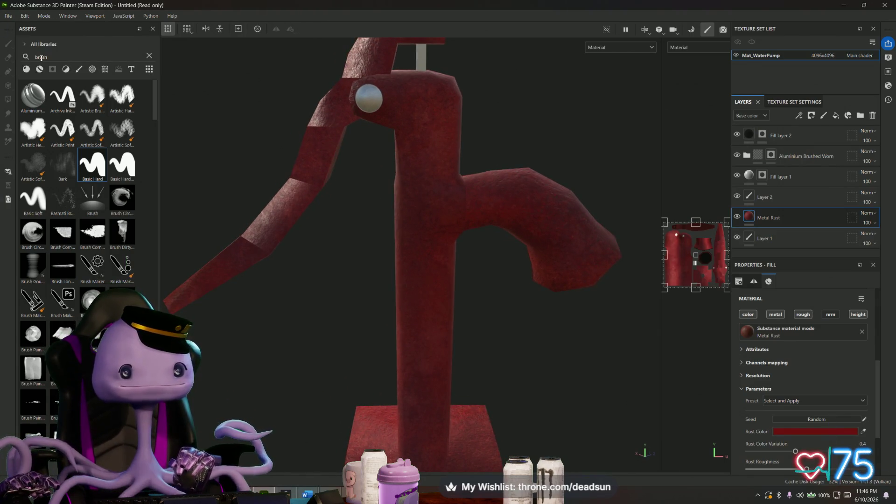
pyautogui.moveTo(350, 182)
pyautogui.keyDown('alt'); pyautogui.mouseDown()
pyautogui.moveTo(575, 184)
pyautogui.moveTo(231, 189)
pyautogui.moveTo(532, 200)
pyautogui.mouseUp(); pyautogui.keyUp('alt')
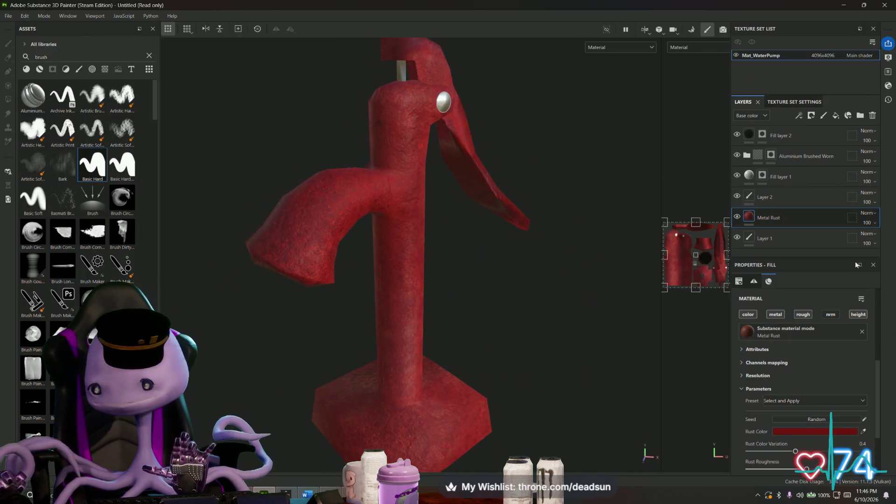
pyautogui.click(797, 136)
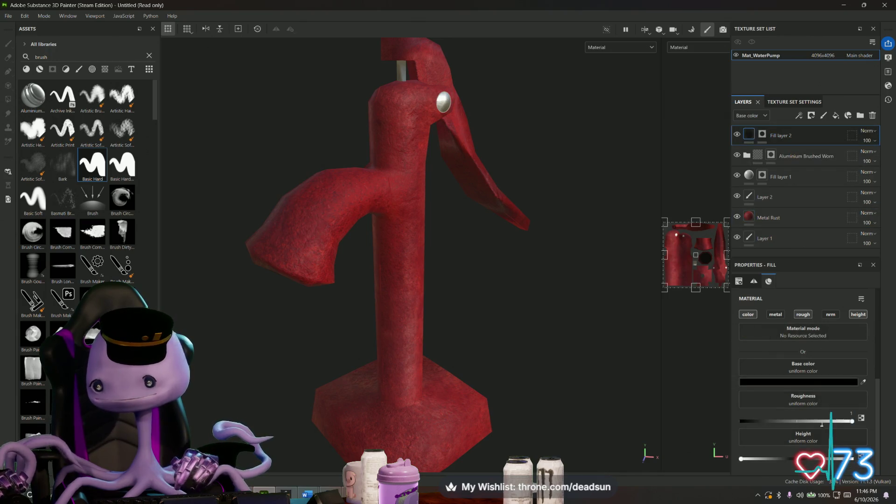
pyautogui.click(835, 117)
pyautogui.keyDown('alt'); pyautogui.moveTo(491, 176); pyautogui.dragTo(633, 189); pyautogui.keyUp('alt')
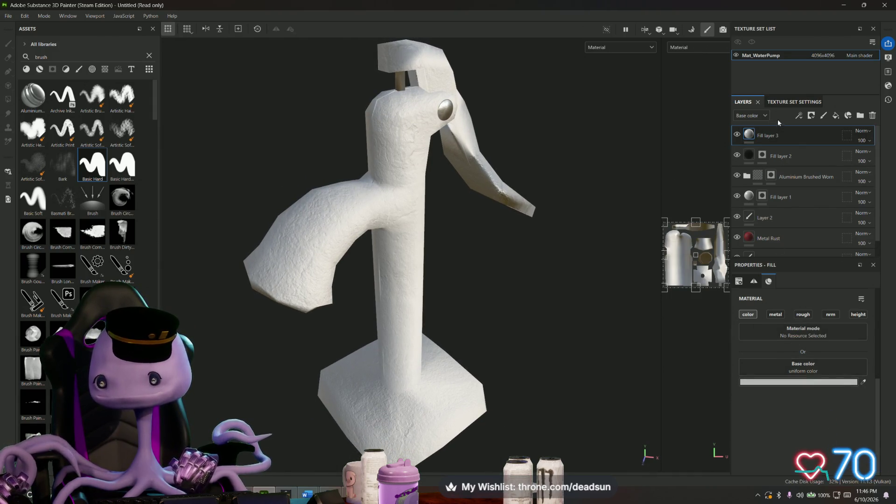
pyautogui.hotkey('ctrl', 'z')
pyautogui.click(824, 116)
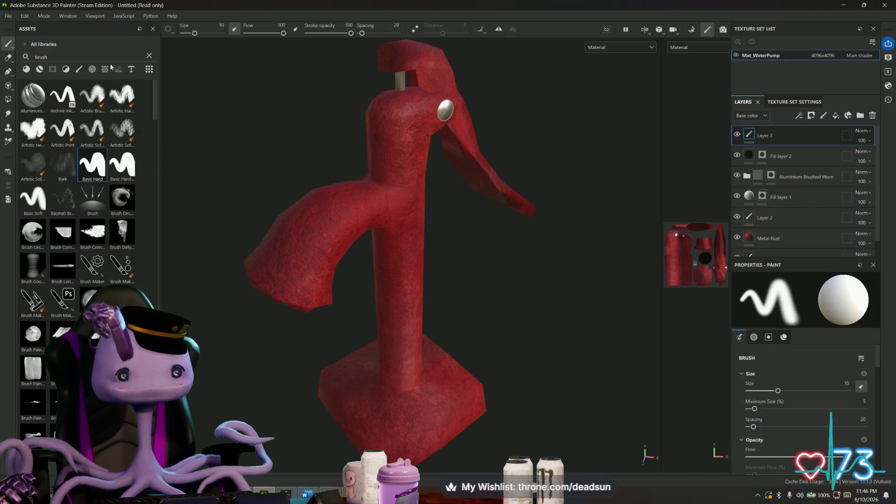
pyautogui.scroll(-5, 796, 382)
pyautogui.scroll(-3, 795, 382)
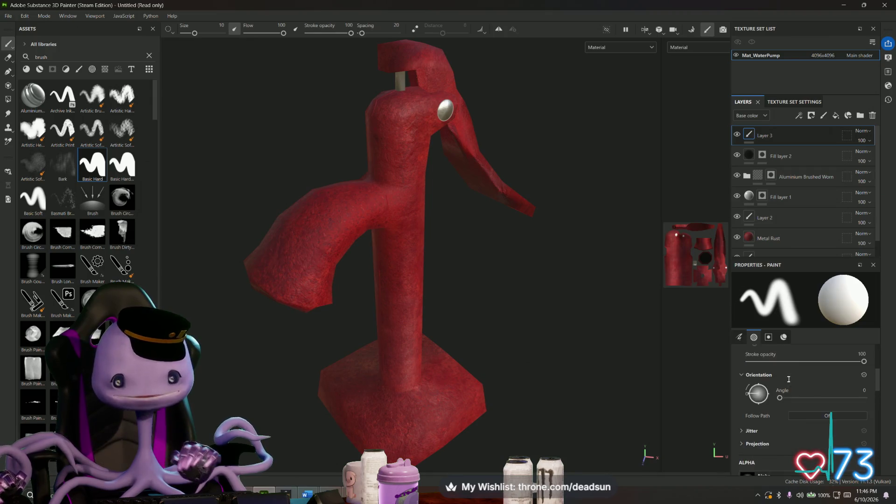
pyautogui.scroll(-4, 796, 381)
pyautogui.scroll(-4, 791, 378)
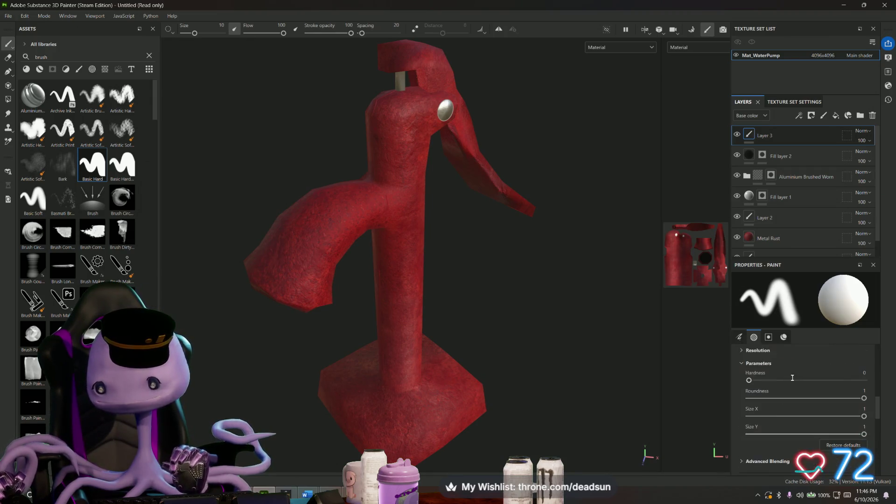
pyautogui.scroll(-3, 793, 378)
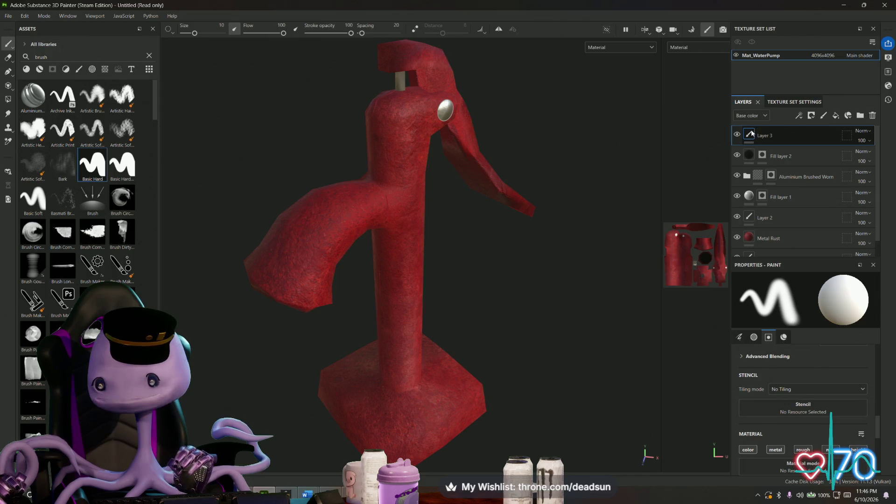
pyautogui.scroll(-4, 793, 421)
# Step: Pick a pale beige base colour (DCC5A1) for the new layer and lower the brush opacity
pyautogui.click(802, 413)
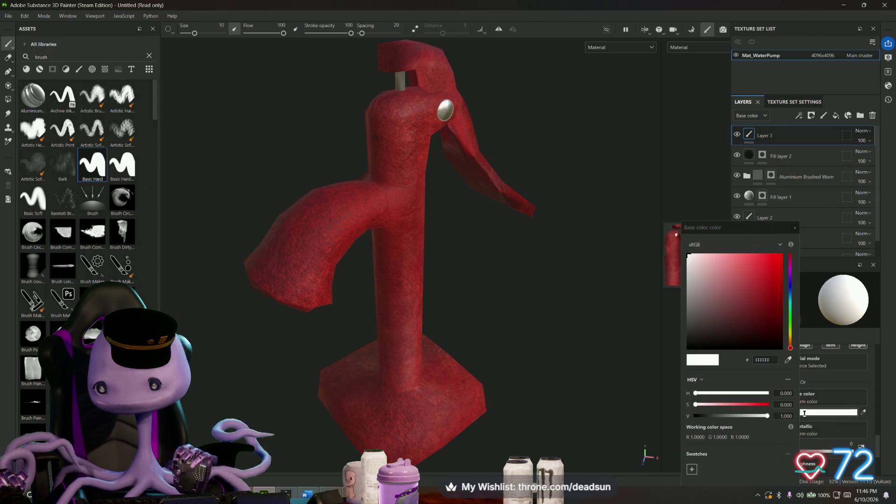
pyautogui.click(697, 285)
pyautogui.moveTo(698, 292); pyautogui.dragTo(699, 277)
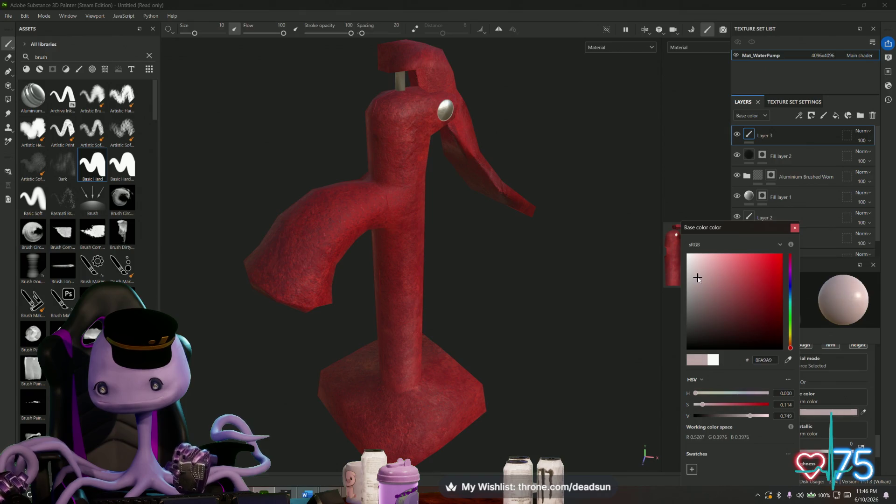
pyautogui.moveTo(790, 331); pyautogui.dragTo(790, 340)
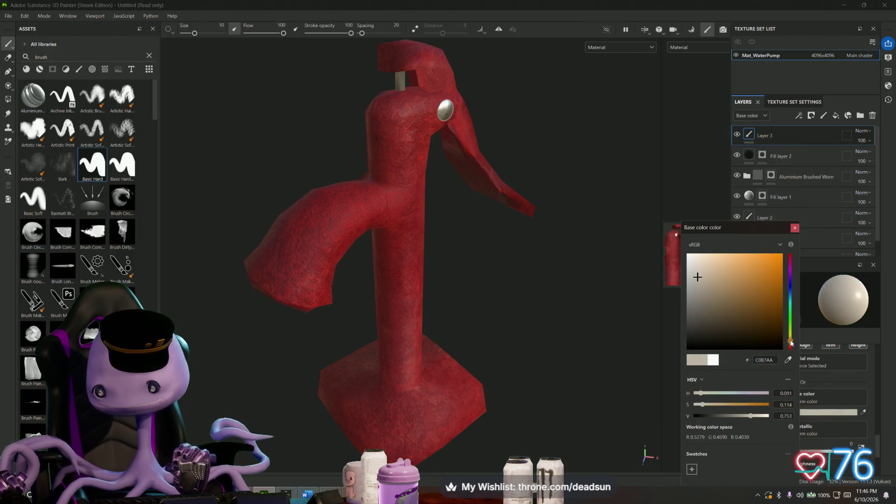
pyautogui.click(708, 265)
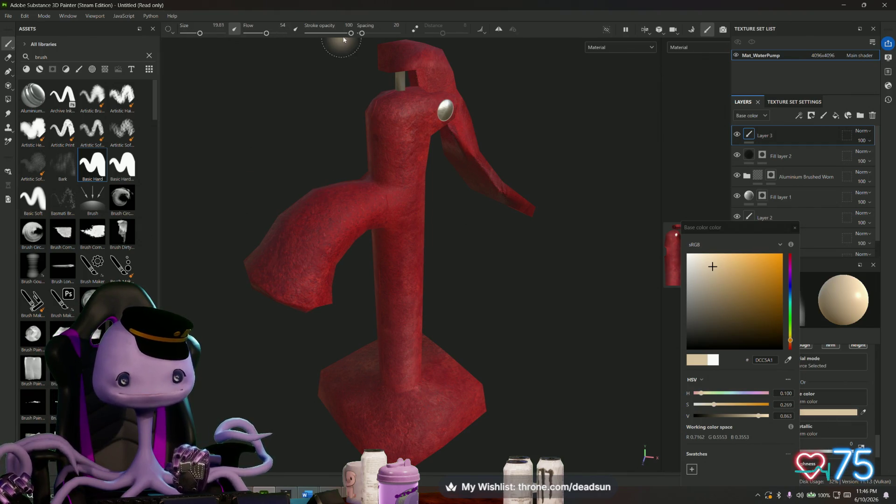
pyautogui.moveTo(350, 33); pyautogui.dragTo(322, 34)
# Step: Paint a pale highlight on the spout, then switch to saturated orange and paint the pump front
pyautogui.moveTo(333, 210)
pyautogui.mouseDown()
pyautogui.moveTo(280, 241)
pyautogui.moveTo(324, 215)
pyautogui.mouseUp()
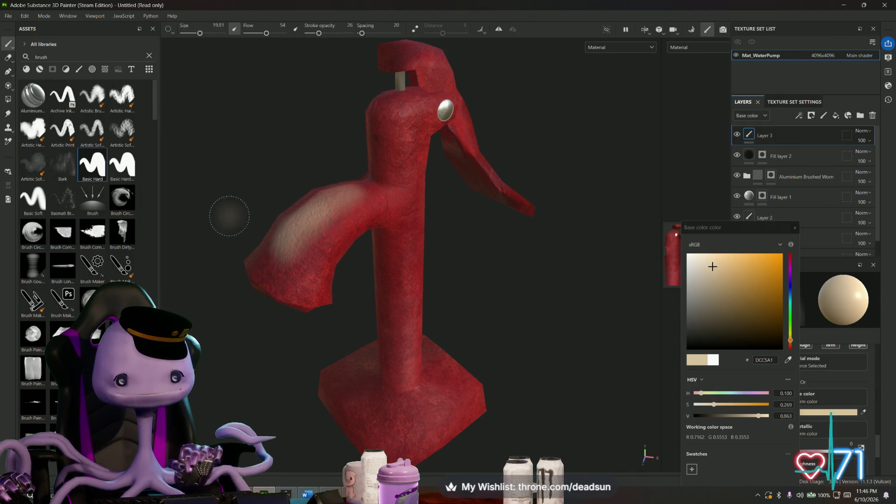
pyautogui.keyDown('alt'); pyautogui.moveTo(231, 216); pyautogui.dragTo(302, 261); pyautogui.keyUp('alt')
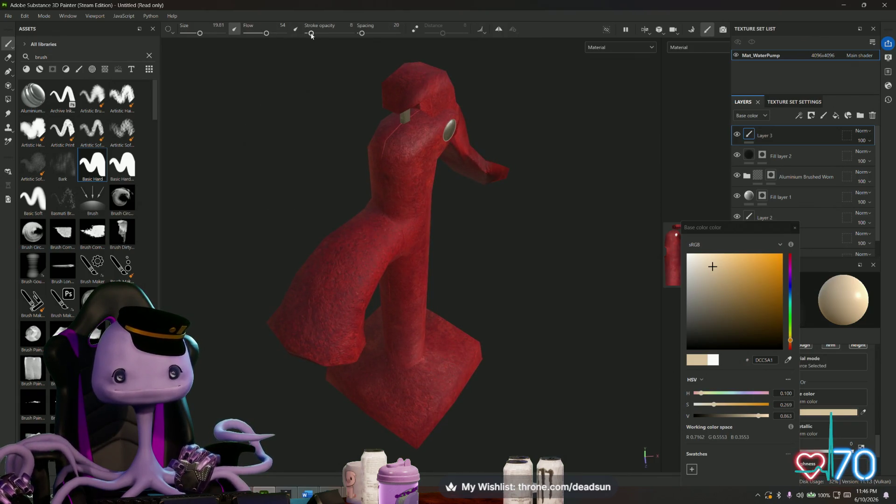
pyautogui.click(772, 262)
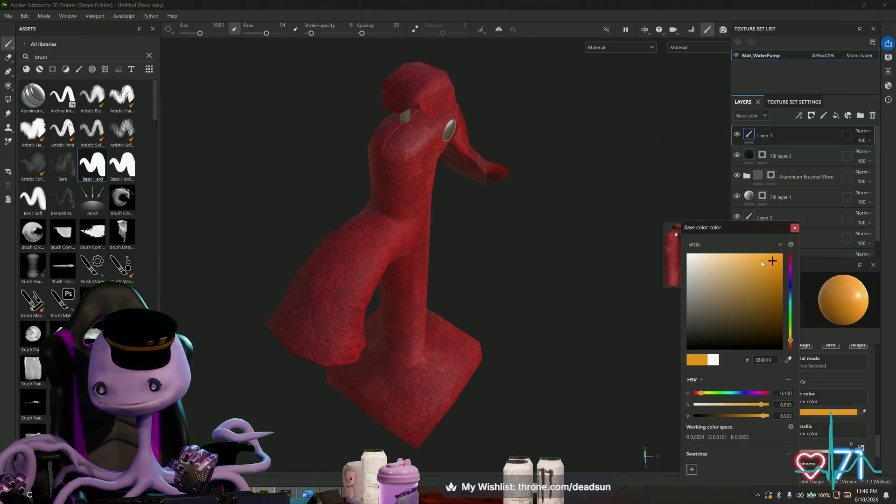
pyautogui.moveTo(368, 229)
pyautogui.mouseDown()
pyautogui.moveTo(338, 301)
pyautogui.moveTo(356, 235)
pyautogui.mouseUp()
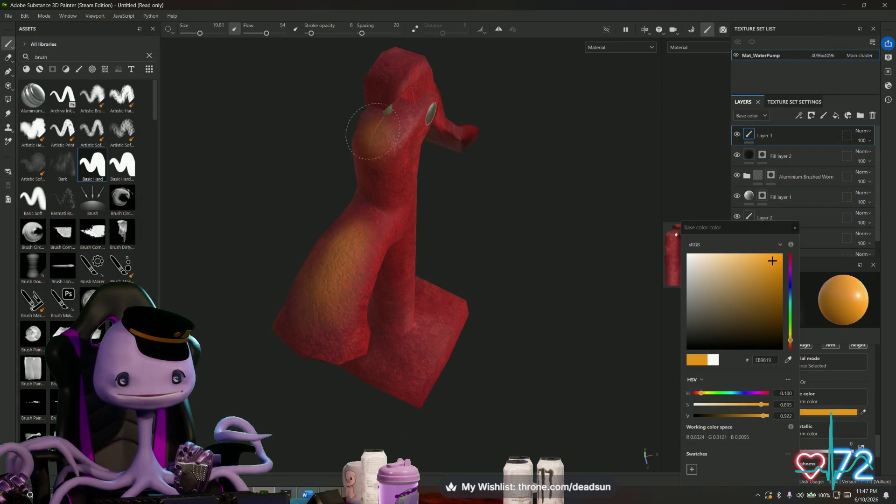
# Step: Orbit around the water pump to inspect it from all sides
pyautogui.keyDown('alt'); pyautogui.moveTo(427, 87); pyautogui.dragTo(369, 220); pyautogui.keyUp('alt')
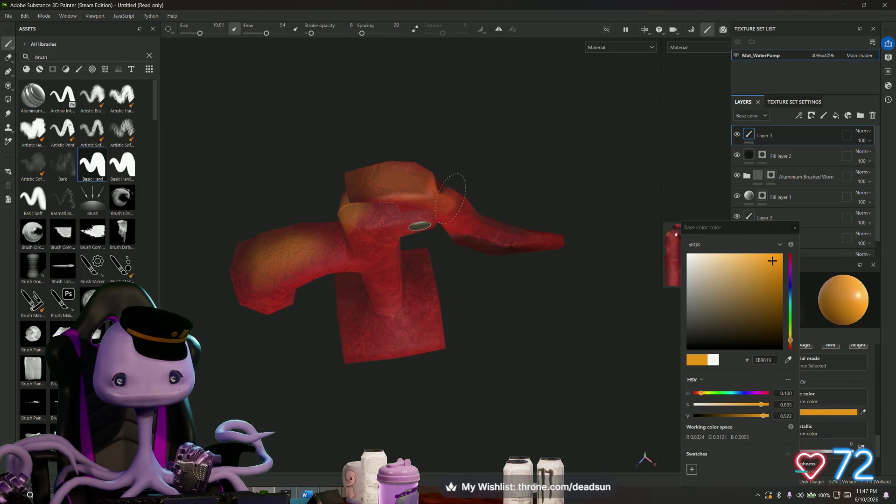
pyautogui.keyDown('alt'); pyautogui.moveTo(434, 204); pyautogui.dragTo(462, 257); pyautogui.keyUp('alt')
pyautogui.moveTo(440, 185)
pyautogui.keyDown('alt'); pyautogui.mouseDown()
pyautogui.moveTo(429, 153)
pyautogui.moveTo(393, 246)
pyautogui.mouseUp(); pyautogui.keyUp('alt')
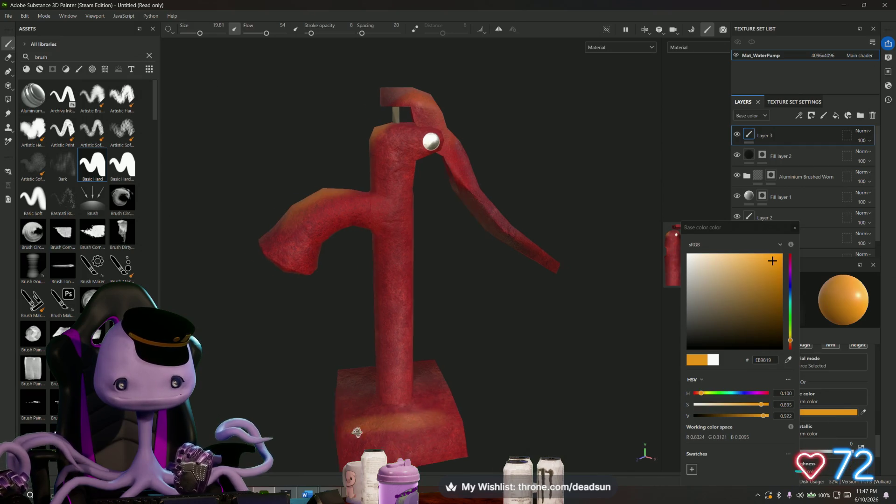
pyautogui.keyDown('alt'); pyautogui.moveTo(364, 427); pyautogui.dragTo(490, 432); pyautogui.keyUp('alt')
pyautogui.moveTo(369, 401)
pyautogui.keyDown('alt'); pyautogui.mouseDown()
pyautogui.moveTo(392, 371)
pyautogui.moveTo(438, 384)
pyautogui.mouseUp(); pyautogui.keyUp('alt')
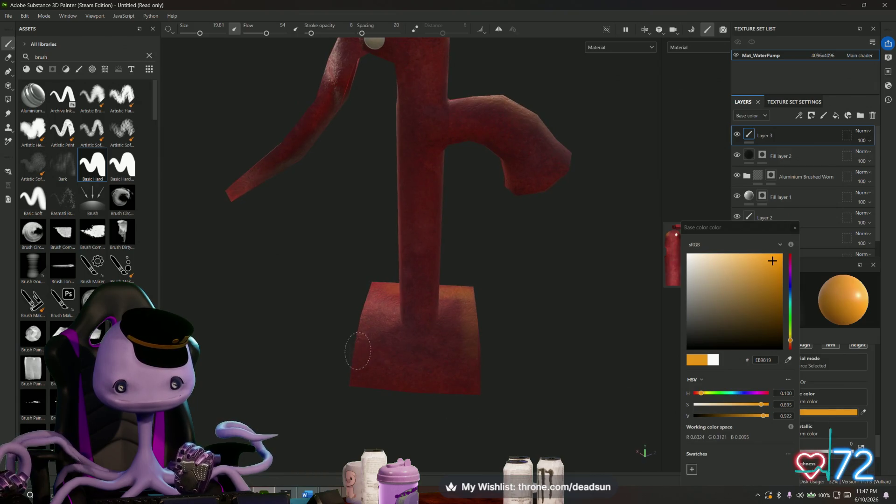
pyautogui.moveTo(477, 361)
pyautogui.keyDown('alt'); pyautogui.mouseDown()
pyautogui.moveTo(228, 392)
pyautogui.moveTo(329, 350)
pyautogui.moveTo(224, 368)
pyautogui.moveTo(326, 350)
pyautogui.moveTo(274, 377)
pyautogui.mouseUp(); pyautogui.keyUp('alt')
pyautogui.moveTo(432, 283)
pyautogui.keyDown('alt'); pyautogui.mouseDown()
pyautogui.moveTo(378, 210)
pyautogui.moveTo(434, 266)
pyautogui.mouseUp(); pyautogui.keyUp('alt')
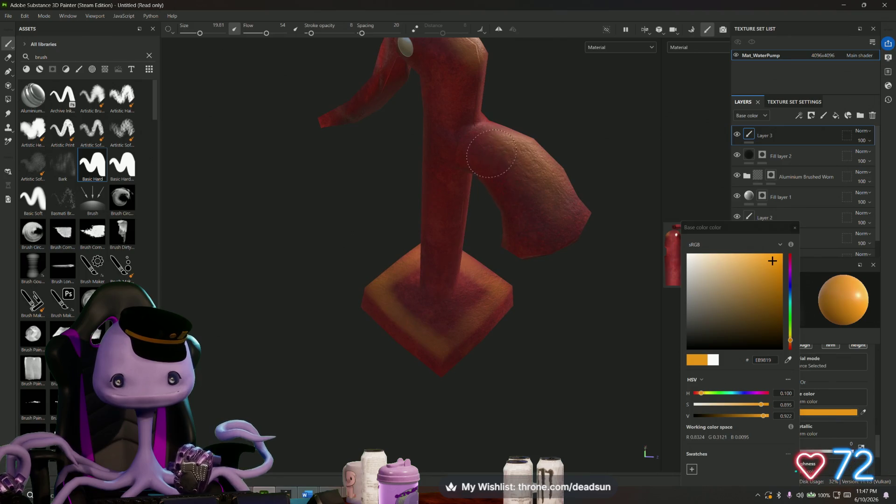
pyautogui.moveTo(533, 183)
pyautogui.keyDown('alt'); pyautogui.mouseDown()
pyautogui.moveTo(393, 232)
pyautogui.moveTo(455, 252)
pyautogui.moveTo(422, 287)
pyautogui.mouseUp(); pyautogui.keyUp('alt')
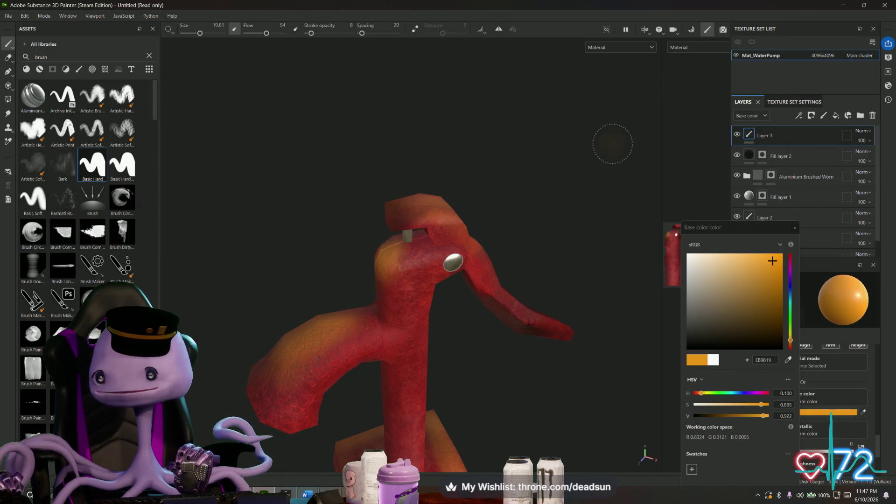
pyautogui.moveTo(552, 220)
pyautogui.keyDown('alt'); pyautogui.mouseDown()
pyautogui.moveTo(469, 252)
pyautogui.moveTo(564, 254)
pyautogui.mouseUp(); pyautogui.keyUp('alt')
pyautogui.scroll(5, 564, 255)
pyautogui.scroll(5, 490, 253)
pyautogui.moveTo(455, 266)
pyautogui.keyDown('alt'); pyautogui.mouseDown()
pyautogui.moveTo(405, 324)
pyautogui.moveTo(308, 281)
pyautogui.moveTo(218, 308)
pyautogui.moveTo(368, 190)
pyautogui.moveTo(343, 151)
pyautogui.mouseUp(); pyautogui.keyUp('alt')
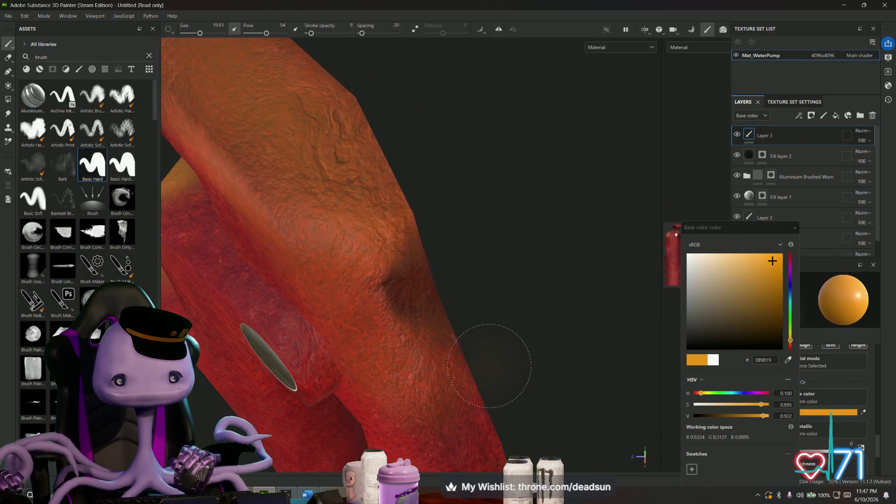
pyautogui.scroll(-5, 490, 364)
pyautogui.scroll(-3, 364, 196)
pyautogui.moveTo(392, 210)
pyautogui.keyDown('alt'); pyautogui.mouseDown()
pyautogui.moveTo(364, 196)
pyautogui.moveTo(403, 207)
pyautogui.moveTo(448, 322)
pyautogui.mouseUp(); pyautogui.keyUp('alt')
# Step: Paint orange wear on the pump arm and base front edge, then set the colour to near-white
pyautogui.keyDown('alt'); pyautogui.moveTo(393, 252); pyautogui.dragTo(504, 284); pyautogui.keyUp('alt')
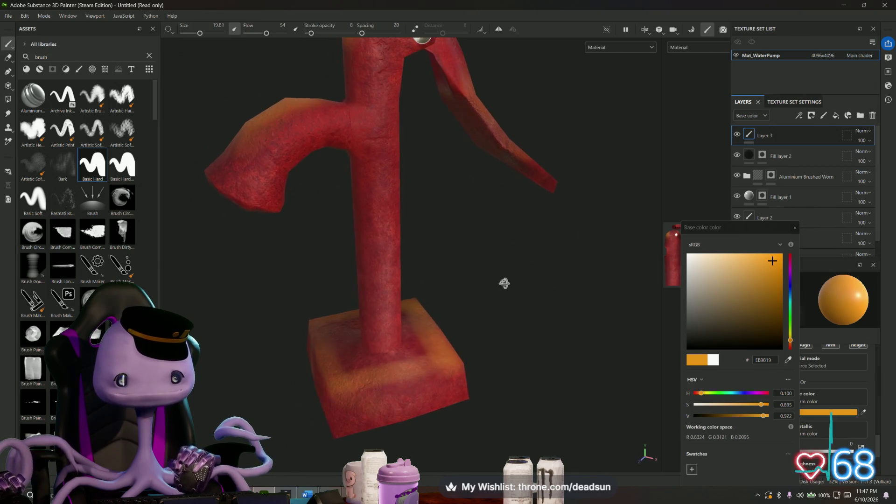
pyautogui.moveTo(451, 364); pyautogui.dragTo(282, 400)
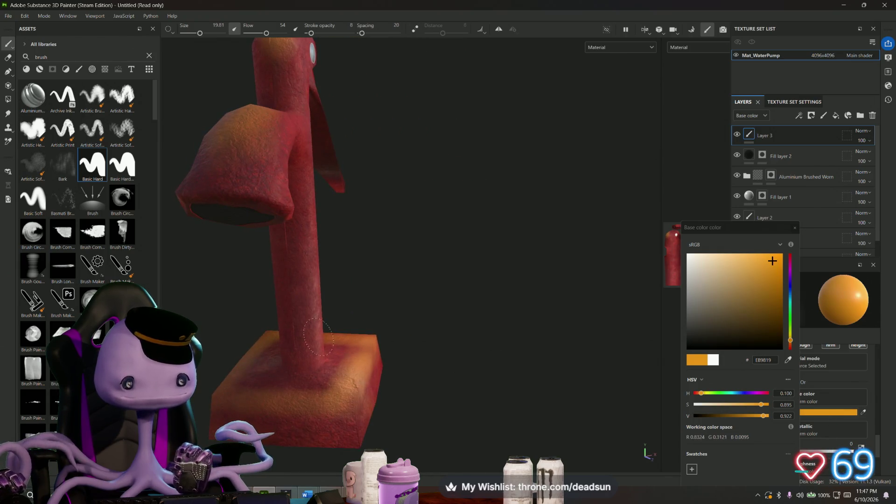
pyautogui.click(693, 265)
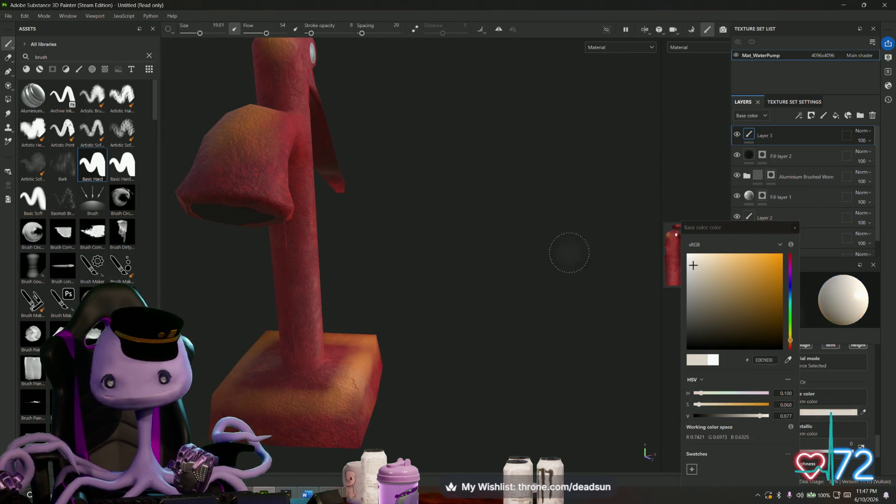
# Step: Paint a light highlight across the pump's top face and undo an unwanted stroke on the vertical pipe
pyautogui.moveTo(569, 253)
pyautogui.keyDown('alt'); pyautogui.mouseDown()
pyautogui.moveTo(352, 231)
pyautogui.moveTo(350, 281)
pyautogui.moveTo(375, 269)
pyautogui.mouseUp(); pyautogui.keyUp('alt')
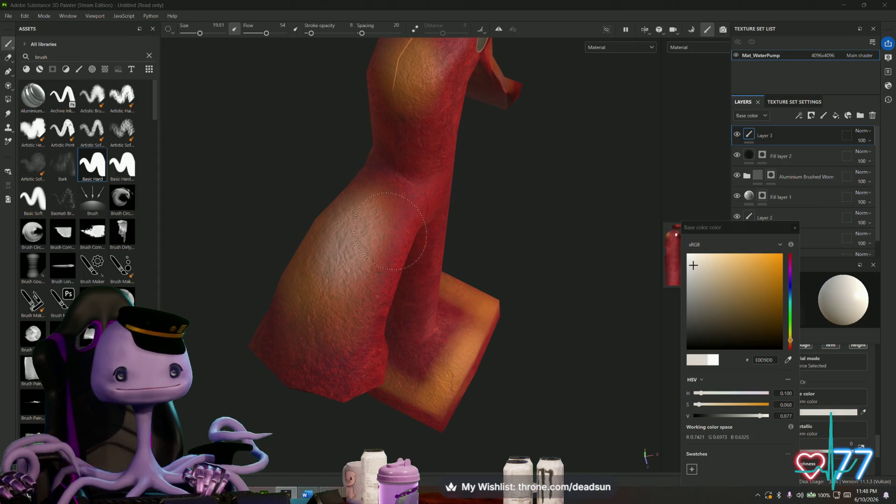
pyautogui.keyDown('alt'); pyautogui.moveTo(452, 175); pyautogui.dragTo(406, 232); pyautogui.keyUp('alt')
pyautogui.scroll(3, 392, 245)
pyautogui.moveTo(431, 140); pyautogui.dragTo(396, 144)
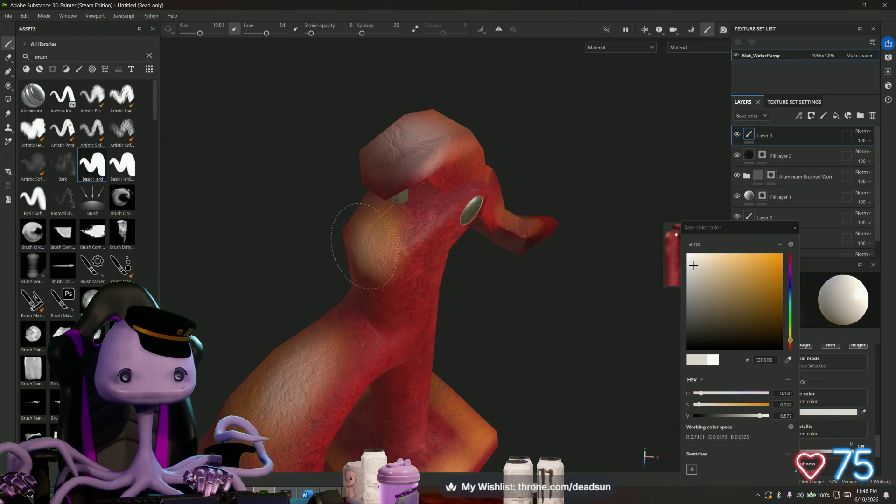
pyautogui.scroll(-5, 370, 233)
pyautogui.keyDown('alt'); pyautogui.moveTo(378, 231); pyautogui.dragTo(407, 233); pyautogui.keyUp('alt')
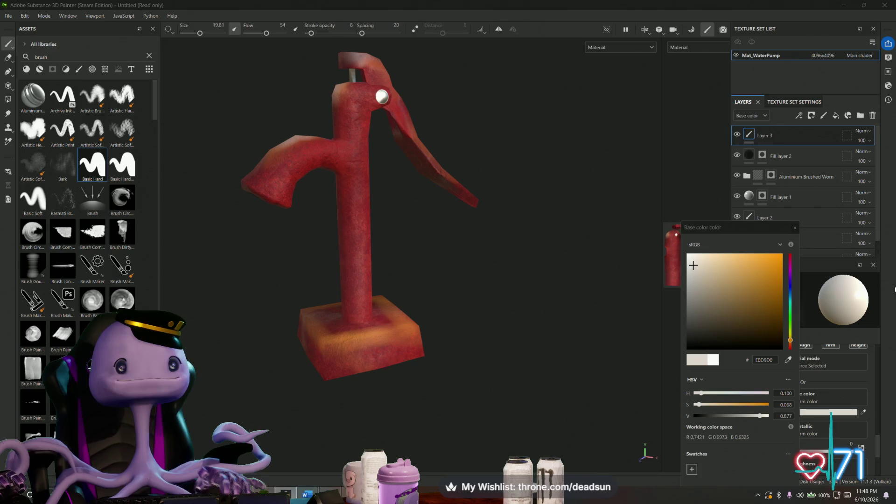
pyautogui.keyDown('alt'); pyautogui.moveTo(576, 381); pyautogui.dragTo(364, 364, button='middle'); pyautogui.keyUp('alt')
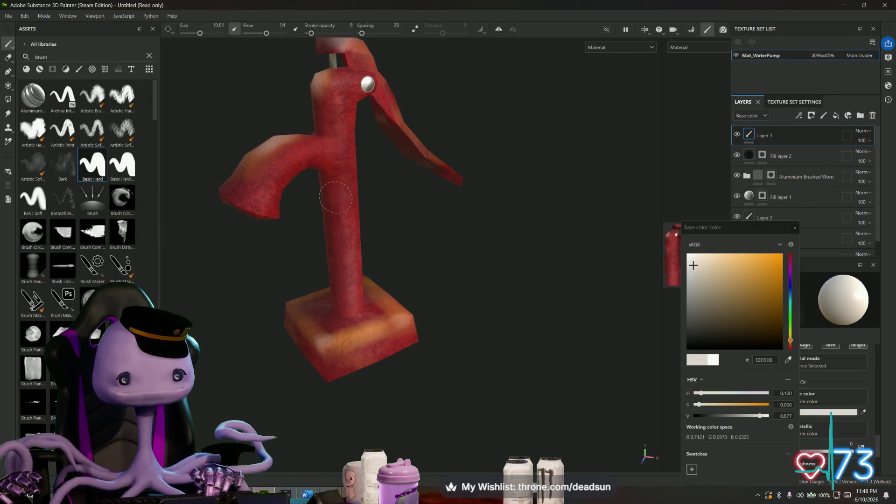
pyautogui.moveTo(337, 198); pyautogui.dragTo(343, 318)
pyautogui.hotkey('ctrl', 'z')
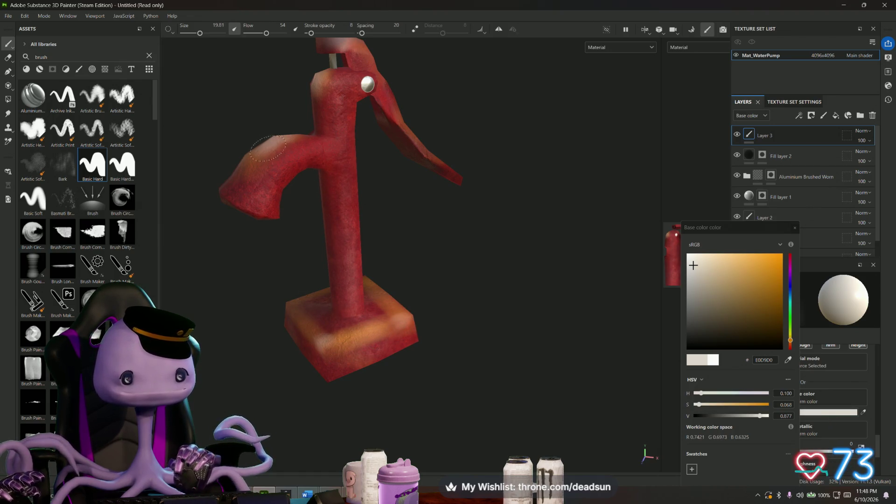
# Step: Paint a light stroke along the pump arm and inspect it from several angles
pyautogui.keyDown('alt'); pyautogui.moveTo(231, 203); pyautogui.dragTo(175, 287); pyautogui.keyUp('alt')
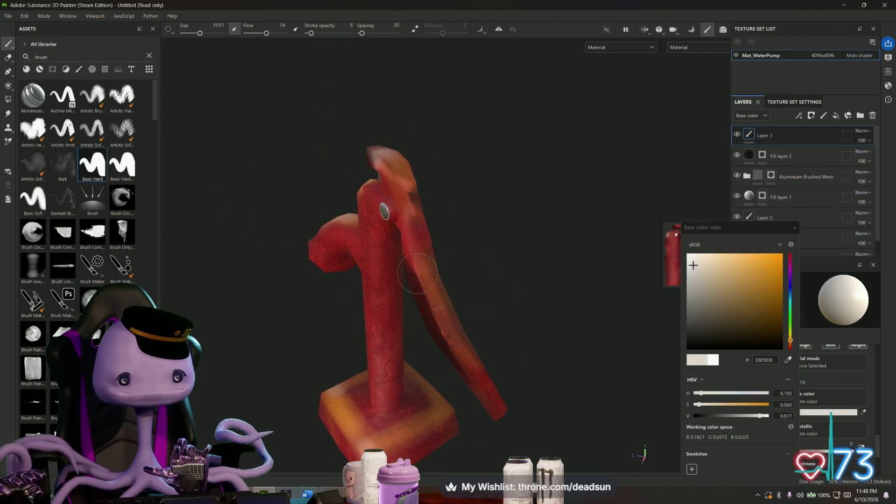
pyautogui.moveTo(418, 273)
pyautogui.mouseDown()
pyautogui.moveTo(448, 337)
pyautogui.moveTo(444, 310)
pyautogui.moveTo(490, 301)
pyautogui.moveTo(522, 339)
pyautogui.moveTo(320, 329)
pyautogui.mouseUp()
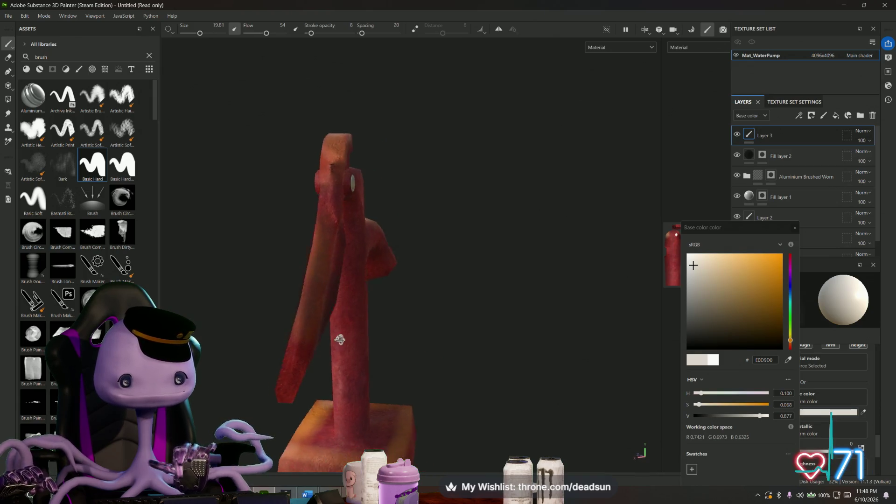
pyautogui.scroll(5, 321, 329)
pyautogui.keyDown('alt'); pyautogui.moveTo(350, 316); pyautogui.dragTo(474, 344, button='middle'); pyautogui.keyUp('alt')
pyautogui.moveTo(483, 297)
pyautogui.keyDown('alt'); pyautogui.mouseDown()
pyautogui.moveTo(486, 351)
pyautogui.moveTo(560, 299)
pyautogui.moveTo(469, 282)
pyautogui.moveTo(441, 368)
pyautogui.moveTo(410, 333)
pyautogui.moveTo(341, 318)
pyautogui.moveTo(399, 262)
pyautogui.moveTo(560, 238)
pyautogui.moveTo(583, 132)
pyautogui.moveTo(478, 210)
pyautogui.moveTo(455, 255)
pyautogui.mouseUp(); pyautogui.keyUp('alt')
pyautogui.scroll(-5, 448, 266)
pyautogui.moveTo(441, 316)
pyautogui.keyDown('alt'); pyautogui.mouseDown()
pyautogui.moveTo(462, 280)
pyautogui.moveTo(537, 290)
pyautogui.moveTo(525, 320)
pyautogui.moveTo(532, 308)
pyautogui.mouseUp(); pyautogui.keyUp('alt')
pyautogui.moveTo(490, 280)
pyautogui.keyDown('alt'); pyautogui.mouseDown()
pyautogui.moveTo(483, 302)
pyautogui.moveTo(426, 318)
pyautogui.mouseUp(); pyautogui.keyUp('alt')
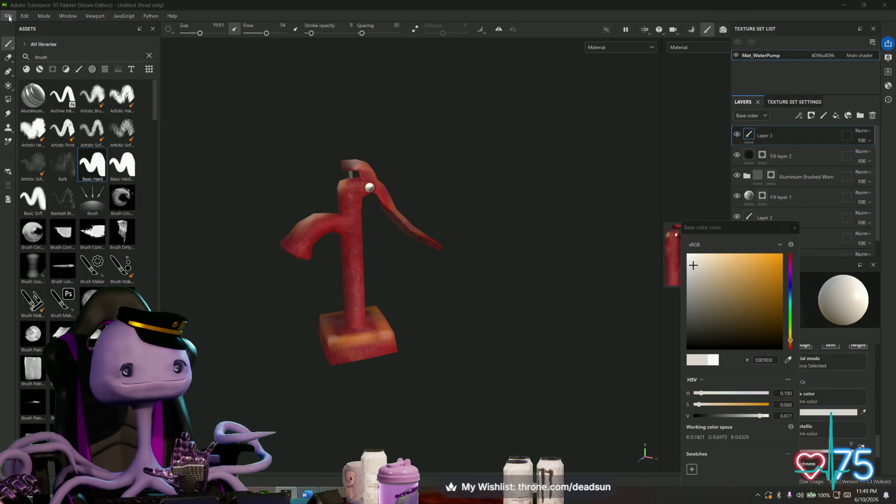
# Step: Export the Mat_WaterPump textures via File > Export textures and open the output directory
pyautogui.click(7, 16)
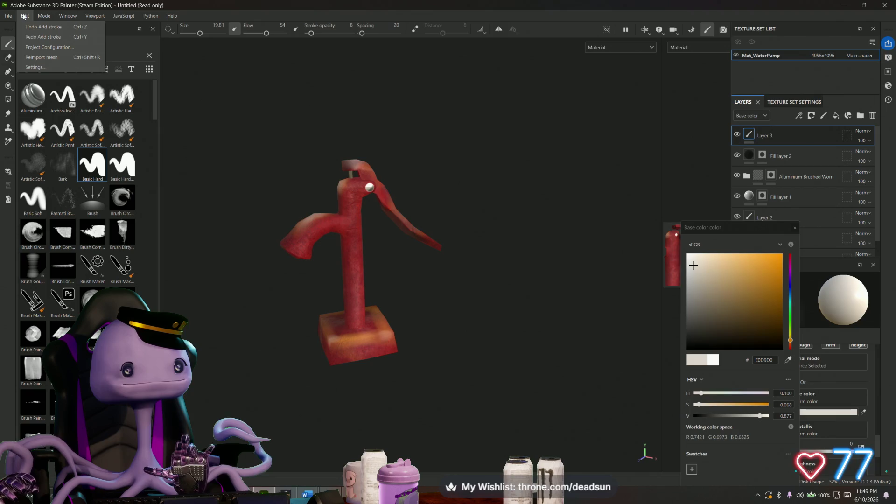
pyautogui.moveTo(22, 47)
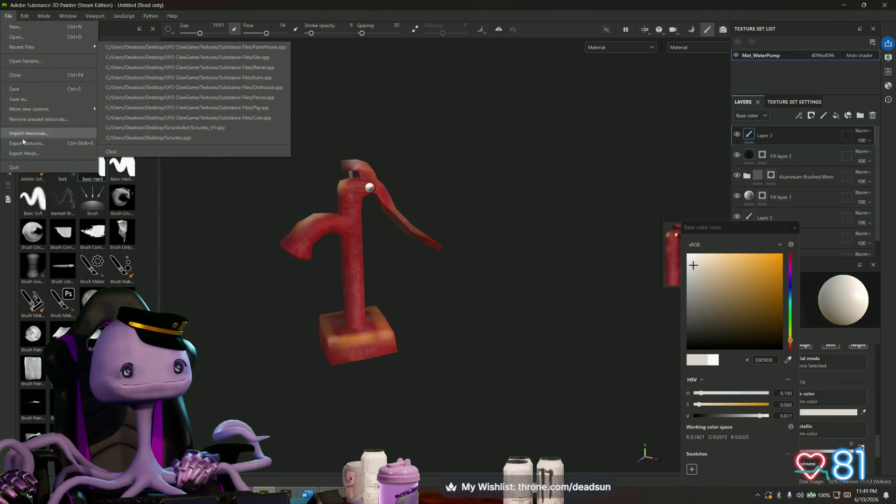
pyautogui.click(27, 143)
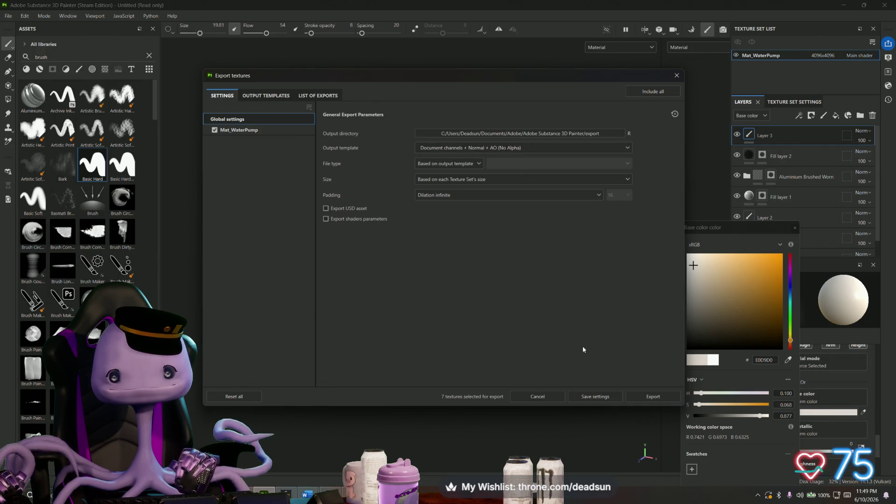
pyautogui.click(650, 398)
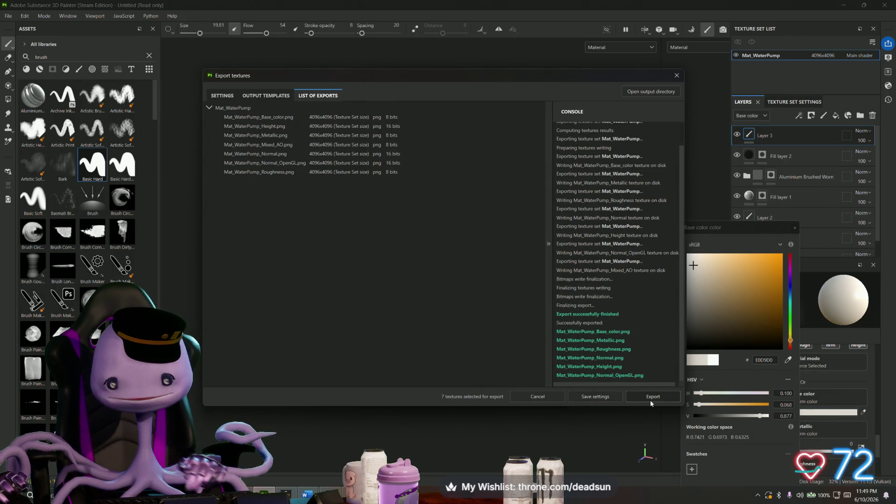
pyautogui.click(651, 91)
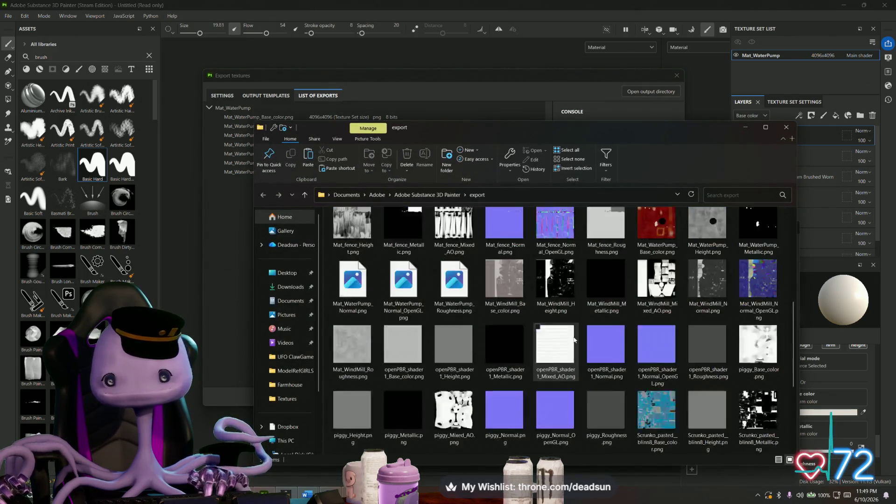
pyautogui.scroll(-5, 574, 341)
pyautogui.scroll(3, 565, 345)
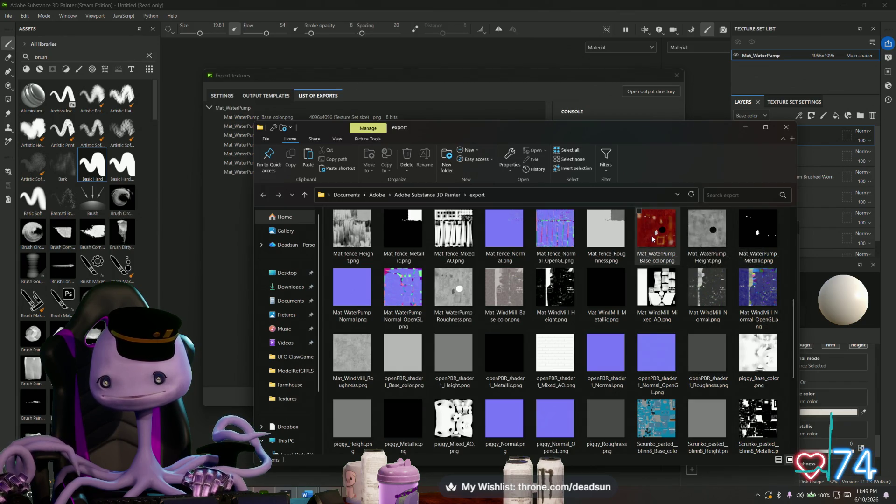
# Step: Copy the Mat_WaterPump base color, height, metallic and OpenGL normal PNGs
pyautogui.click(654, 230)
pyautogui.keyDown('ctrl'); pyautogui.click(708, 235); pyautogui.keyUp('ctrl')
pyautogui.keyDown('ctrl'); pyautogui.click(759, 236); pyautogui.keyUp('ctrl')
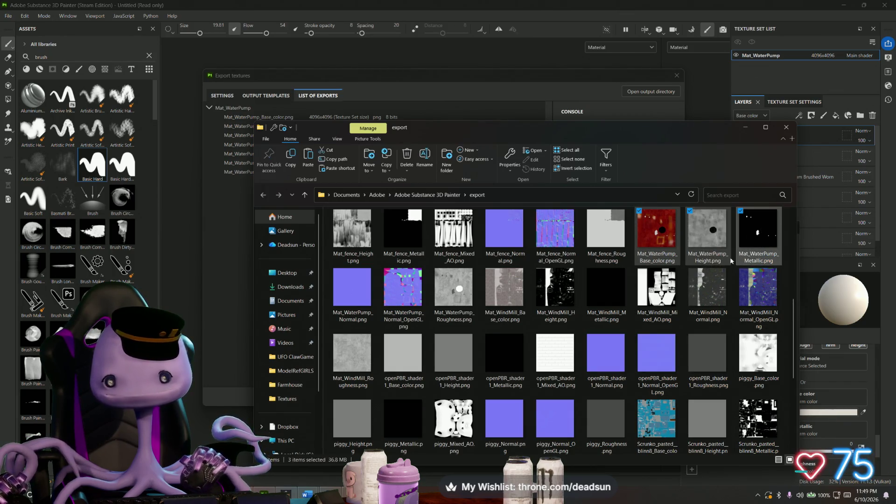
pyautogui.keyDown('ctrl'); pyautogui.click(364, 288); pyautogui.keyUp('ctrl')
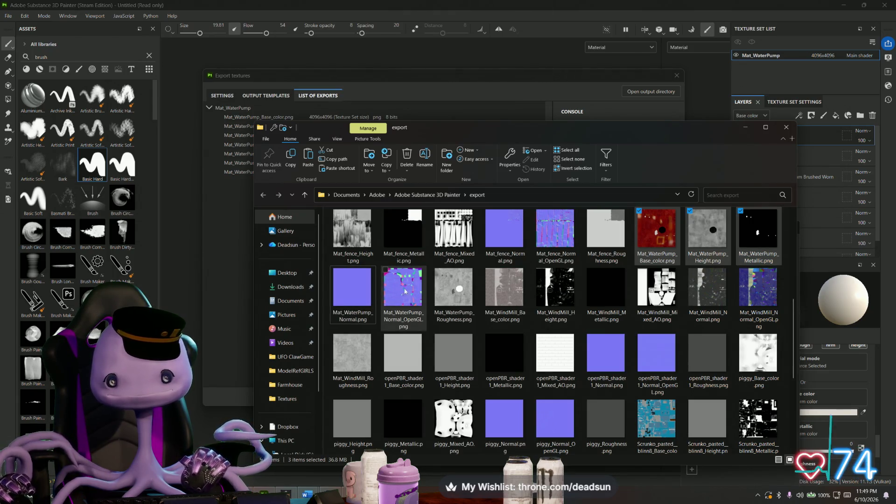
pyautogui.keyDown('ctrl'); pyautogui.click(357, 284); pyautogui.keyUp('ctrl')
pyautogui.keyDown('ctrl'); pyautogui.click(397, 282); pyautogui.keyUp('ctrl')
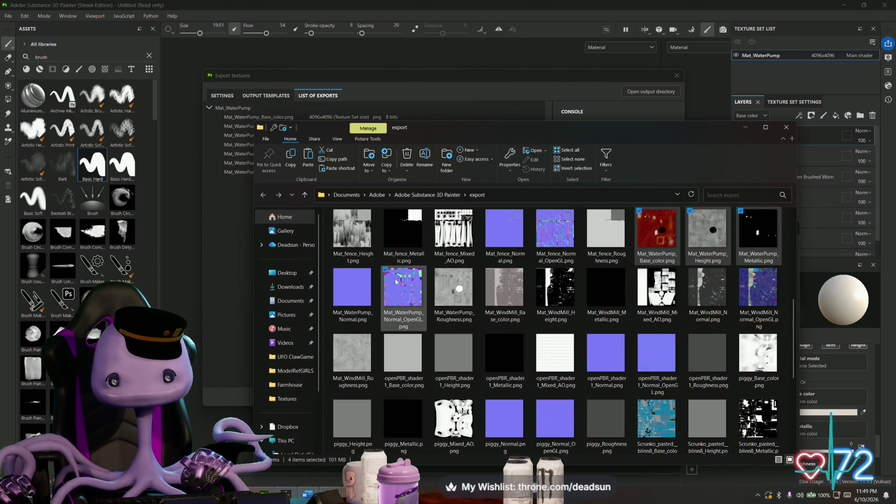
pyautogui.rightClick(399, 284)
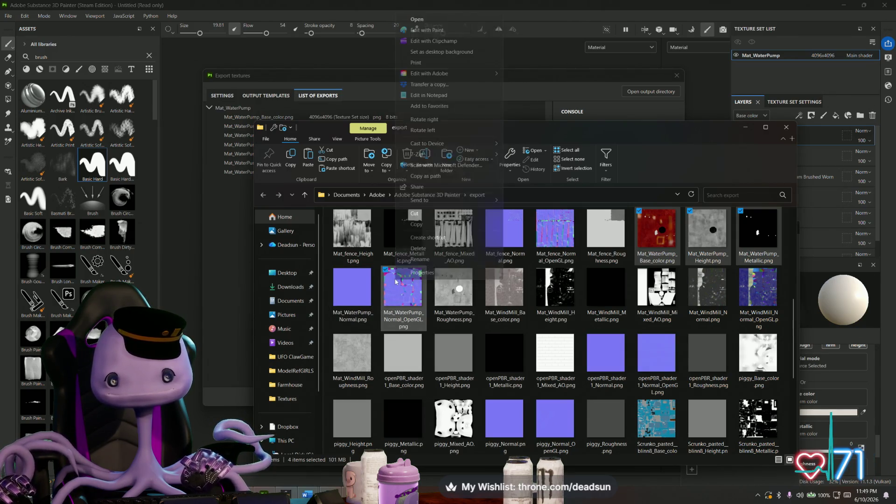
pyautogui.click(423, 226)
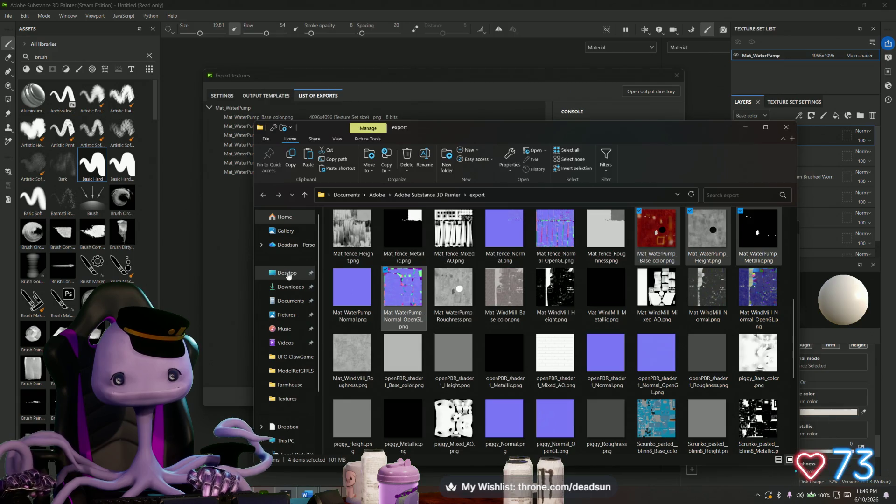
# Step: Launch a second File Explorer window from the Start menu
pyautogui.press('super')
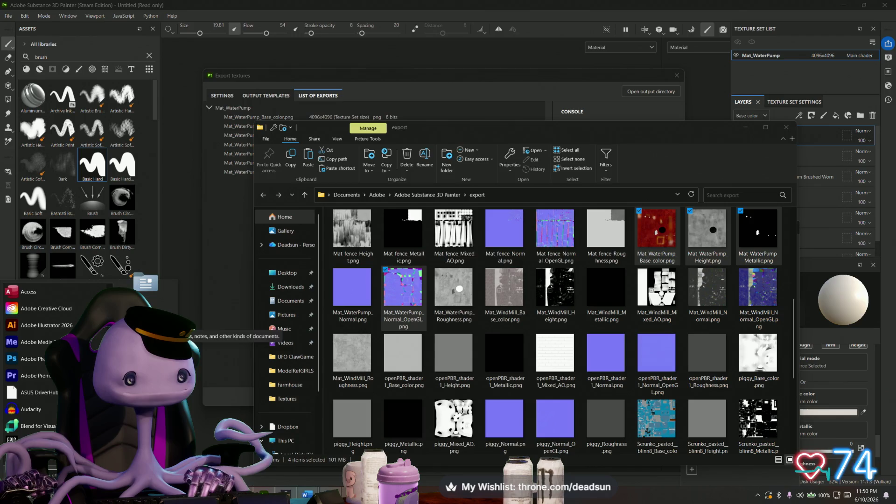
pyautogui.click(144, 283)
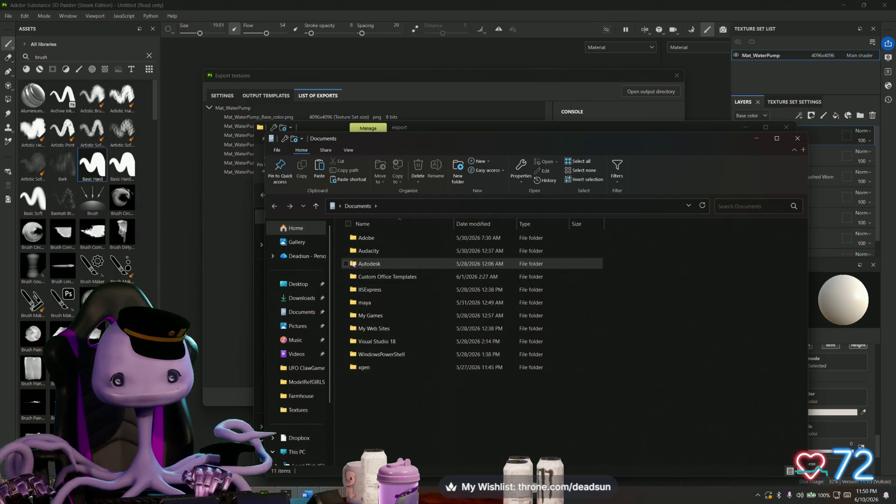
# Step: Paste the four water pump textures into UFO ClawGame/Textures/Substance Output
pyautogui.click(299, 284)
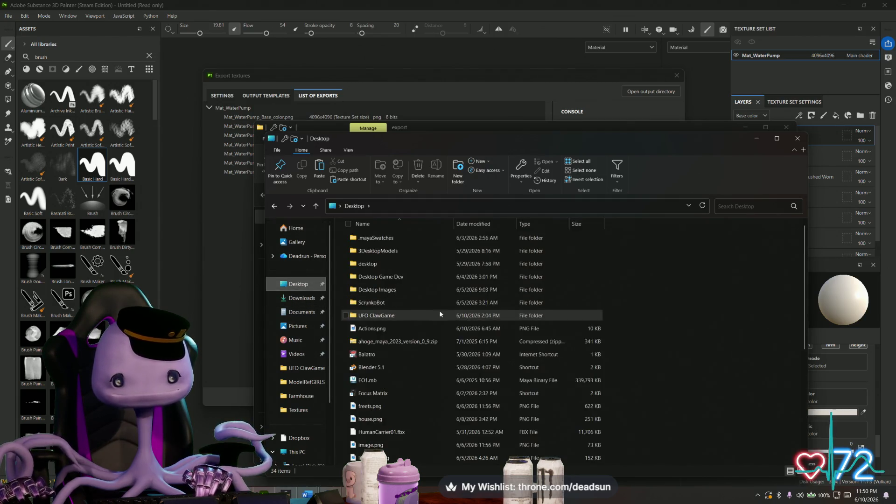
pyautogui.doubleClick(376, 315)
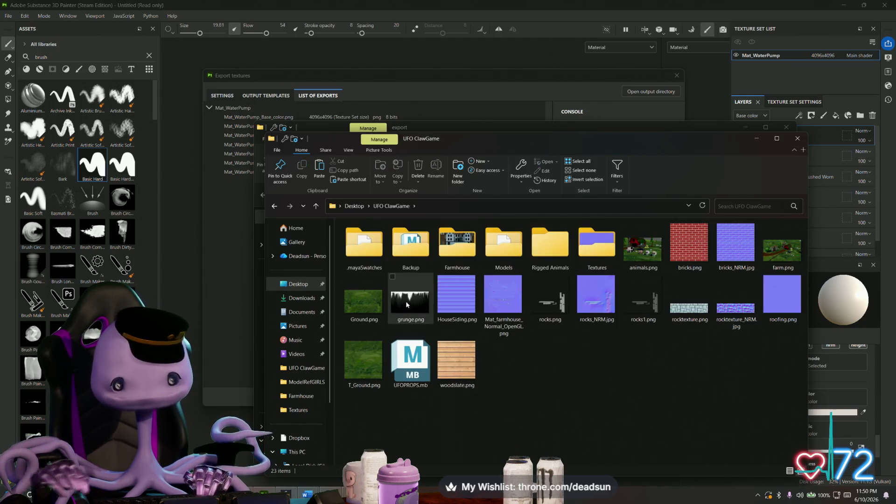
pyautogui.doubleClick(595, 245)
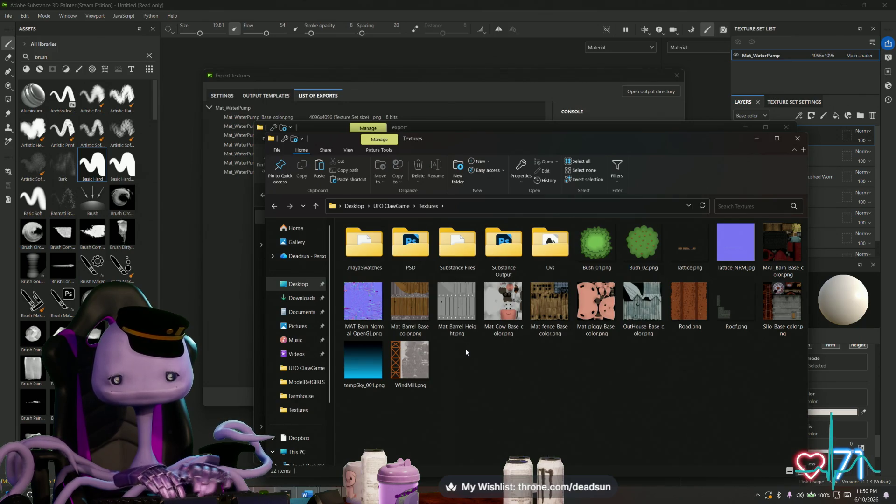
pyautogui.doubleClick(497, 258)
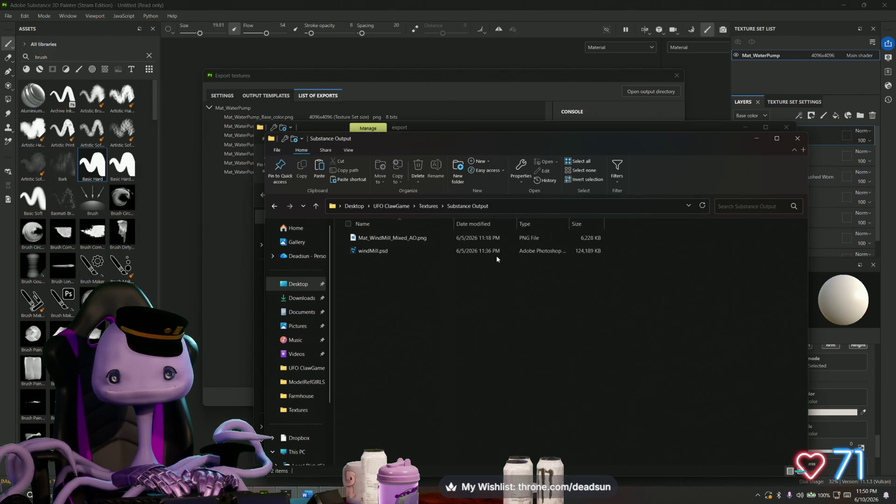
pyautogui.rightClick(379, 300)
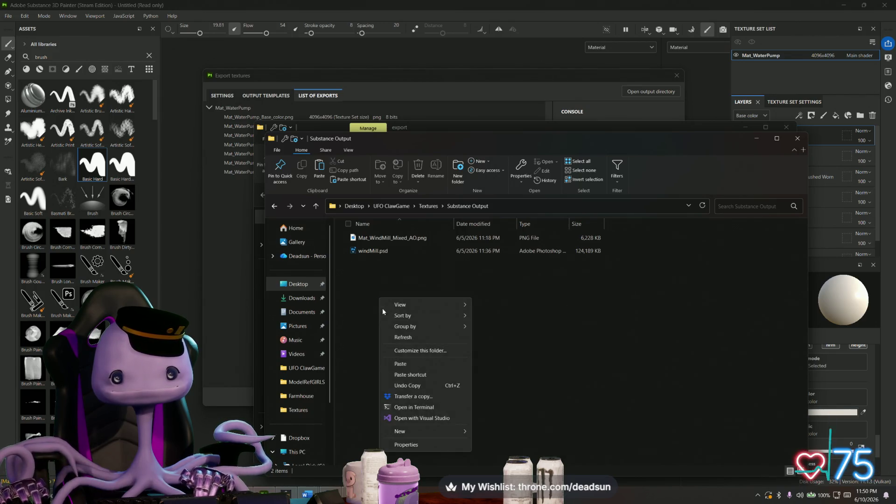
pyautogui.click(411, 361)
# Step: Copy Mat_WaterPump_Base_color.png up into the Textures folder and close both Explorer windows
pyautogui.click(380, 359)
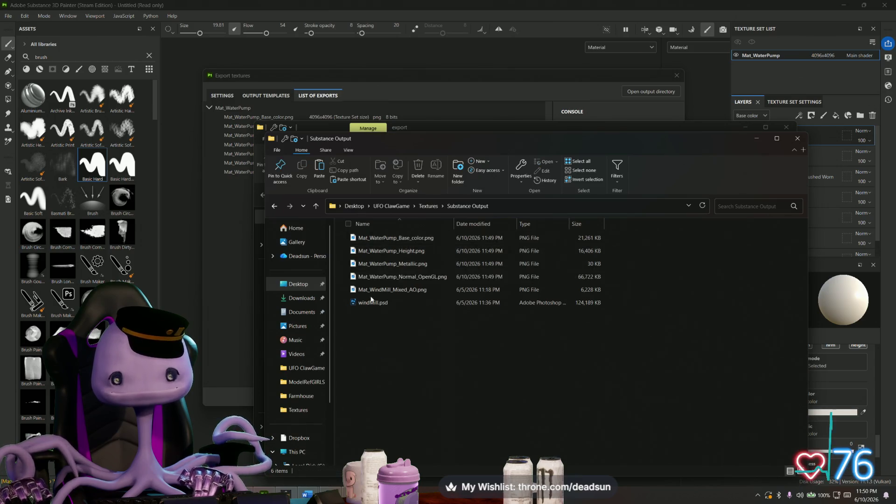
pyautogui.doubleClick(395, 239)
pyautogui.rightClick(408, 270)
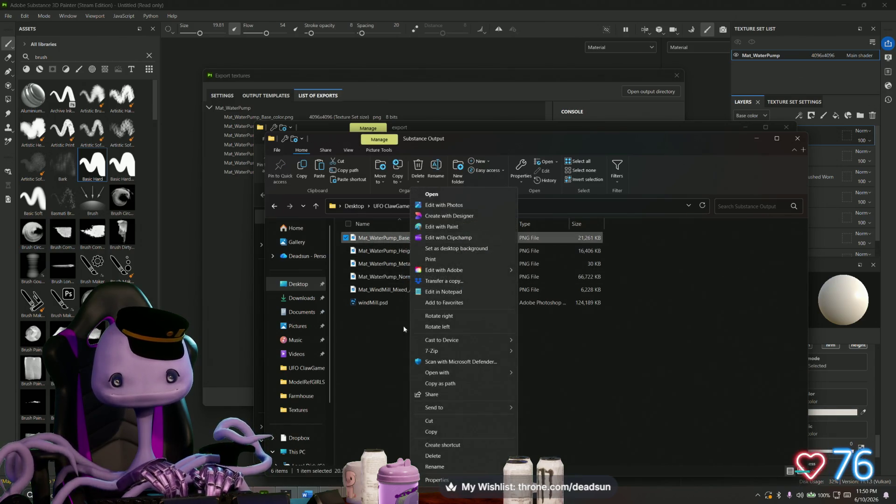
pyautogui.click(322, 246)
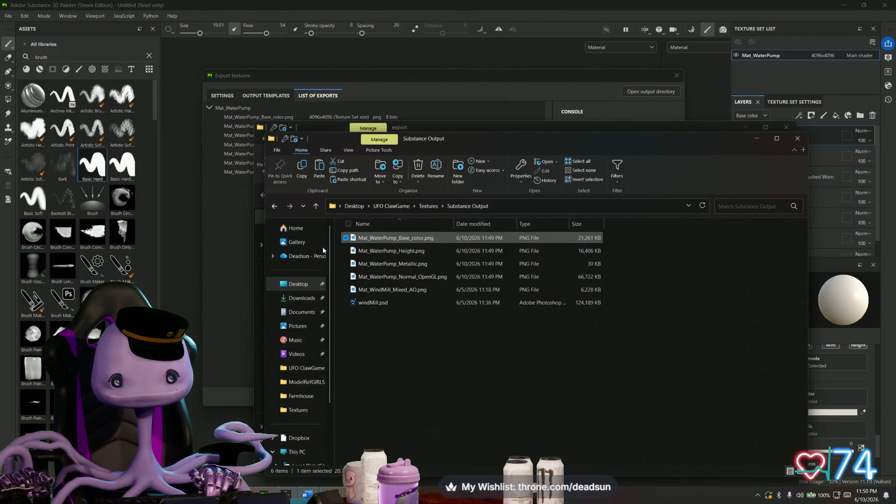
pyautogui.click(314, 206)
pyautogui.rightClick(485, 368)
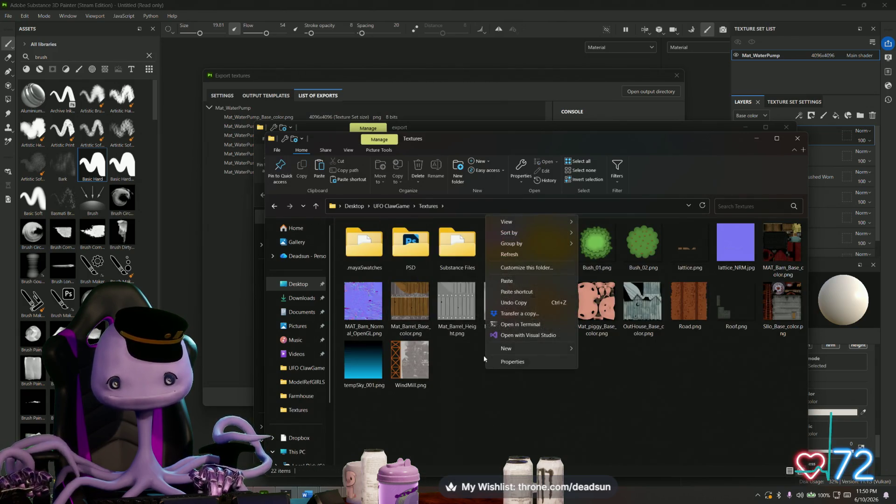
pyautogui.click(511, 282)
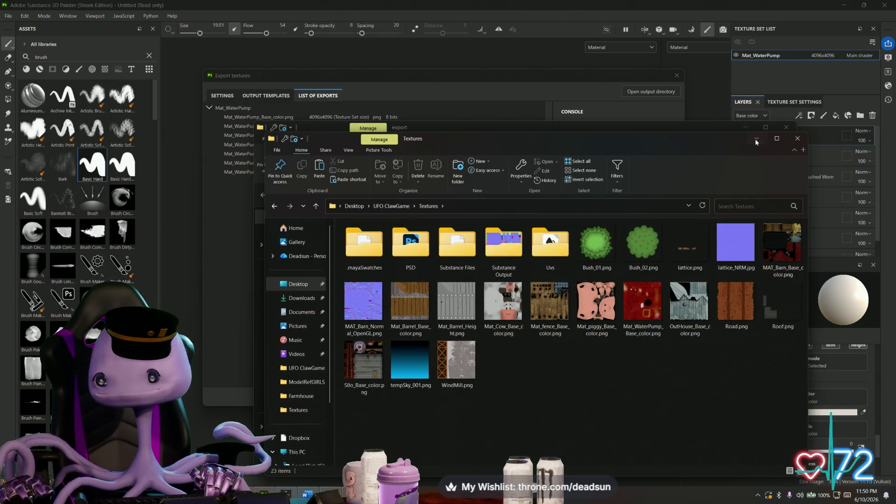
pyautogui.click(796, 138)
pyautogui.click(785, 127)
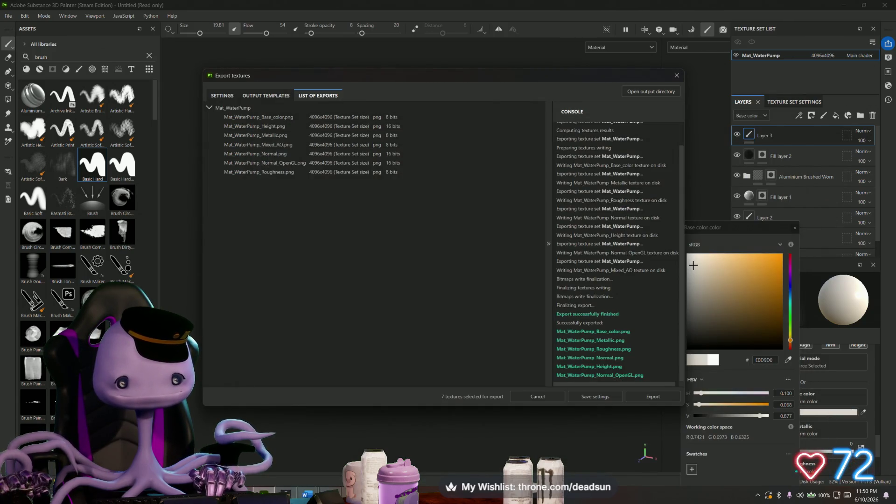
# Step: Switch to Maya and browse the file34 texture's Image Name into Desktop/UFO ClawGame
pyautogui.hotkey('alt', 'Tab')
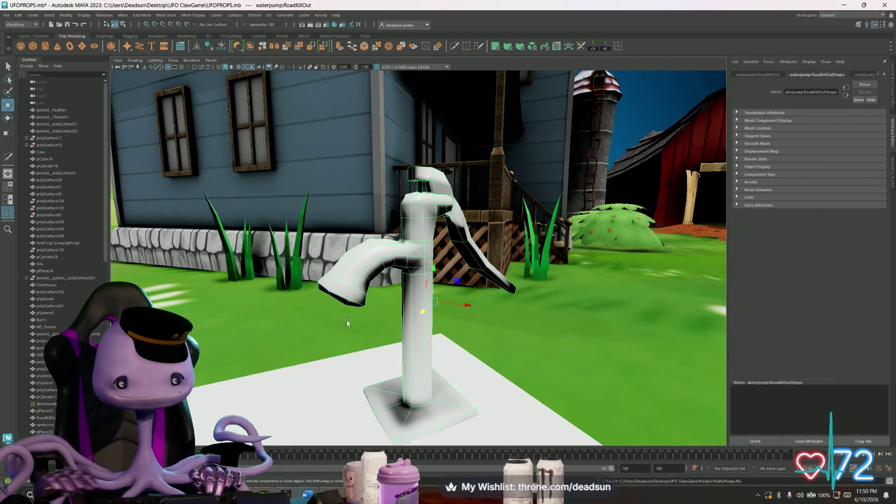
pyautogui.click(888, 75)
pyautogui.click(888, 76)
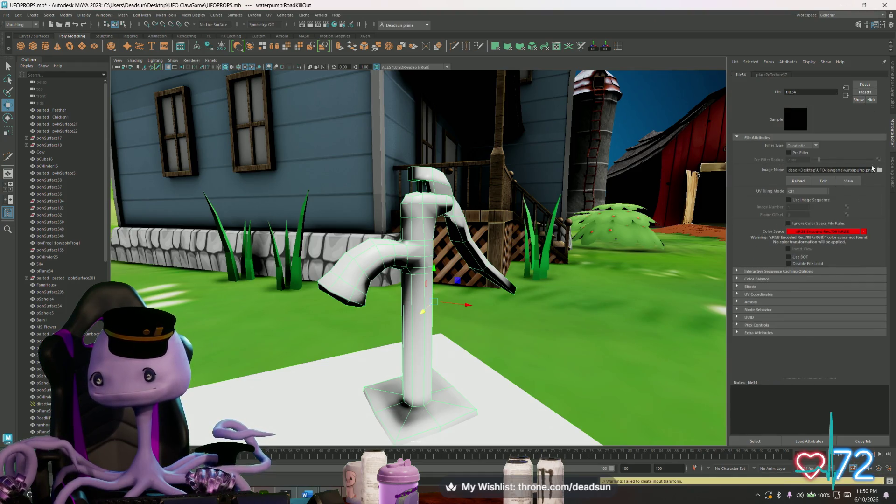
pyautogui.click(880, 170)
pyautogui.click(378, 182)
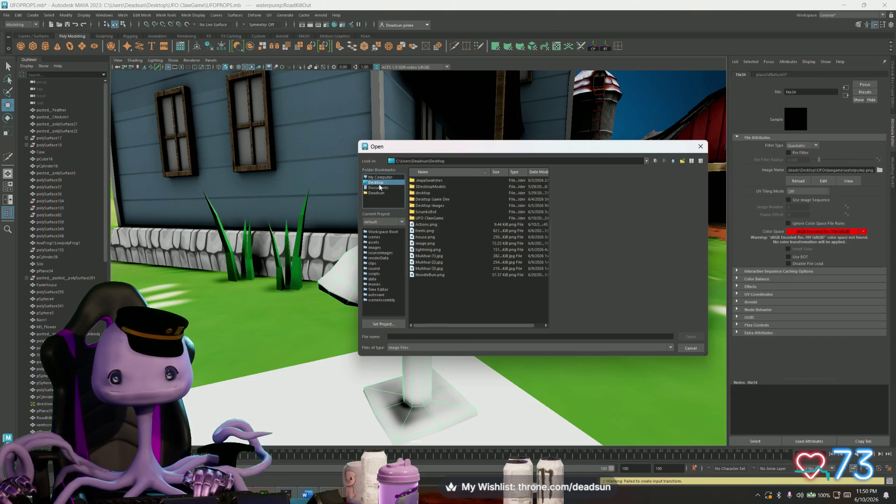
pyautogui.doubleClick(429, 218)
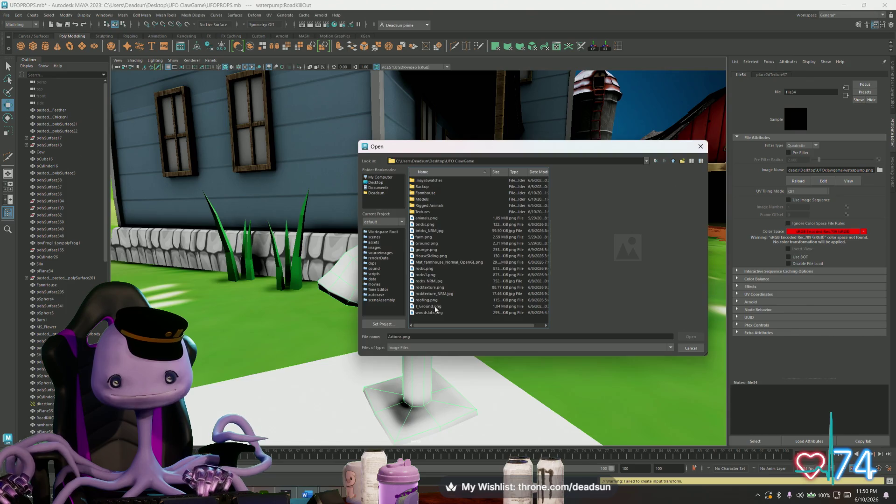
# Step: Preview a few project images, then load Mat_WaterPump_Base_color.png from the Textures folder
pyautogui.click(427, 262)
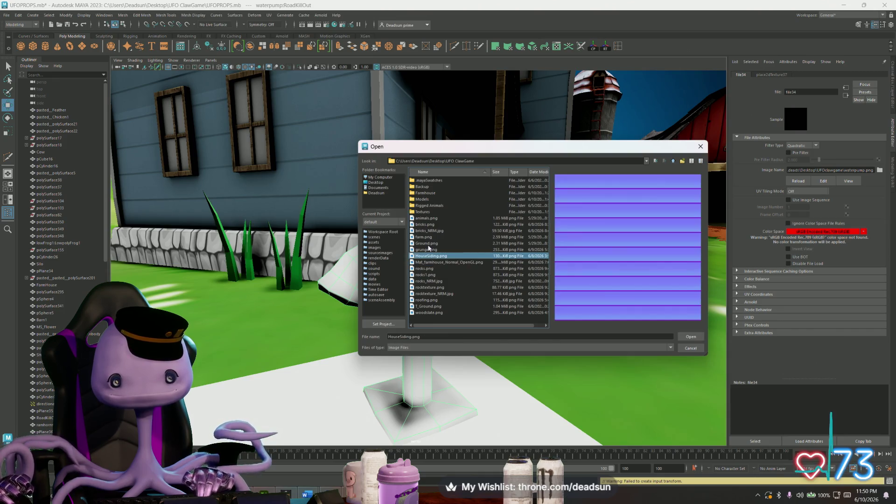
pyautogui.click(429, 244)
pyautogui.click(432, 225)
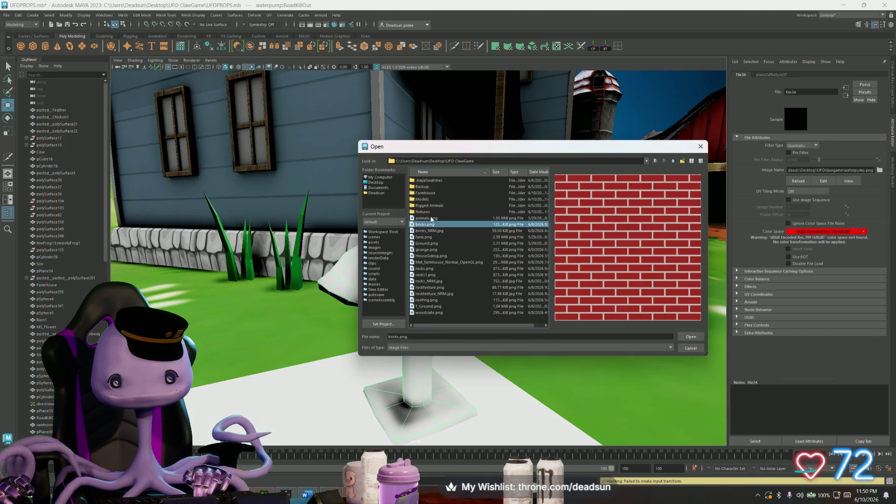
pyautogui.click(431, 218)
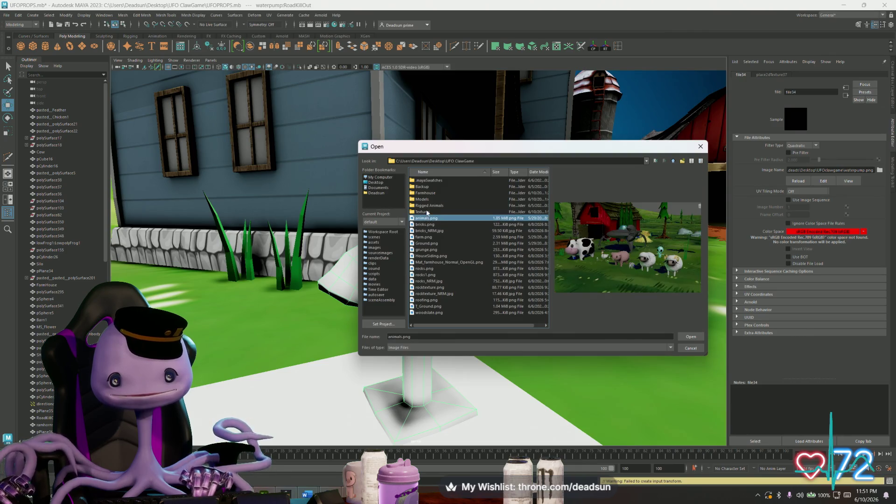
pyautogui.doubleClick(427, 212)
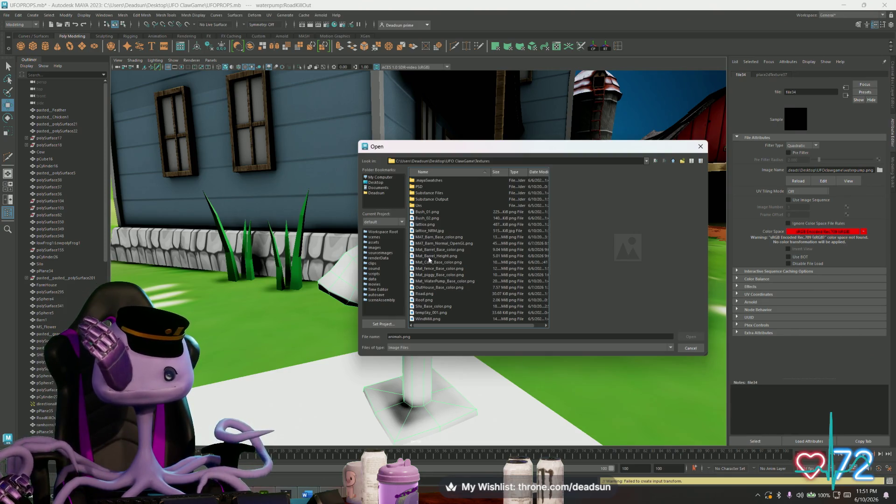
pyautogui.doubleClick(437, 282)
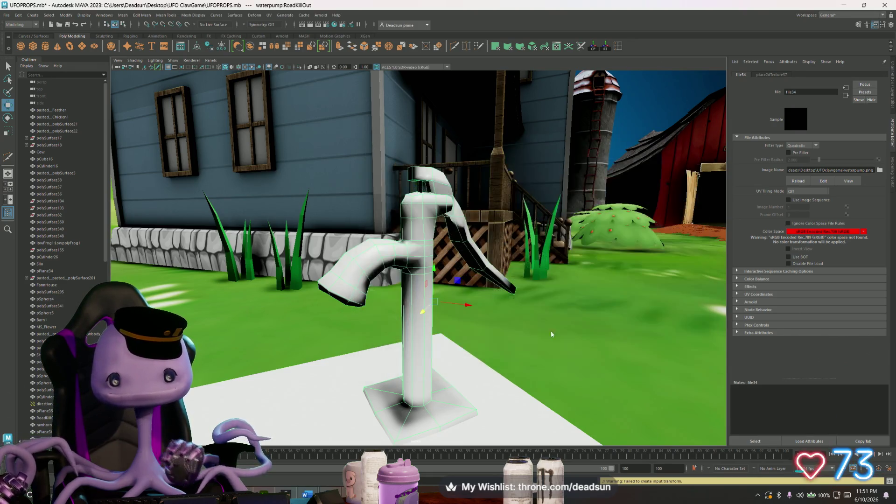
# Step: Inspect the red-textured water pump in the yard and check its Mat_WaterPump material settings
pyautogui.keyDown('alt'); pyautogui.moveTo(485, 326); pyautogui.dragTo(457, 330); pyautogui.keyUp('alt')
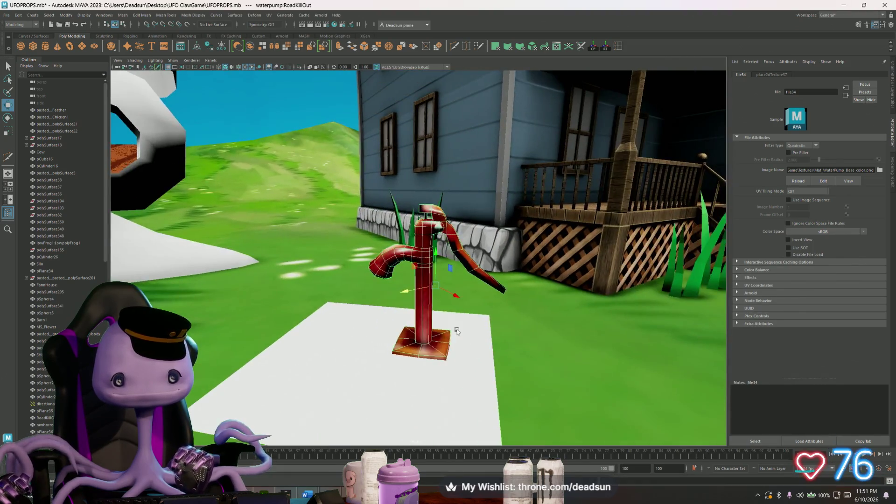
pyautogui.keyDown('alt'); pyautogui.moveTo(456, 330); pyautogui.dragTo(442, 338, button='right'); pyautogui.keyUp('alt')
pyautogui.click(406, 339)
pyautogui.moveTo(407, 340)
pyautogui.keyDown('alt'); pyautogui.mouseDown()
pyautogui.moveTo(468, 345)
pyautogui.moveTo(455, 336)
pyautogui.moveTo(462, 347)
pyautogui.mouseUp(); pyautogui.keyUp('alt')
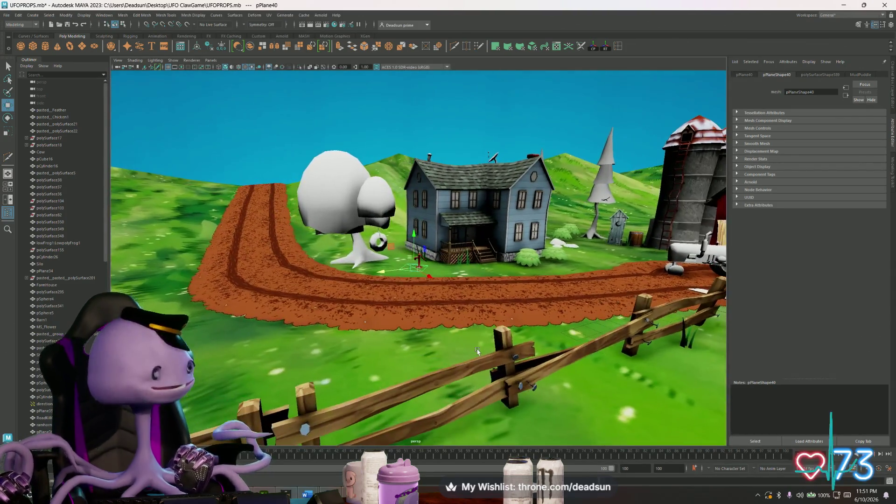
pyautogui.keyDown('alt'); pyautogui.moveTo(448, 315); pyautogui.dragTo(434, 285, button='right'); pyautogui.keyUp('alt')
pyautogui.scroll(3, 433, 285)
pyautogui.click(429, 246)
pyautogui.click(885, 76)
pyautogui.click(884, 76)
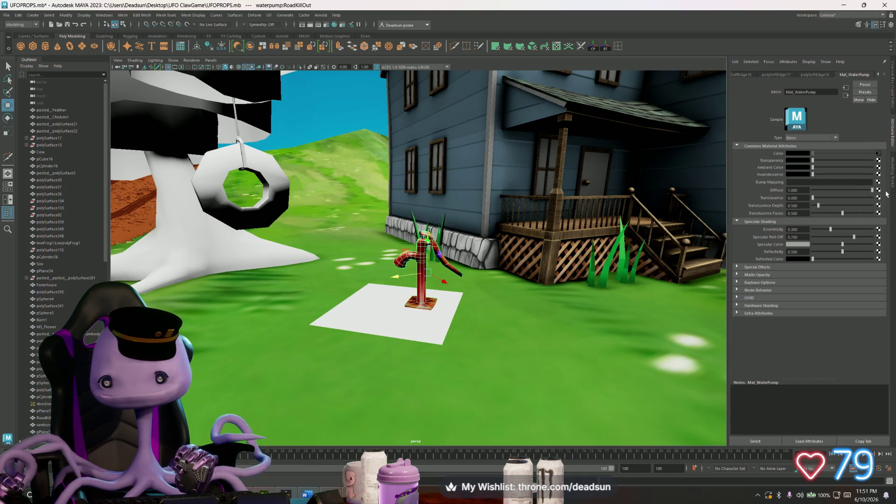
pyautogui.scroll(-3, 420, 259)
pyautogui.scroll(-3, 421, 260)
# Step: Select the ground plane pPlane40 under the pump, frame it with F, and switch to Photoshop
pyautogui.click(441, 197)
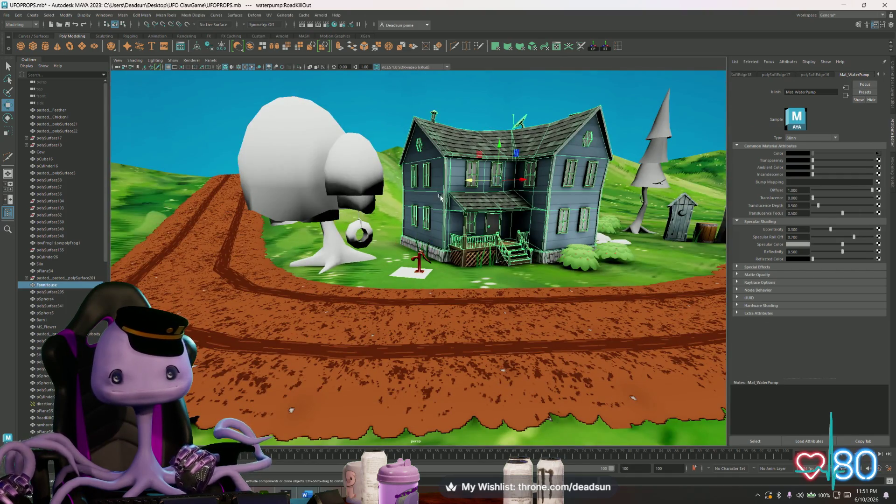
pyautogui.keyDown('alt'); pyautogui.moveTo(441, 197); pyautogui.dragTo(414, 313); pyautogui.keyUp('alt')
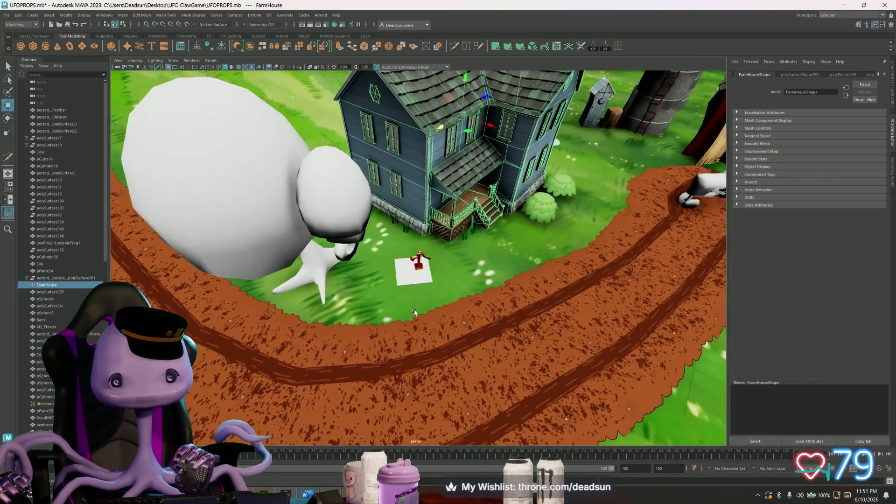
pyautogui.click(403, 280)
pyautogui.press('f')
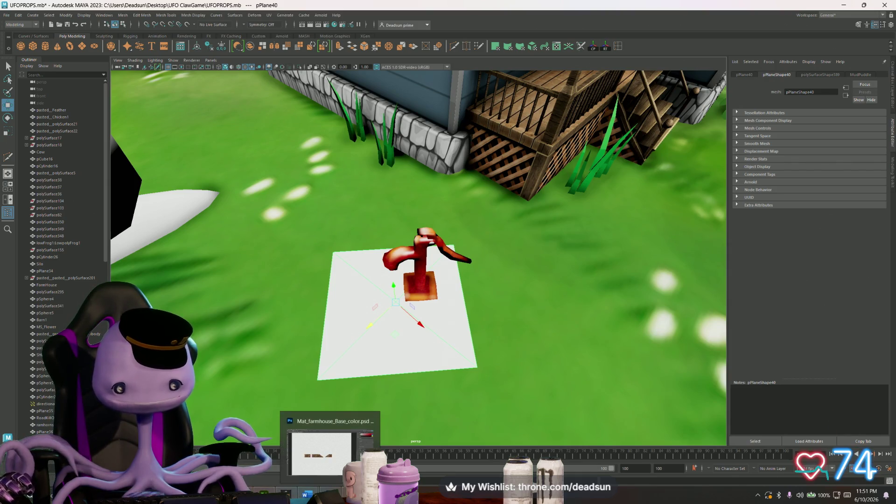
pyautogui.click(329, 495)
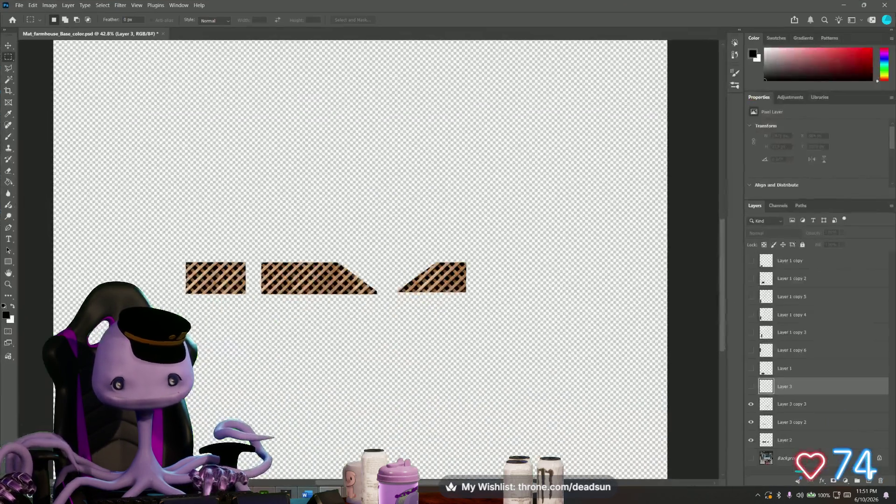
# Step: Create a new 512 × 512 pixel Photoshop document
pyautogui.click(19, 5)
pyautogui.click(29, 16)
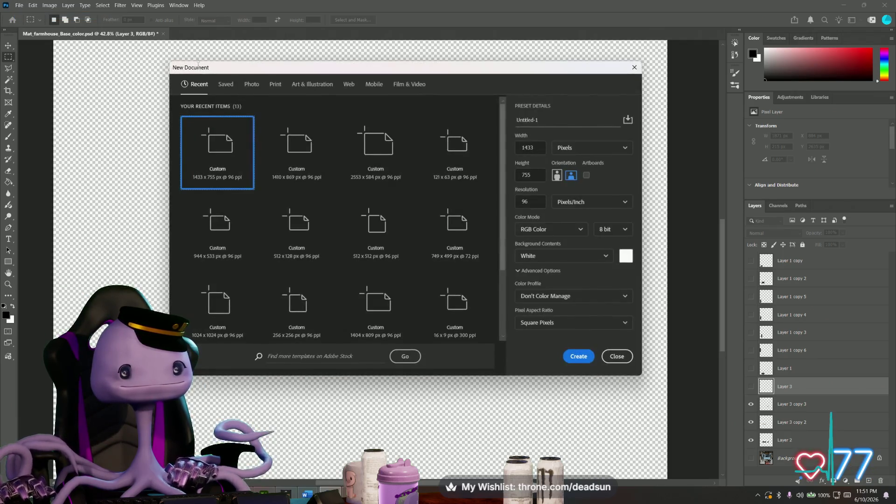
pyautogui.doubleClick(527, 147)
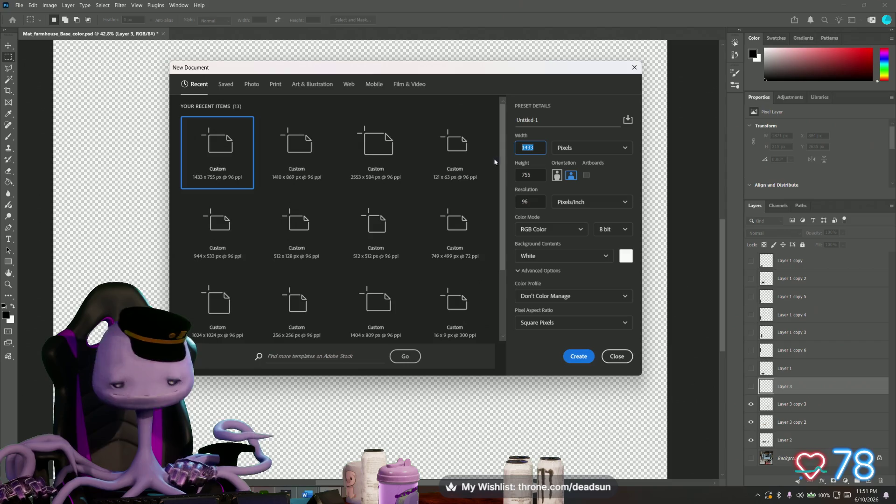
pyautogui.write('512')
pyautogui.press('Tab')
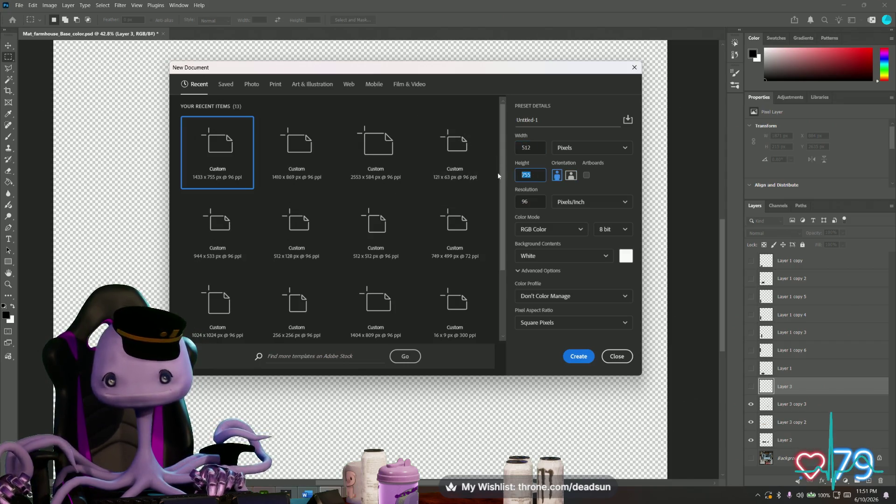
pyautogui.write('512')
pyautogui.click(578, 356)
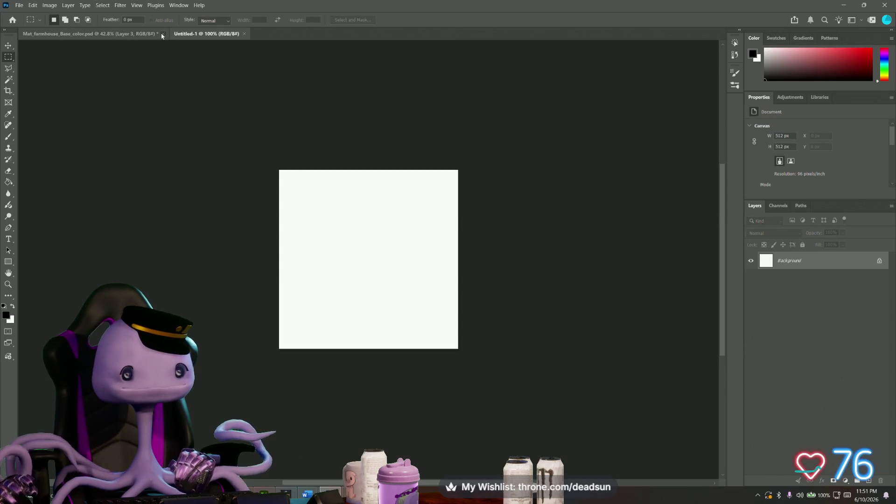
# Step: Close the farmhouse file without saving, add an empty layer and hide the white Background
pyautogui.click(161, 35)
pyautogui.click(461, 187)
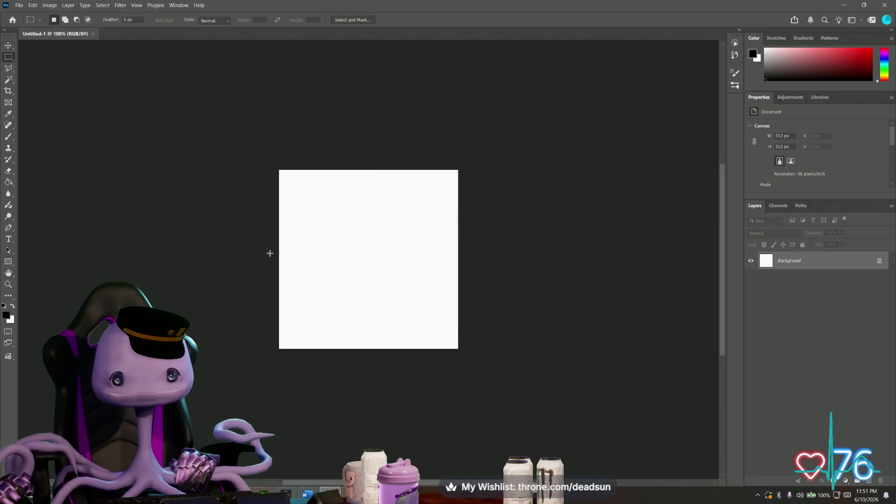
pyautogui.hotkey('ctrl', 'shift', 'alt', 'n')
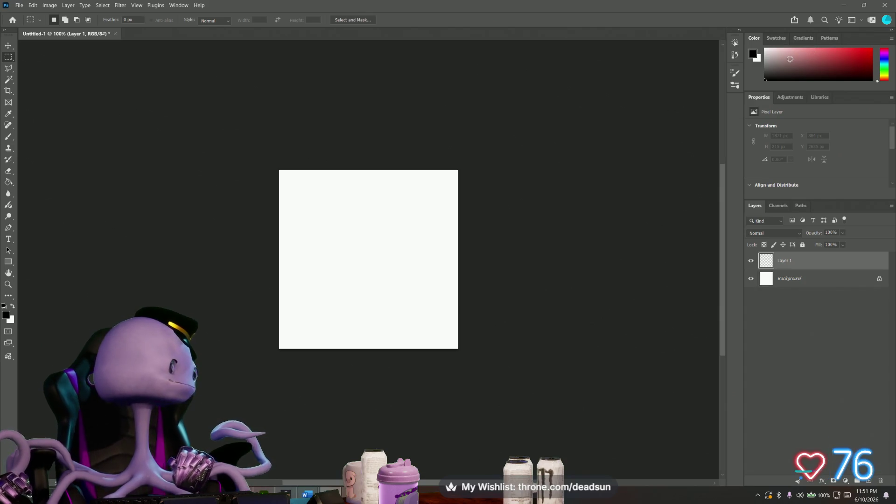
pyautogui.click(751, 277)
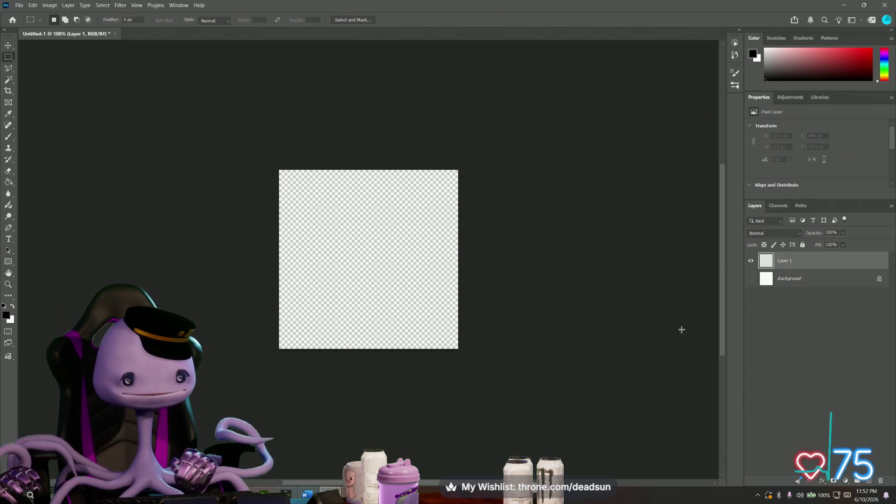
# Step: Set a brownish-orange foreground colour and a Hard Round brush of about 174 px
pyautogui.click(9, 318)
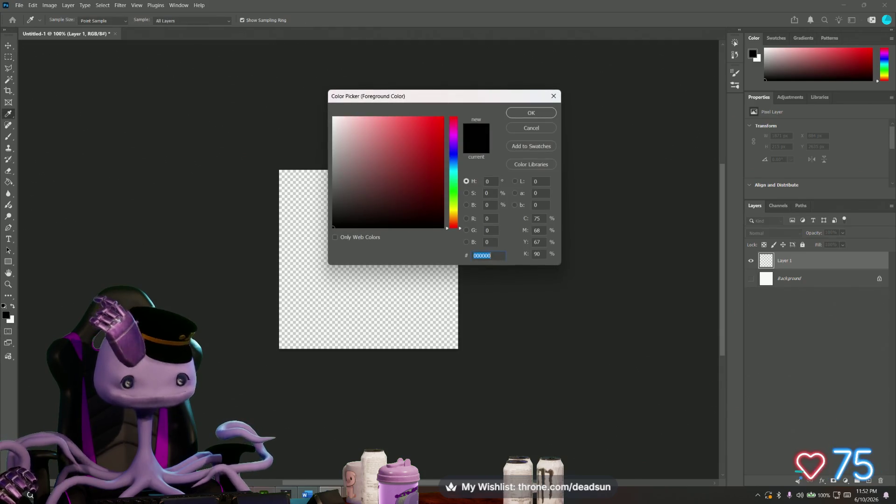
pyautogui.moveTo(456, 226); pyautogui.dragTo(456, 223)
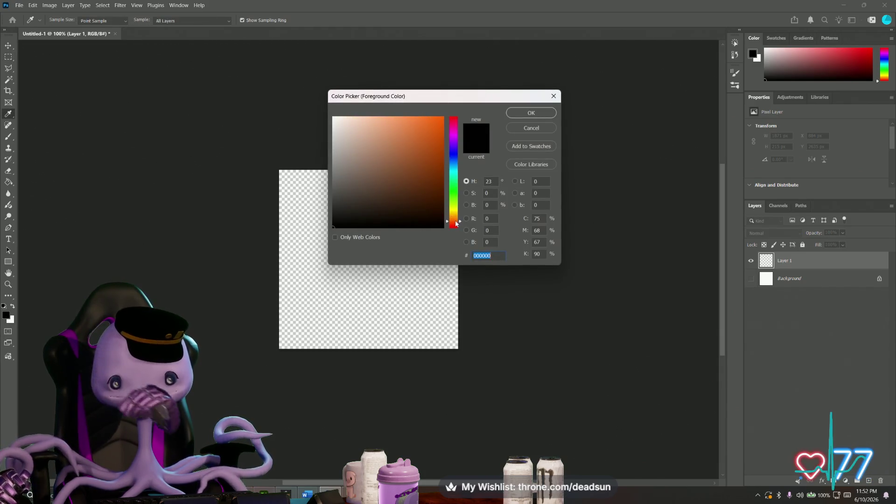
pyautogui.moveTo(423, 146); pyautogui.dragTo(427, 151)
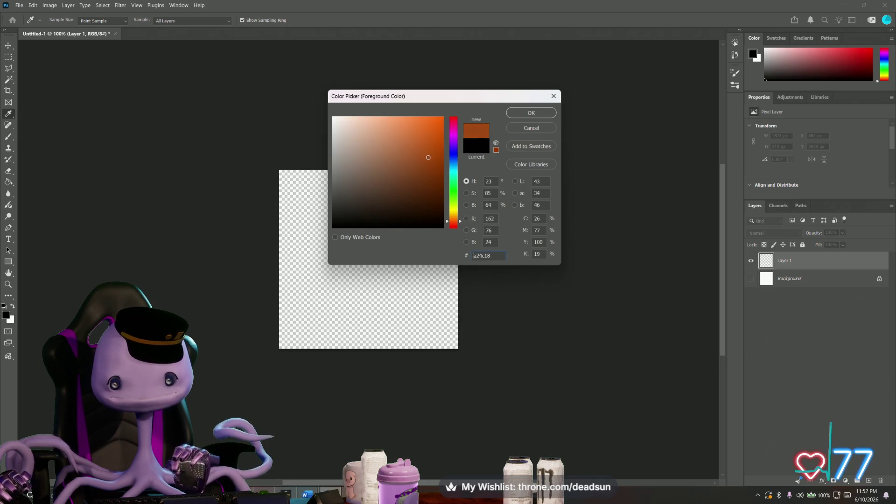
pyautogui.click(532, 113)
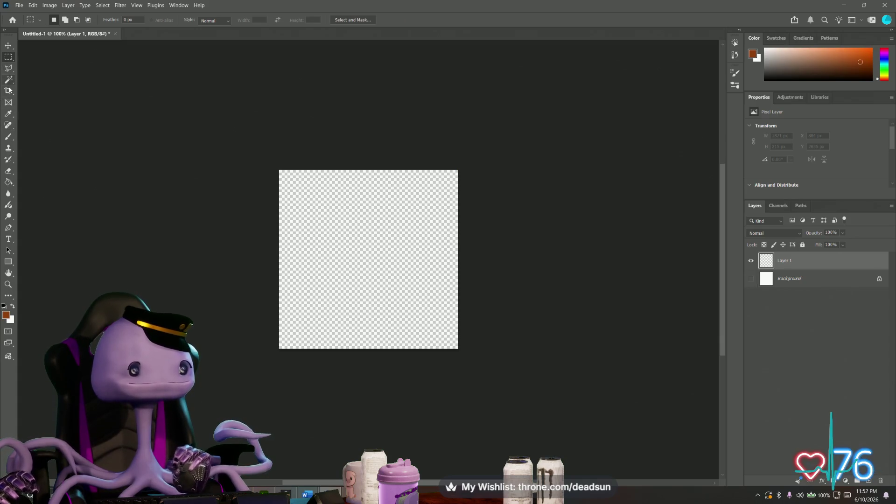
pyautogui.click(9, 137)
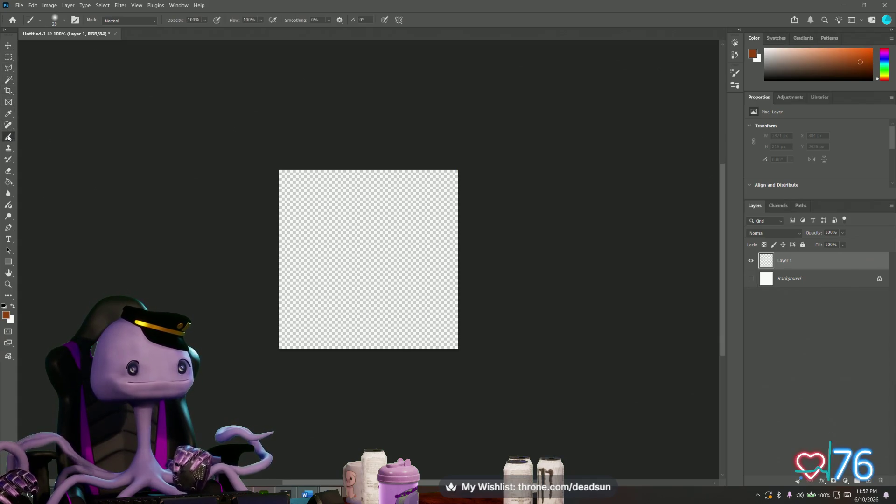
pyautogui.click(56, 21)
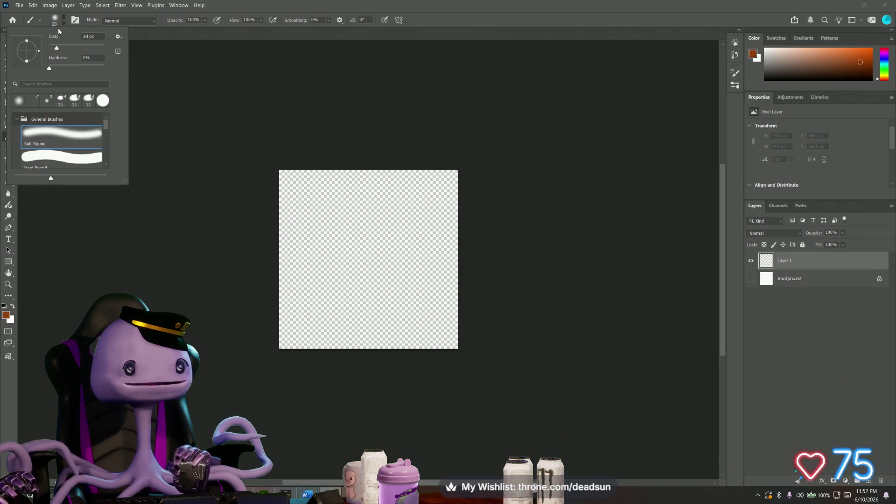
pyautogui.click(103, 99)
pyautogui.moveTo(57, 48); pyautogui.dragTo(73, 48)
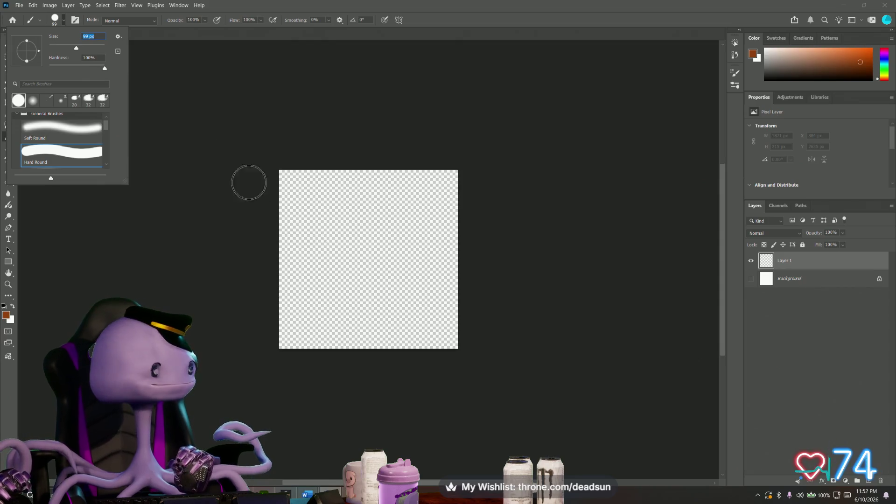
pyautogui.moveTo(76, 48); pyautogui.dragTo(89, 48)
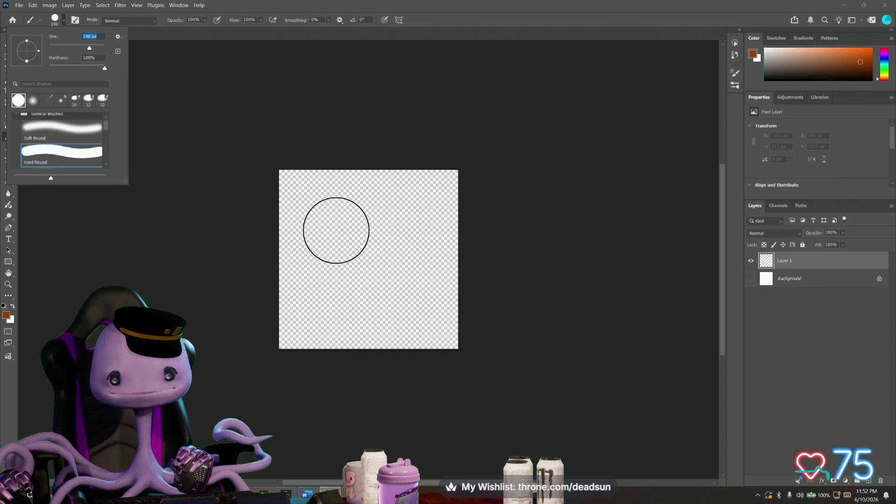
# Step: Stamp overlapping brown circles on Layer 1 to form a cloud-shaped puddle
pyautogui.click(336, 230)
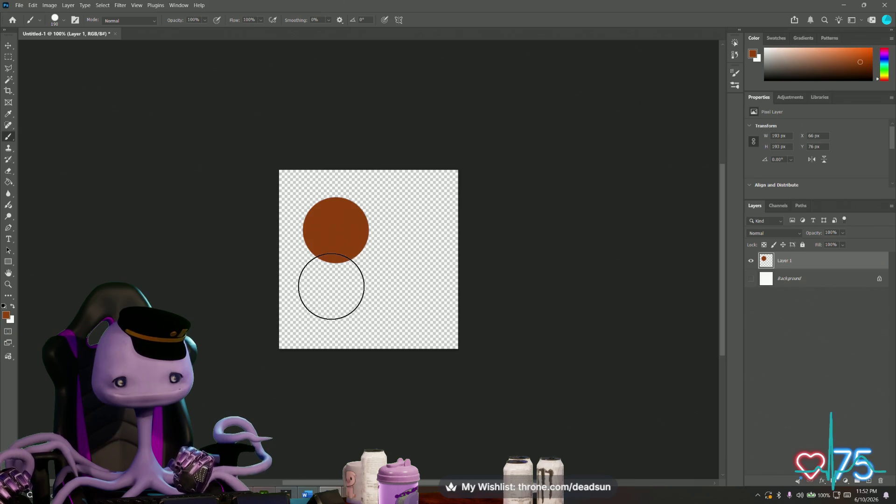
pyautogui.click(328, 252)
pyautogui.click(343, 288)
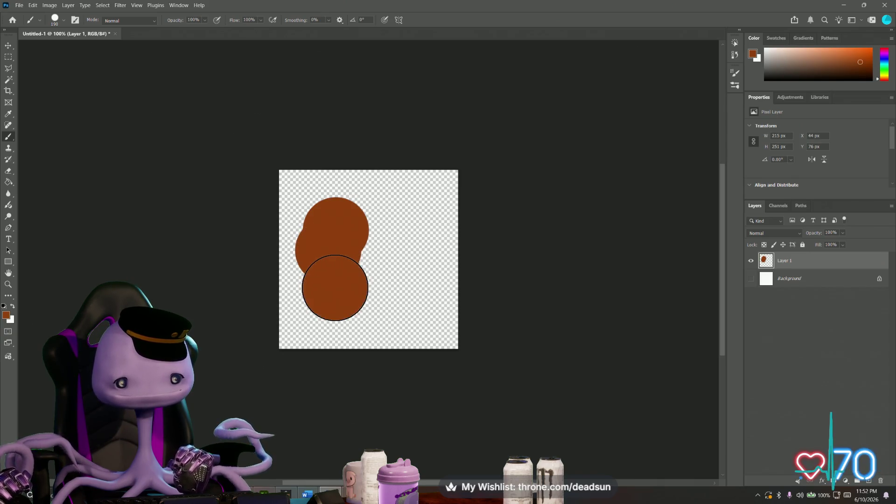
pyautogui.click(378, 291)
pyautogui.click(391, 259)
pyautogui.click(376, 228)
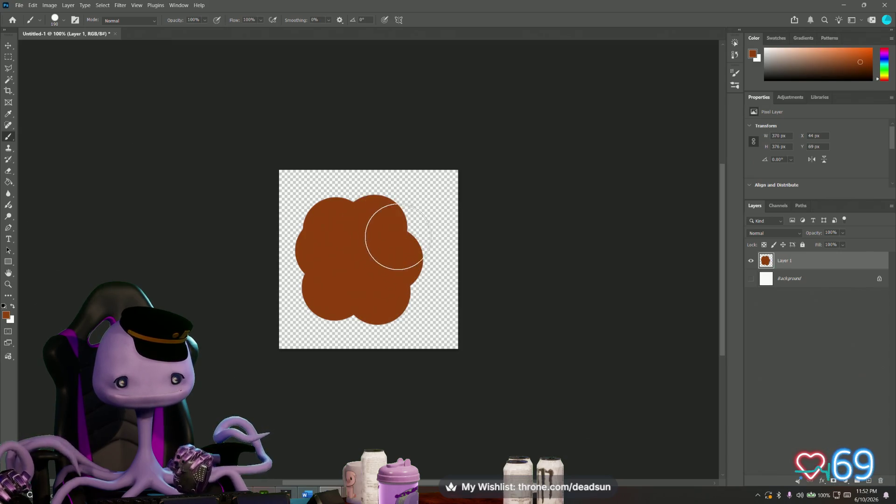
pyautogui.click(410, 276)
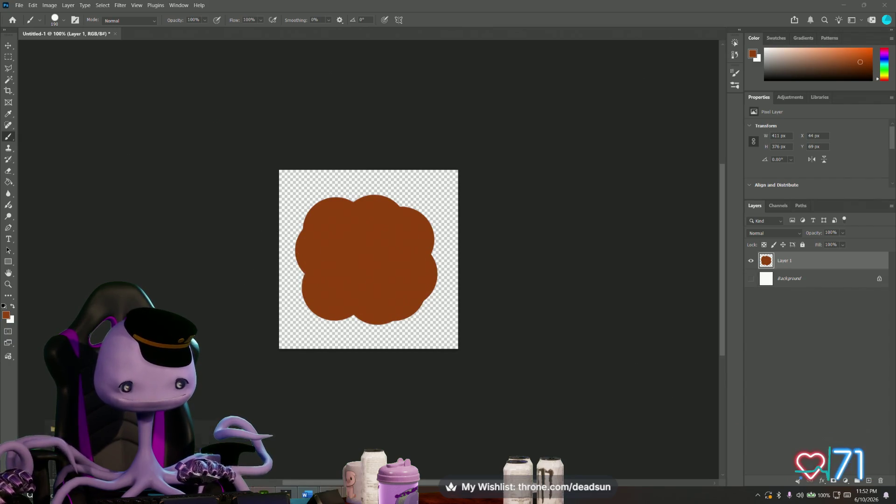
# Step: Go up to the UFO ClawGame folder and preview animals.png then bricks.png
pyautogui.click(204, 438)
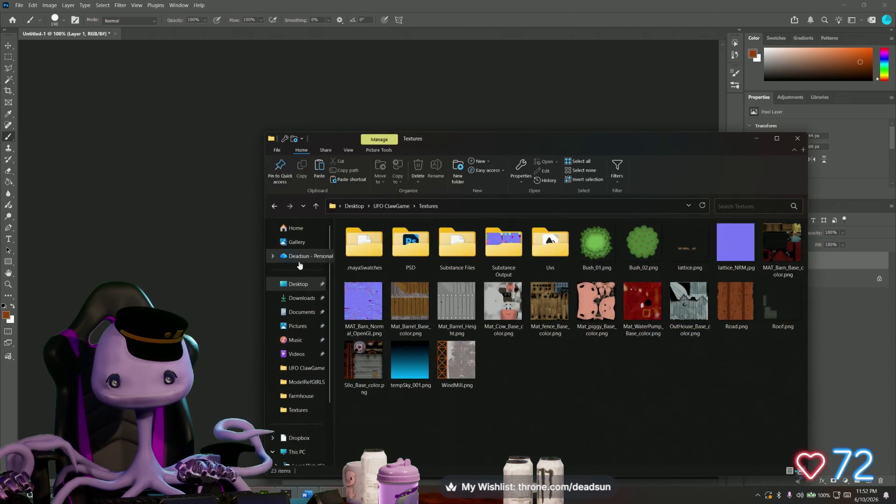
pyautogui.click(317, 206)
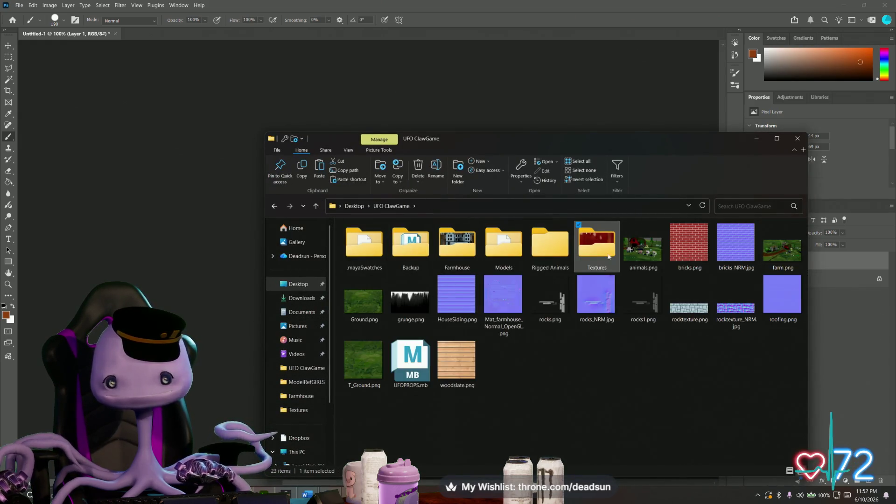
pyautogui.click(643, 249)
pyautogui.doubleClick(643, 249)
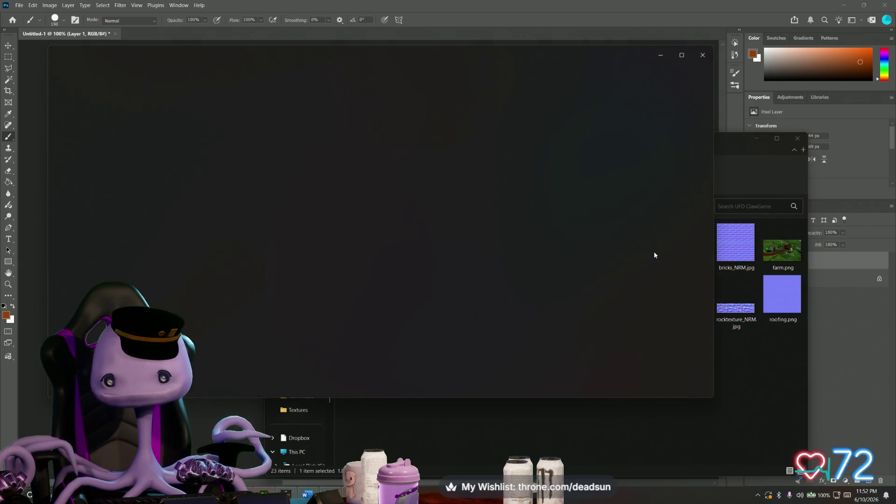
pyautogui.click(705, 223)
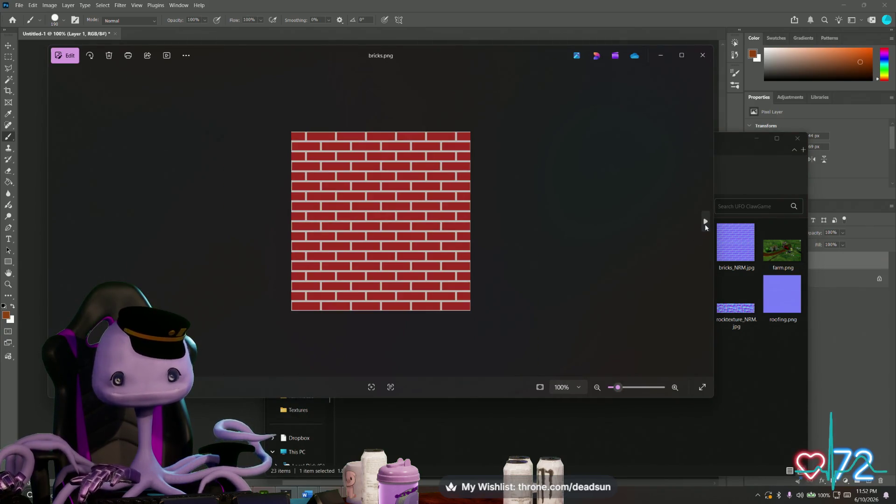
pyautogui.click(702, 56)
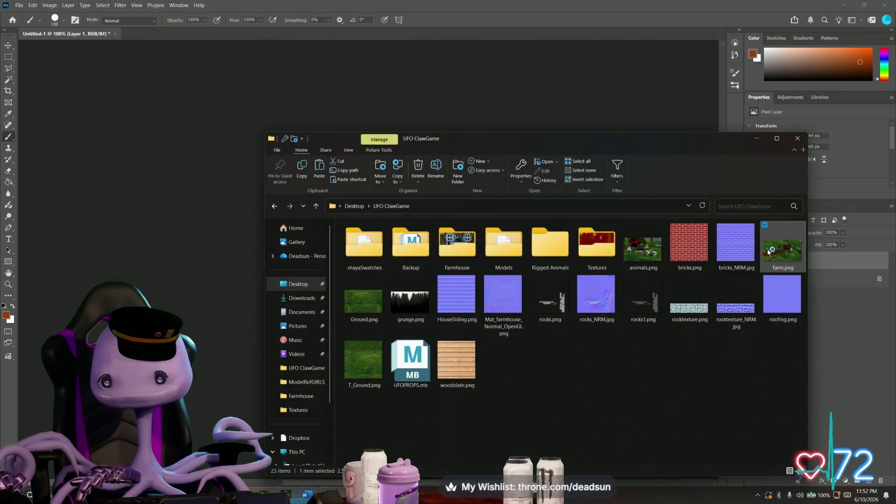
# Step: View the farm.png render in Photos, then close the preview
pyautogui.doubleClick(633, 245)
pyautogui.scroll(4, 284, 263)
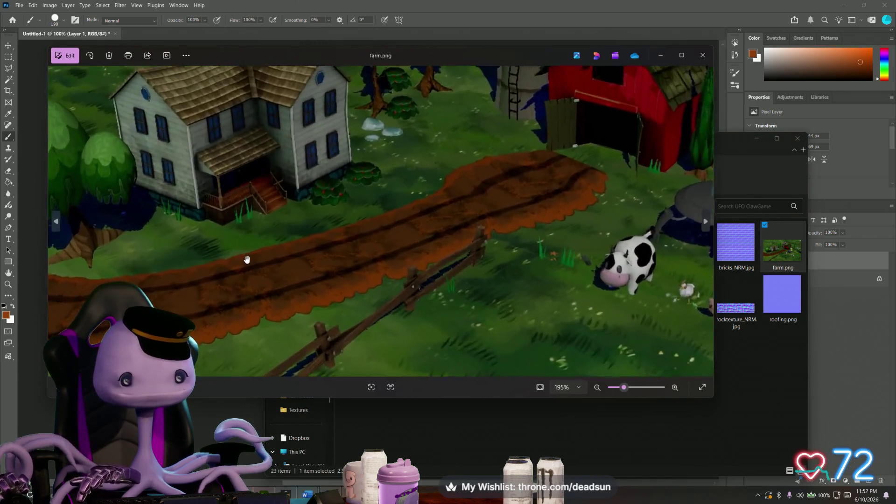
pyautogui.scroll(3, 285, 263)
pyautogui.scroll(-2, 308, 266)
pyautogui.scroll(-2, 313, 267)
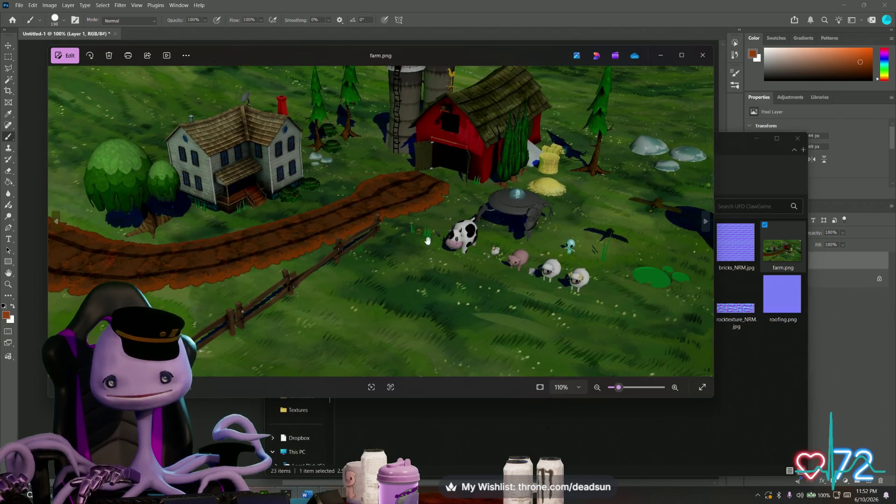
pyautogui.click(702, 55)
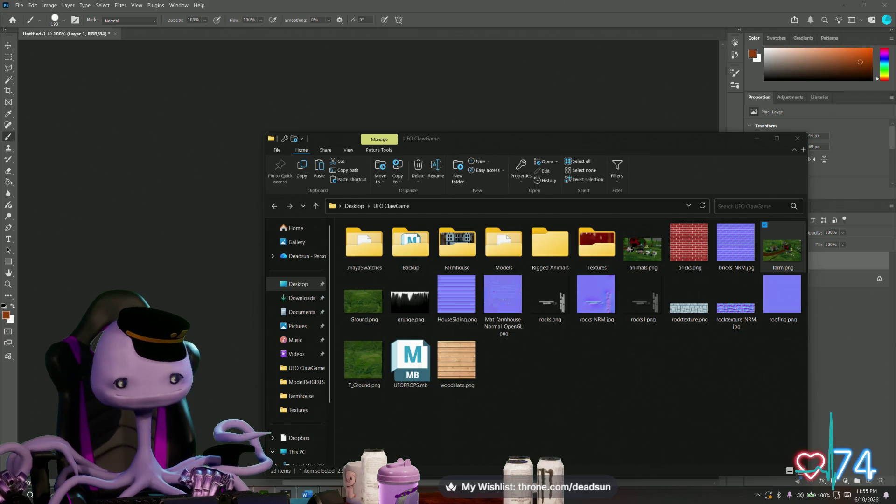
# Step: Return to the Photoshop canvas with the brown puddle painting
pyautogui.click(231, 314)
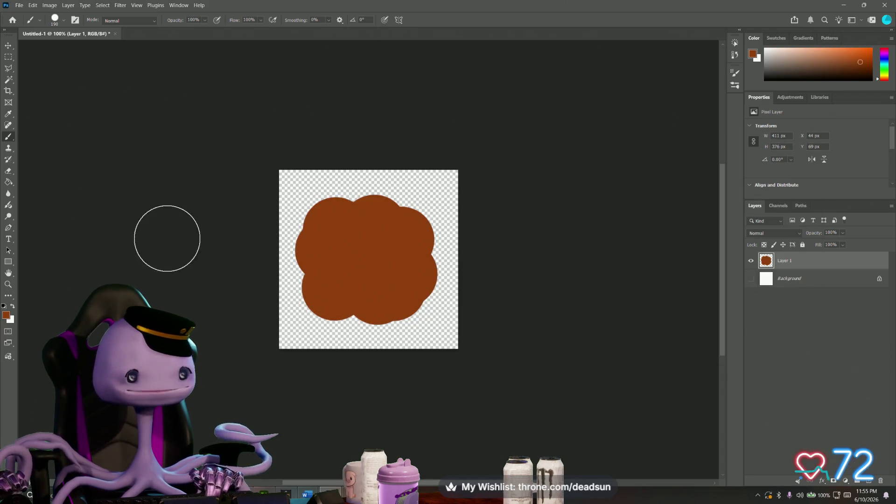
pyautogui.keyDown('alt'); pyautogui.scroll(3, 168, 238); pyautogui.keyUp('alt')
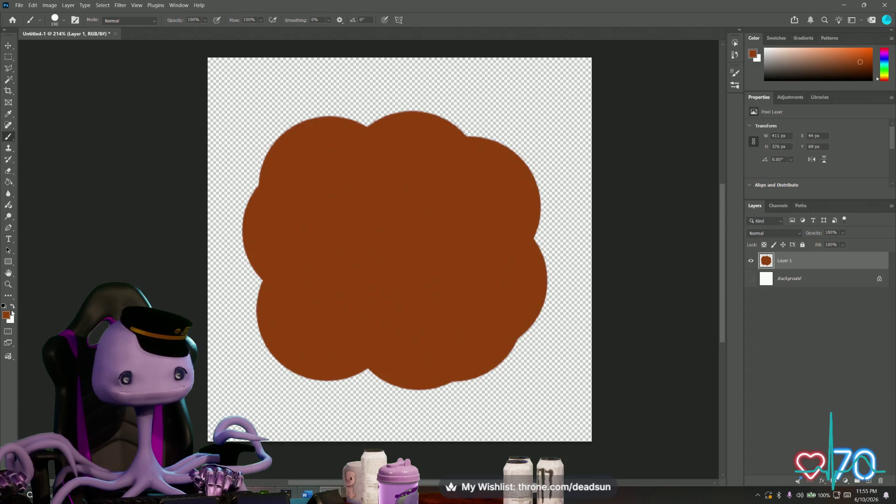
# Step: Set the foreground colour to a much darker brown (#3b1d0b)
pyautogui.click(8, 317)
pyautogui.moveTo(428, 196); pyautogui.dragTo(423, 202)
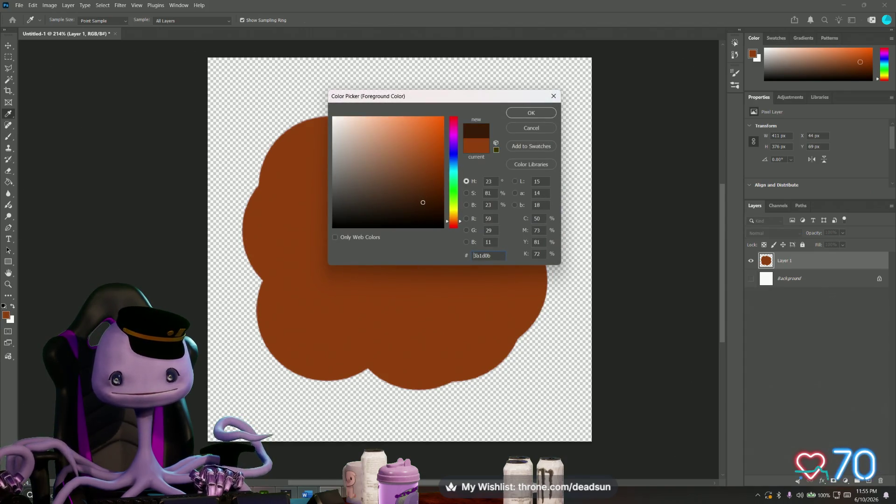
pyautogui.click(532, 113)
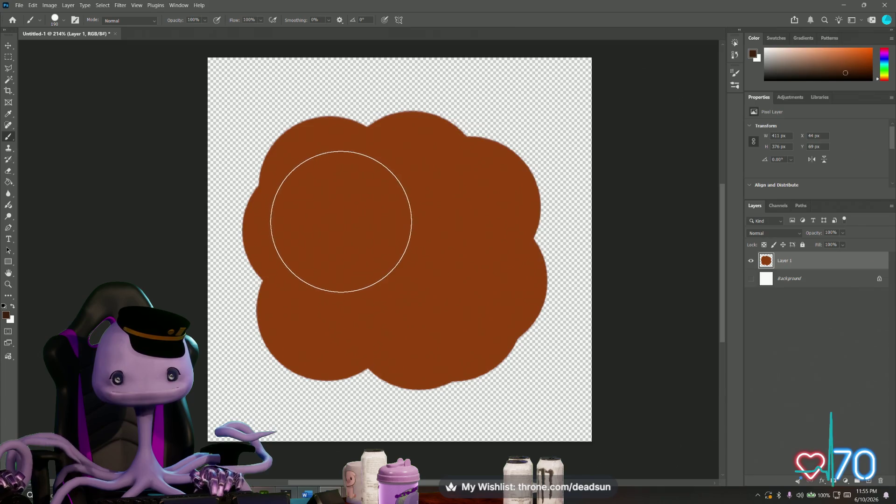
# Step: Stamp dark brown brush dabs to fill the puddle's centre as an inner pool
pyautogui.click(351, 218)
pyautogui.click(356, 290)
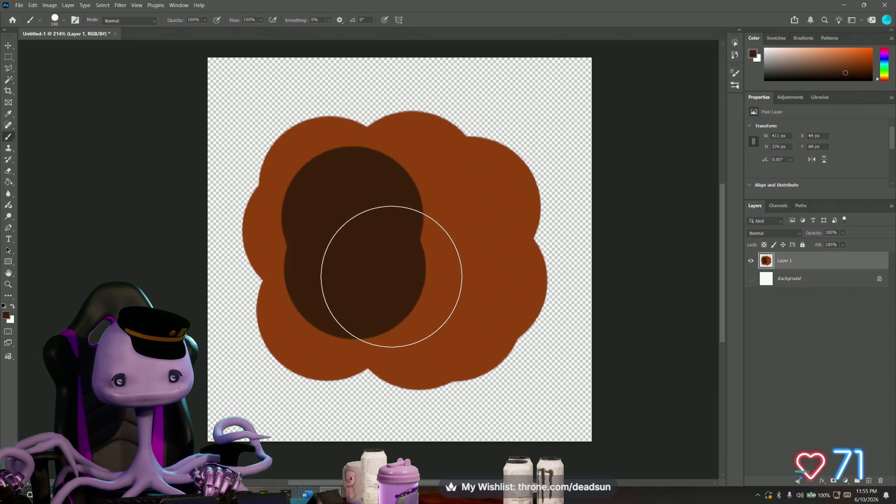
pyautogui.click(396, 278)
pyautogui.click(427, 278)
pyautogui.click(425, 245)
pyautogui.click(413, 217)
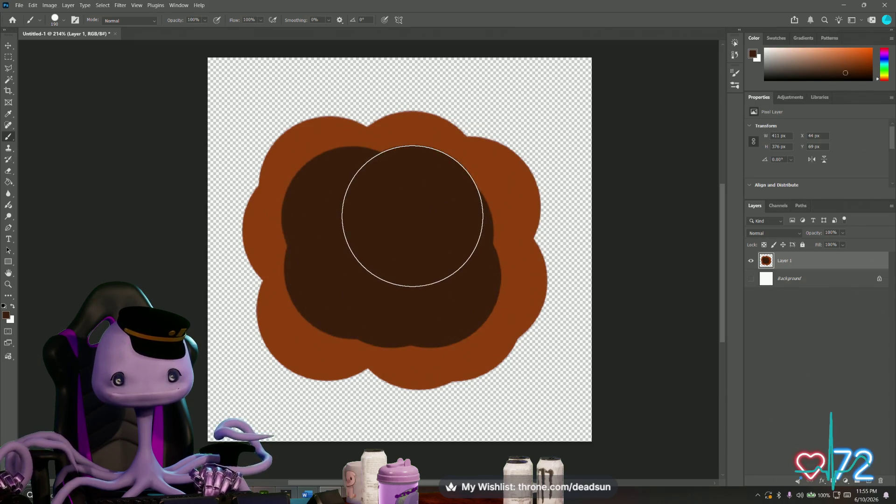
pyautogui.click(372, 273)
pyautogui.click(407, 274)
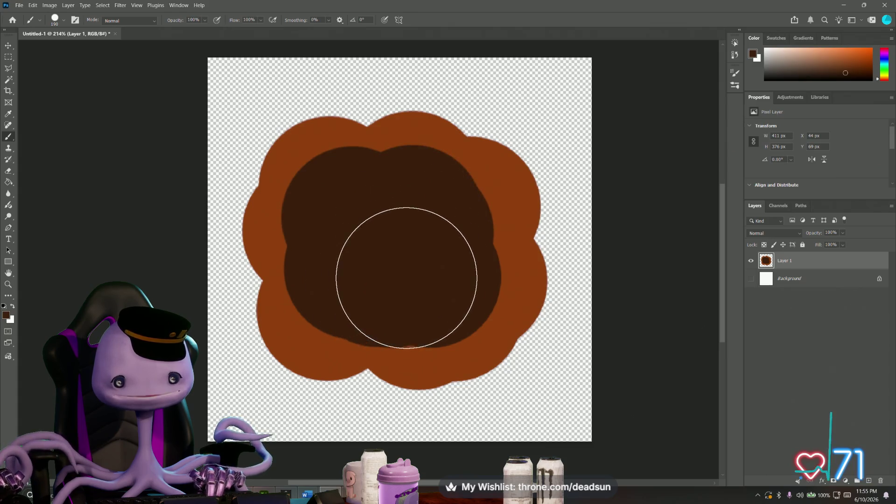
pyautogui.click(439, 246)
pyautogui.click(434, 234)
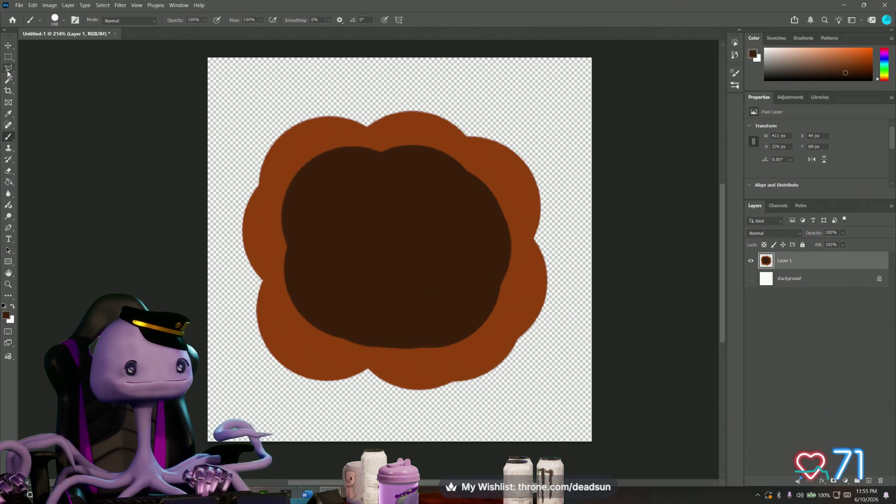
pyautogui.press('i')
# Step: Sample the lighter orange-brown from the puddle edge and return to the Brush
pyautogui.click(280, 163)
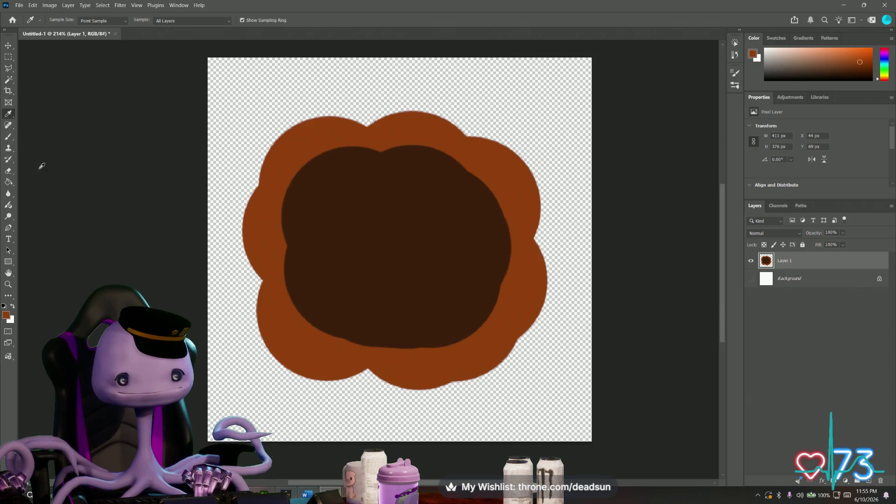
pyautogui.click(9, 137)
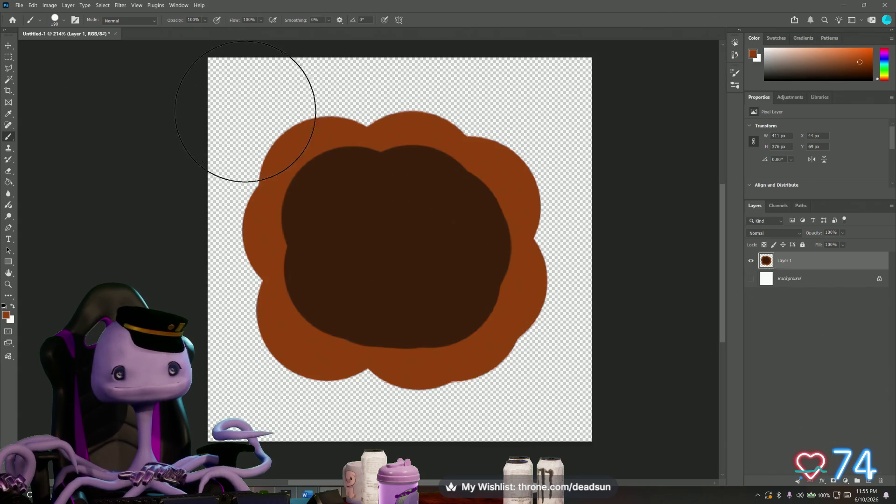
pyautogui.click(56, 20)
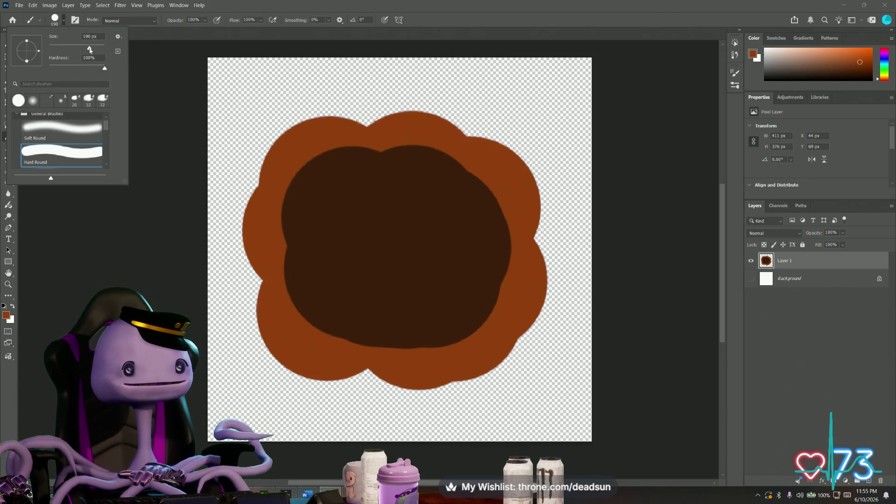
# Step: Add round orange-brown bumps all around the outer puddle edge for a splashy outline
pyautogui.click(281, 134)
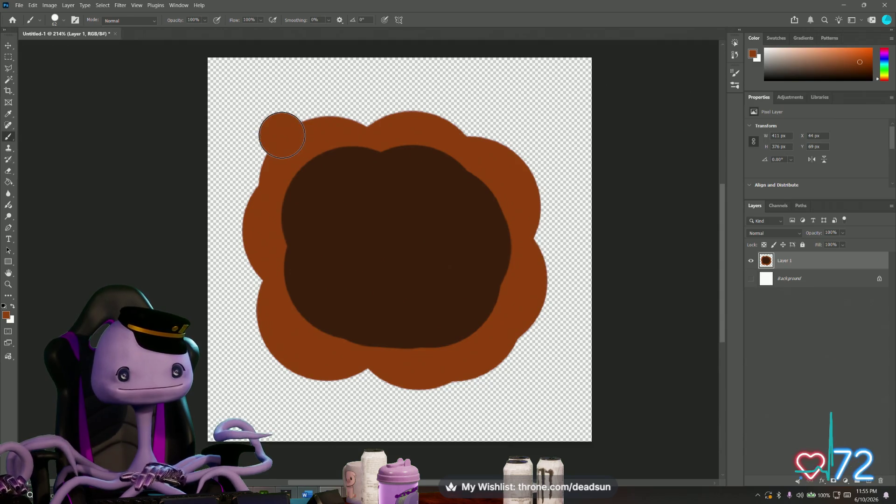
pyautogui.click(414, 112)
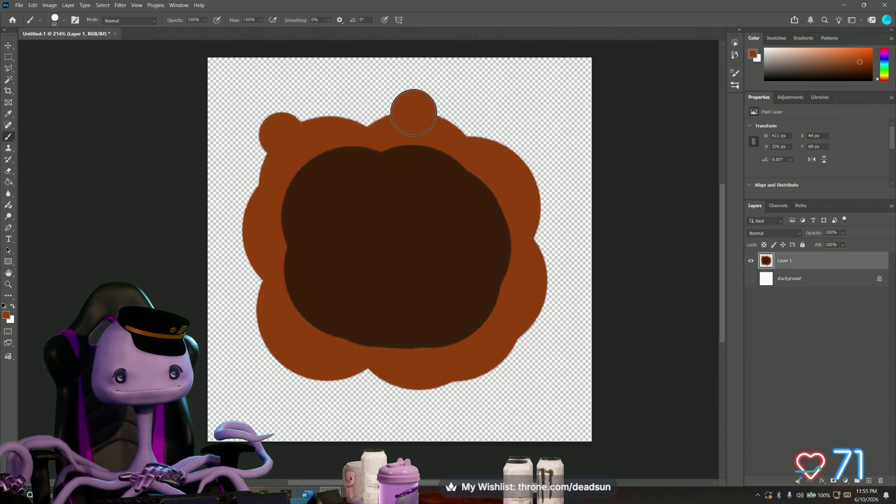
pyautogui.click(447, 108)
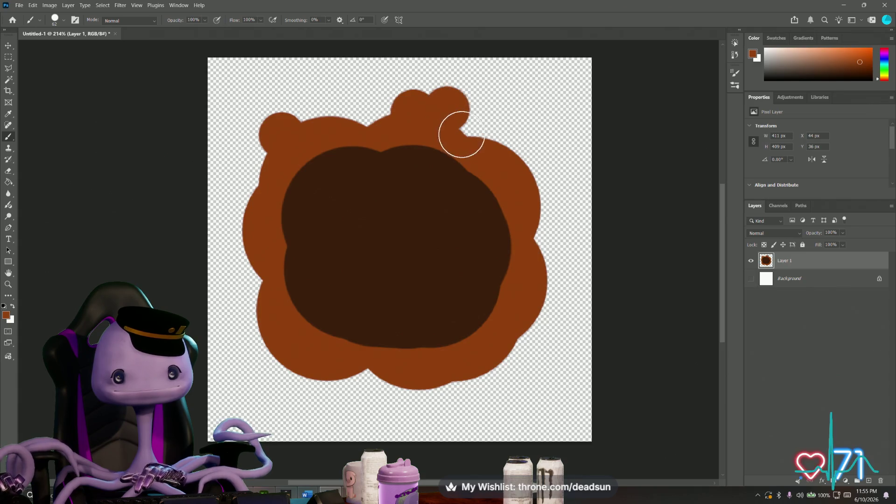
pyautogui.click(506, 141)
pyautogui.click(513, 164)
pyautogui.click(538, 300)
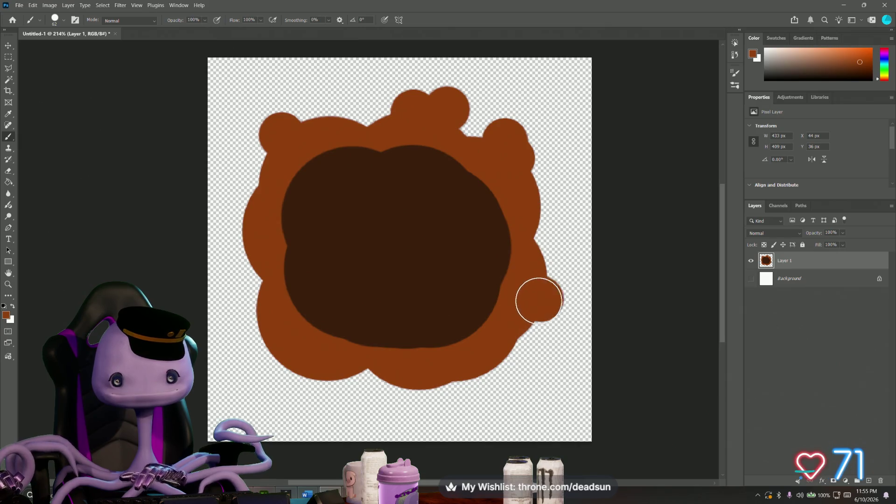
pyautogui.click(497, 374)
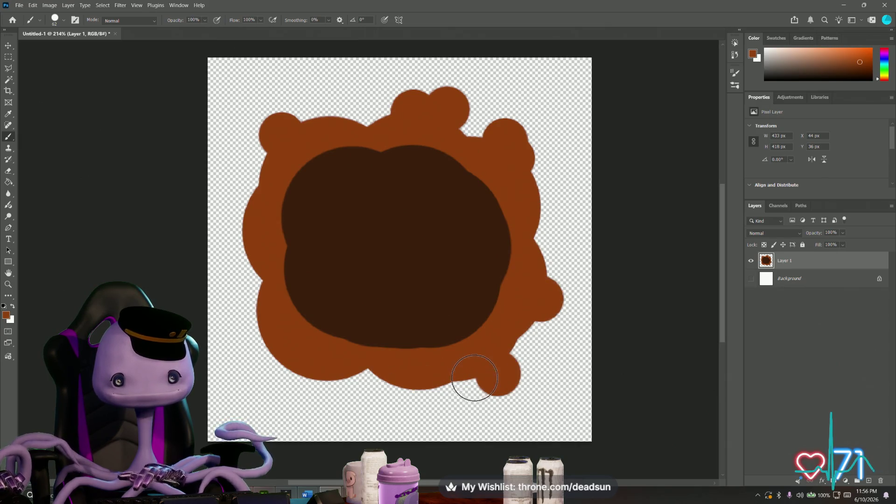
pyautogui.click(438, 390)
pyautogui.click(276, 367)
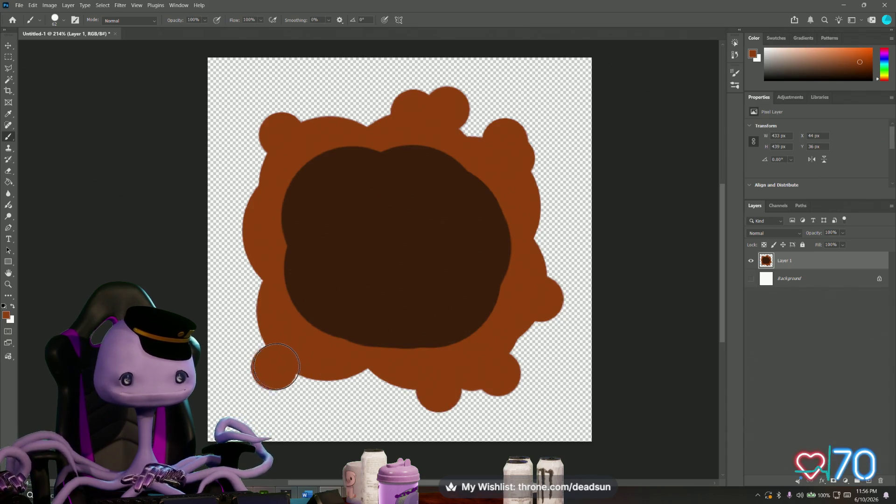
pyautogui.click(312, 370)
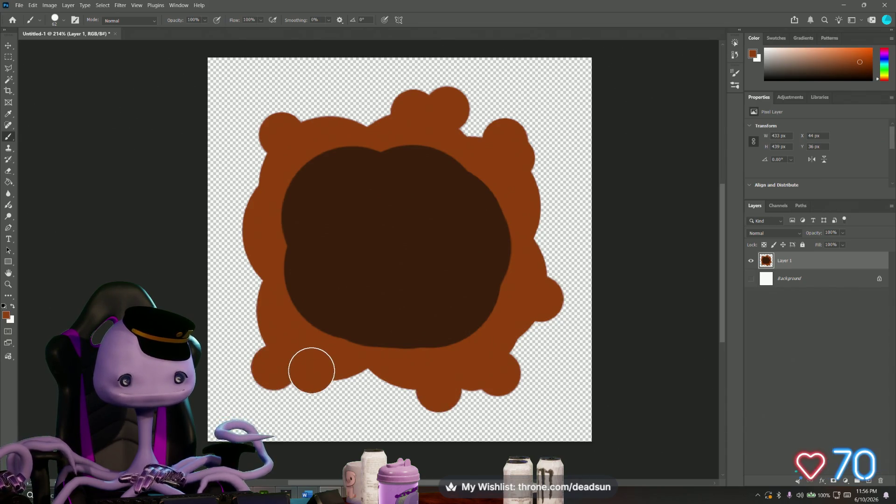
pyautogui.click(370, 376)
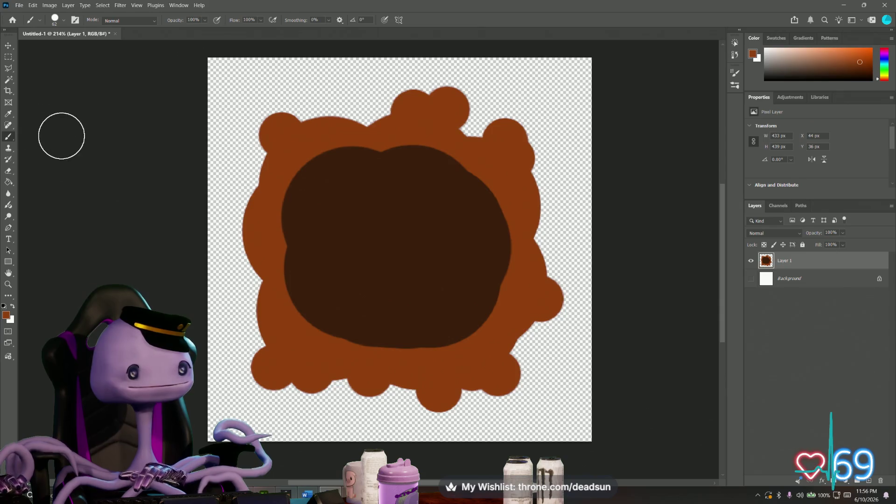
# Step: Sample the dark centre brown and add round bumps along its left and top edges
pyautogui.keyDown('alt'); pyautogui.click(326, 217); pyautogui.keyUp('alt')
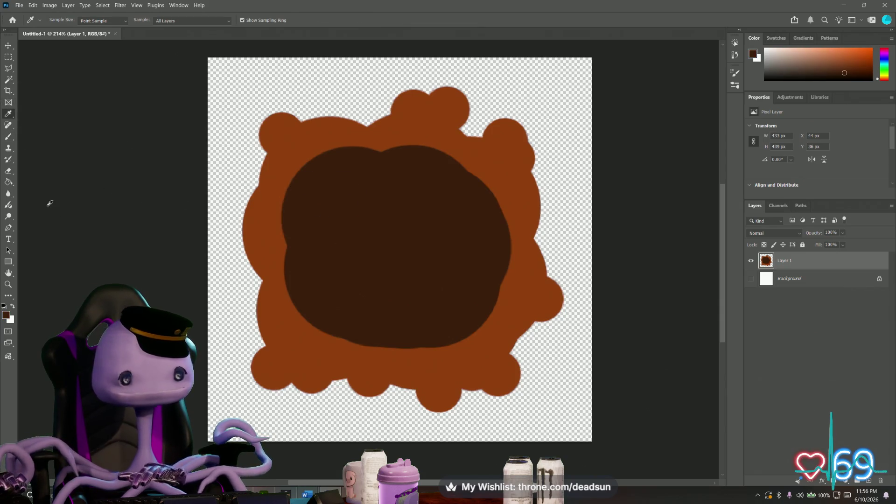
pyautogui.moveTo(301, 302)
pyautogui.mouseDown()
pyautogui.moveTo(350, 323)
pyautogui.moveTo(329, 347)
pyautogui.mouseUp()
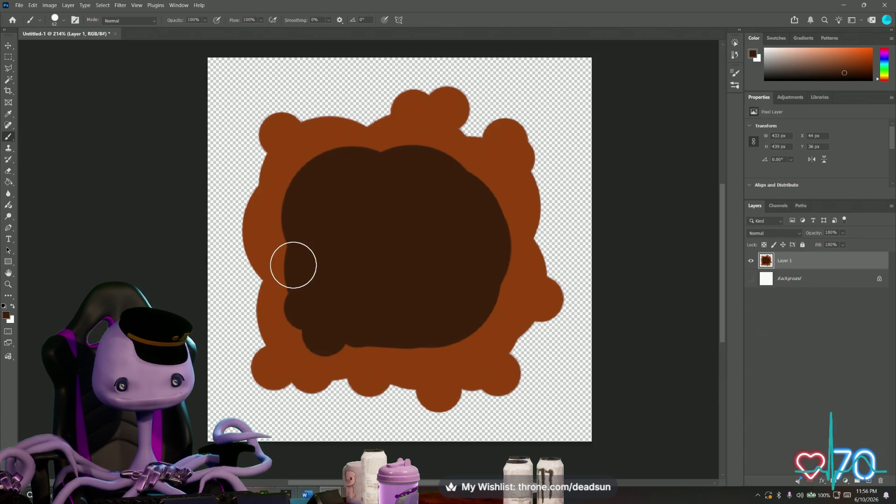
pyautogui.moveTo(288, 280); pyautogui.dragTo(284, 260)
pyautogui.click(294, 229)
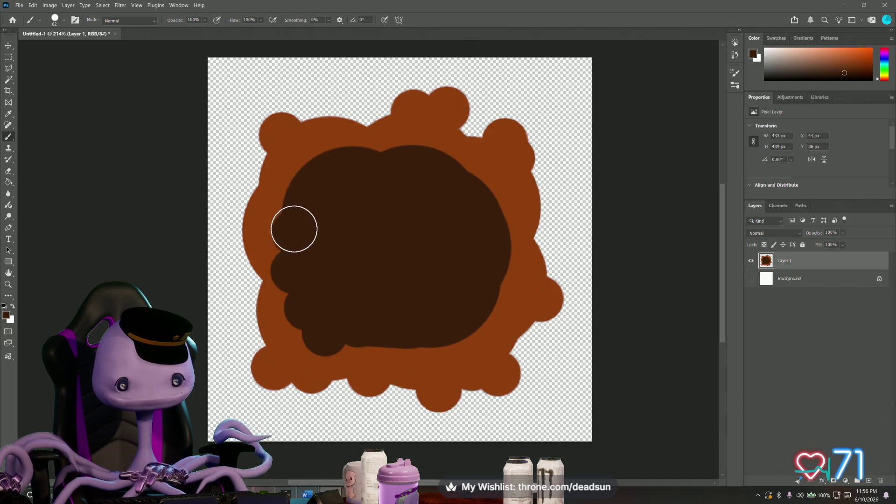
pyautogui.click(300, 159)
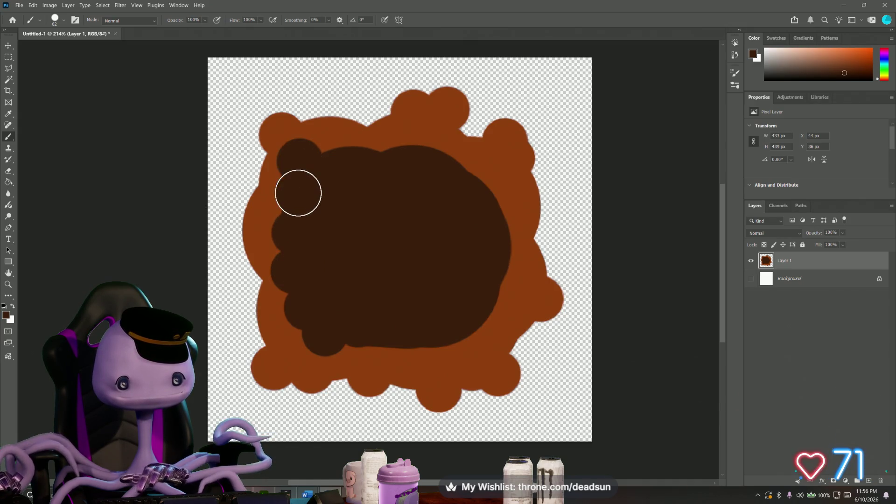
pyautogui.click(339, 163)
pyautogui.click(386, 163)
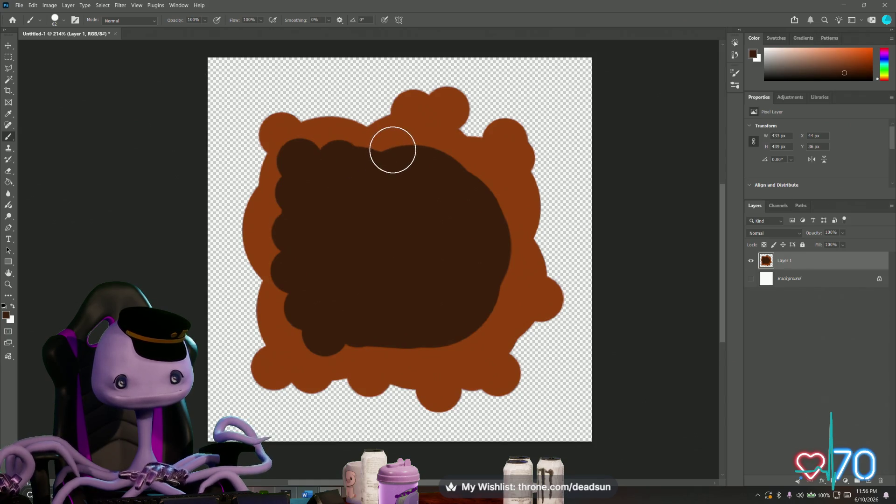
pyautogui.click(393, 150)
# Step: Add dark bumps along the centre's right and bottom edges, toggling Layer 1 to compare
pyautogui.click(487, 190)
pyautogui.click(494, 224)
pyautogui.click(507, 283)
pyautogui.click(480, 308)
pyautogui.click(465, 336)
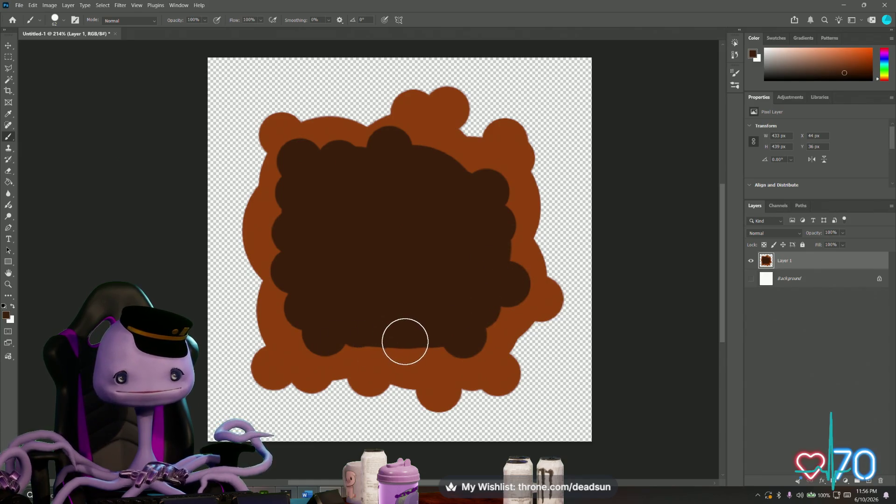
pyautogui.click(404, 342)
pyautogui.click(434, 161)
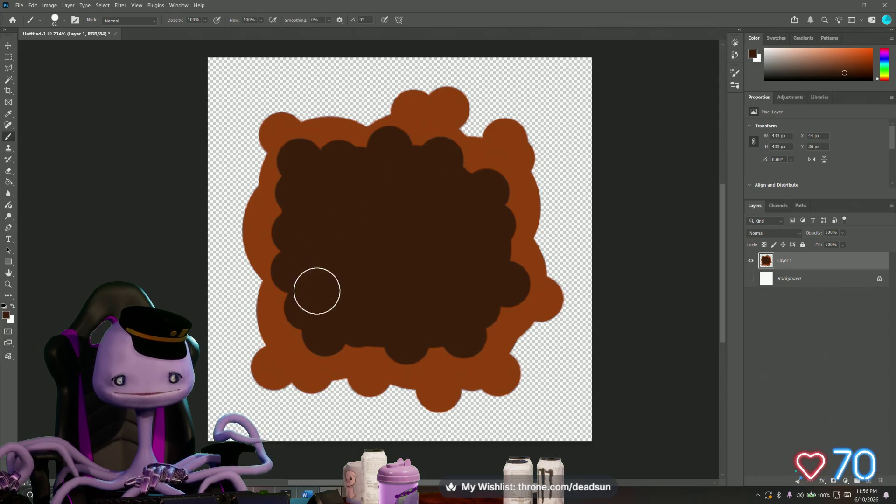
pyautogui.click(364, 339)
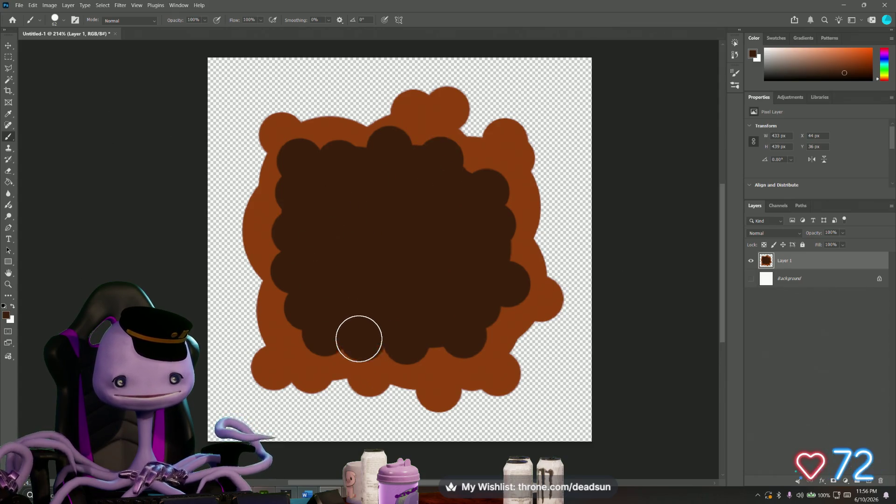
pyautogui.click(433, 338)
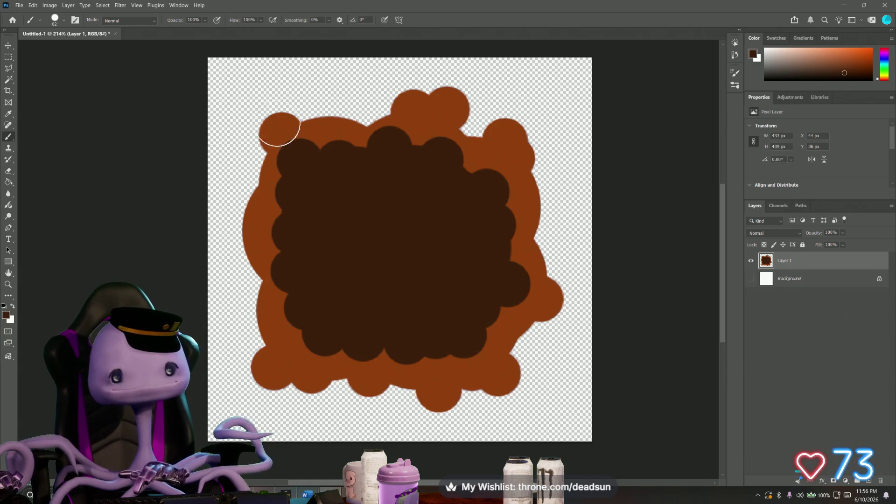
pyautogui.click(753, 262)
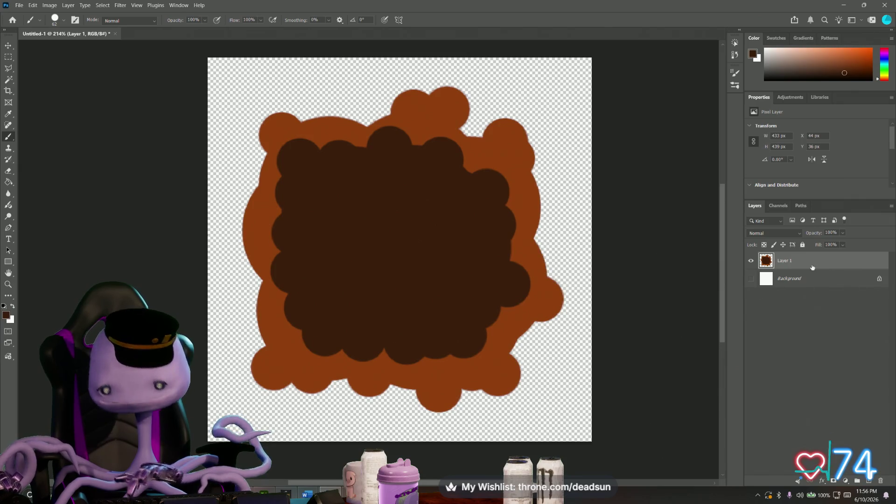
# Step: Delete the old puddle layer, choose a dark brown and add a fresh empty layer
pyautogui.press('Delete')
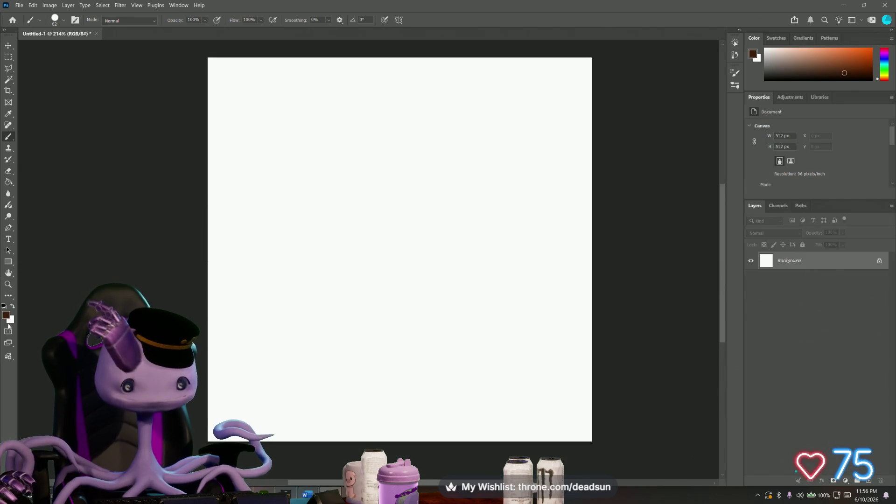
pyautogui.click(7, 318)
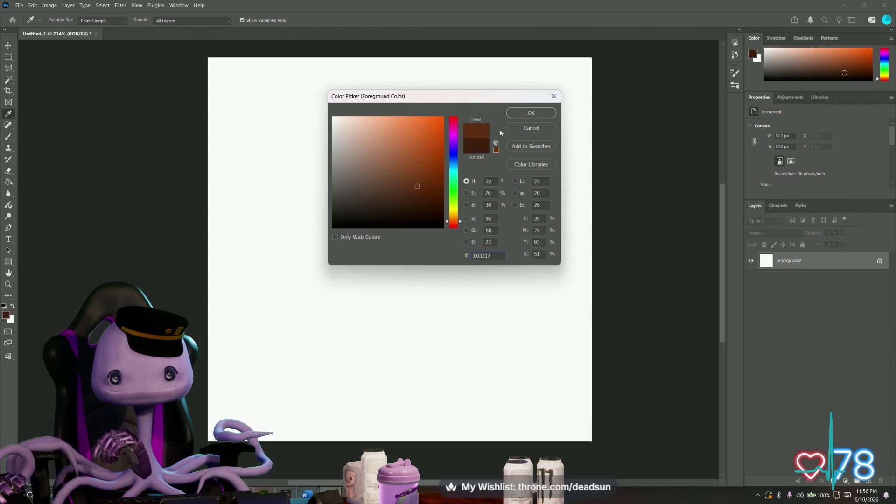
pyautogui.click(531, 113)
pyautogui.moveTo(311, 169); pyautogui.dragTo(372, 134)
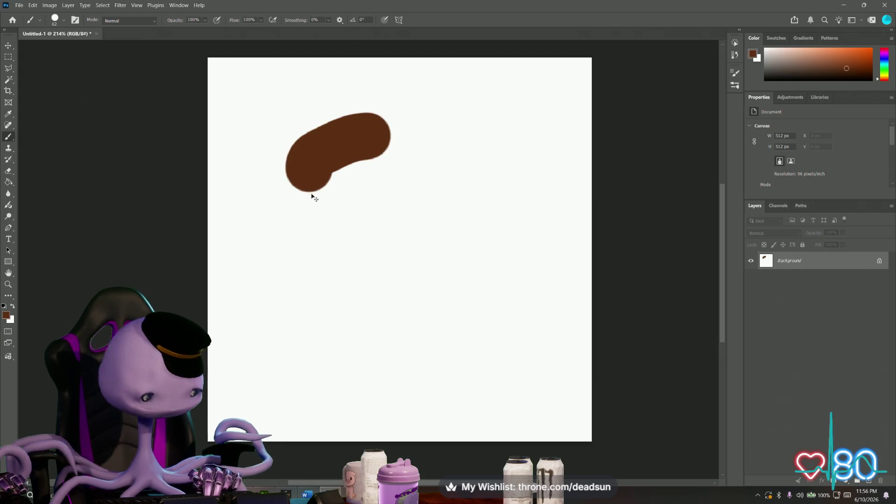
pyautogui.hotkey('ctrl', 'z')
pyautogui.hotkey('ctrl', 'alt', 'shift', 'n')
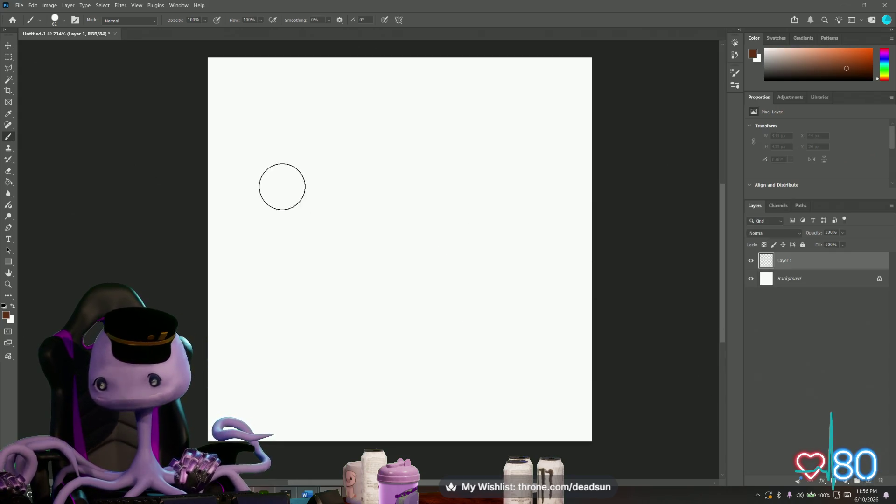
# Step: Paint one large dark brown lobed blob and centre it on the canvas with Free Transform
pyautogui.moveTo(266, 130)
pyautogui.mouseDown()
pyautogui.moveTo(308, 105)
pyautogui.moveTo(287, 152)
pyautogui.mouseUp()
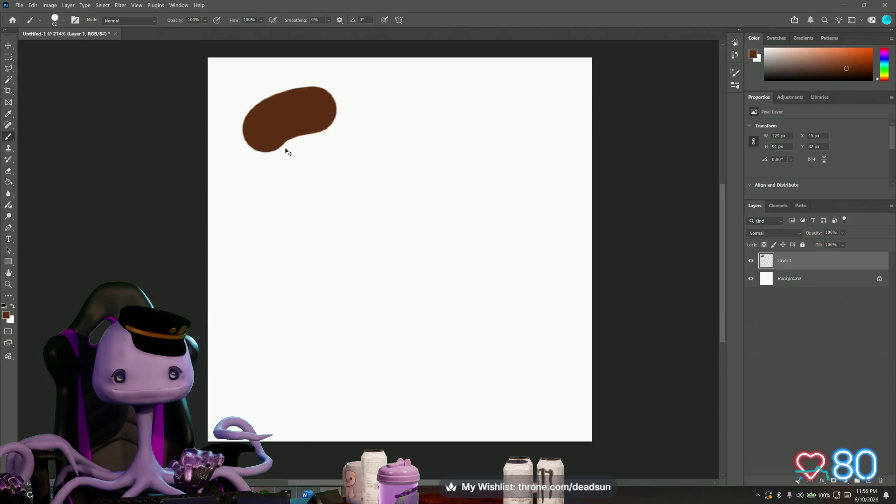
pyautogui.hotkey('ctrl', 'z')
pyautogui.moveTo(288, 182)
pyautogui.mouseDown()
pyautogui.moveTo(284, 137)
pyautogui.moveTo(322, 112)
pyautogui.moveTo(365, 119)
pyautogui.moveTo(420, 151)
pyautogui.moveTo(371, 204)
pyautogui.moveTo(295, 168)
pyautogui.moveTo(380, 172)
pyautogui.moveTo(346, 179)
pyautogui.moveTo(441, 106)
pyautogui.moveTo(518, 140)
pyautogui.moveTo(480, 230)
pyautogui.moveTo(402, 160)
pyautogui.moveTo(494, 203)
pyautogui.moveTo(427, 211)
pyautogui.moveTo(515, 210)
pyautogui.moveTo(557, 270)
pyautogui.moveTo(529, 329)
pyautogui.moveTo(435, 275)
pyautogui.moveTo(535, 298)
pyautogui.moveTo(466, 294)
pyautogui.moveTo(497, 321)
pyautogui.moveTo(471, 389)
pyautogui.moveTo(340, 378)
pyautogui.moveTo(438, 315)
pyautogui.moveTo(355, 361)
pyautogui.moveTo(394, 323)
pyautogui.mouseUp()
pyautogui.moveTo(352, 346)
pyautogui.mouseDown()
pyautogui.moveTo(326, 350)
pyautogui.moveTo(242, 318)
pyautogui.moveTo(234, 221)
pyautogui.moveTo(294, 205)
pyautogui.moveTo(256, 214)
pyautogui.moveTo(242, 315)
pyautogui.moveTo(375, 316)
pyautogui.moveTo(315, 224)
pyautogui.moveTo(291, 308)
pyautogui.moveTo(283, 286)
pyautogui.moveTo(350, 278)
pyautogui.moveTo(371, 245)
pyautogui.moveTo(395, 230)
pyautogui.mouseUp()
pyautogui.hotkey('ctrl', 'z')
pyautogui.hotkey('ctrl', 't')
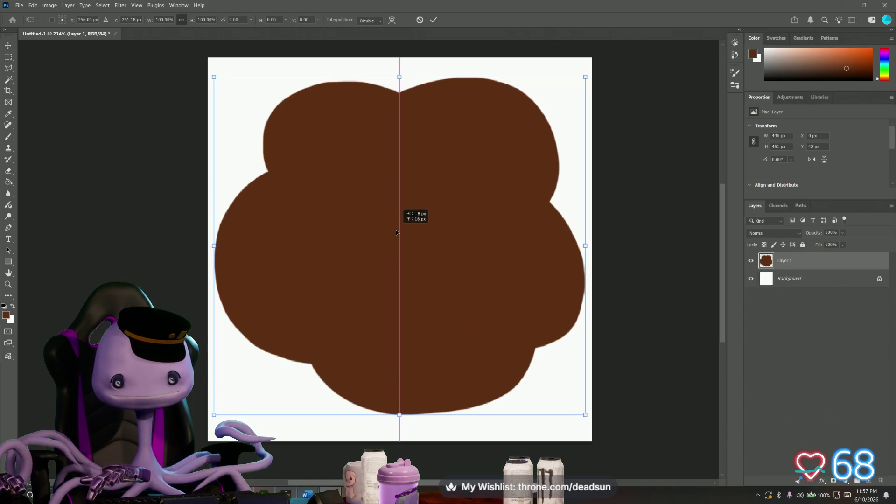
pyautogui.press('Return')
pyautogui.click(8, 316)
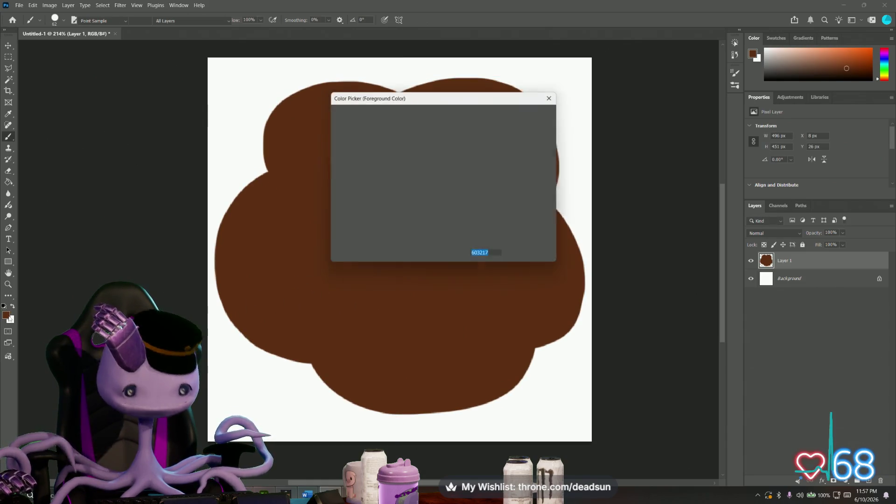
# Step: Choose a lighter orange-brown and create a new Layer 2 for it
pyautogui.click(415, 143)
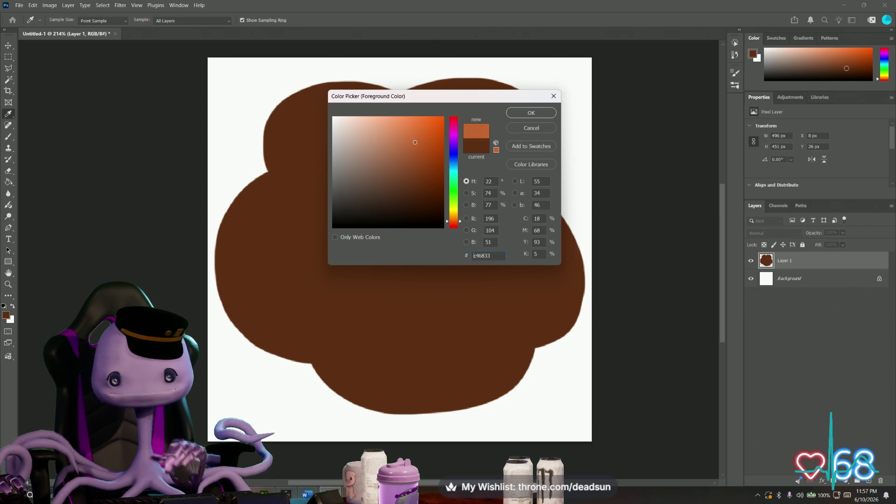
pyautogui.click(532, 113)
pyautogui.moveTo(340, 193)
pyautogui.mouseDown()
pyautogui.moveTo(354, 185)
pyautogui.moveTo(355, 204)
pyautogui.moveTo(336, 207)
pyautogui.moveTo(353, 168)
pyautogui.moveTo(383, 172)
pyautogui.moveTo(367, 200)
pyautogui.moveTo(343, 186)
pyautogui.moveTo(358, 165)
pyautogui.mouseUp()
pyautogui.hotkey('ctrl', 'z')
pyautogui.hotkey('ctrl', 'shift', 'alt', 'n')
# Step: Paint a lighter brown clover-like pool in the centre of the dark blob
pyautogui.moveTo(466, 210)
pyautogui.mouseDown()
pyautogui.moveTo(468, 220)
pyautogui.moveTo(435, 179)
pyautogui.moveTo(461, 170)
pyautogui.moveTo(483, 196)
pyautogui.moveTo(464, 225)
pyautogui.moveTo(448, 184)
pyautogui.mouseUp()
pyautogui.moveTo(454, 319)
pyautogui.mouseDown()
pyautogui.moveTo(458, 308)
pyautogui.moveTo(392, 314)
pyautogui.moveTo(437, 273)
pyautogui.moveTo(466, 287)
pyautogui.mouseUp()
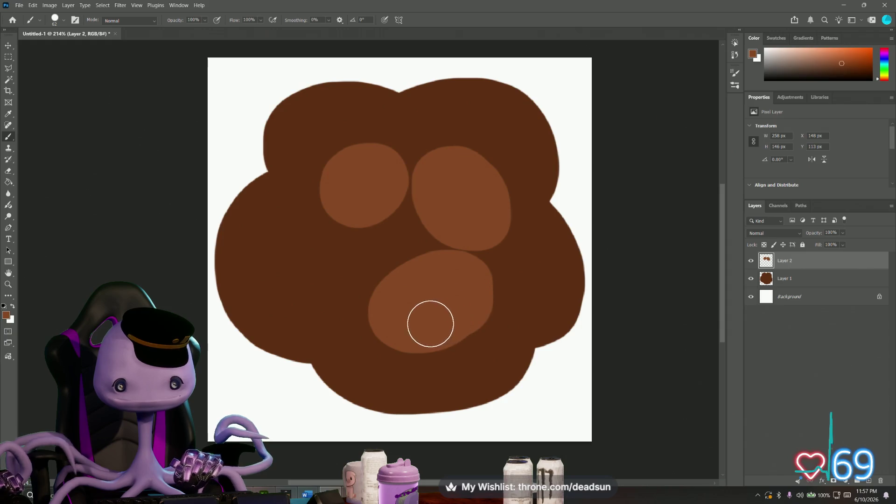
pyautogui.click(371, 287)
pyautogui.moveTo(371, 287)
pyautogui.mouseDown()
pyautogui.moveTo(318, 273)
pyautogui.moveTo(351, 234)
pyautogui.moveTo(393, 258)
pyautogui.moveTo(343, 261)
pyautogui.moveTo(399, 210)
pyautogui.moveTo(438, 238)
pyautogui.moveTo(429, 242)
pyautogui.mouseUp()
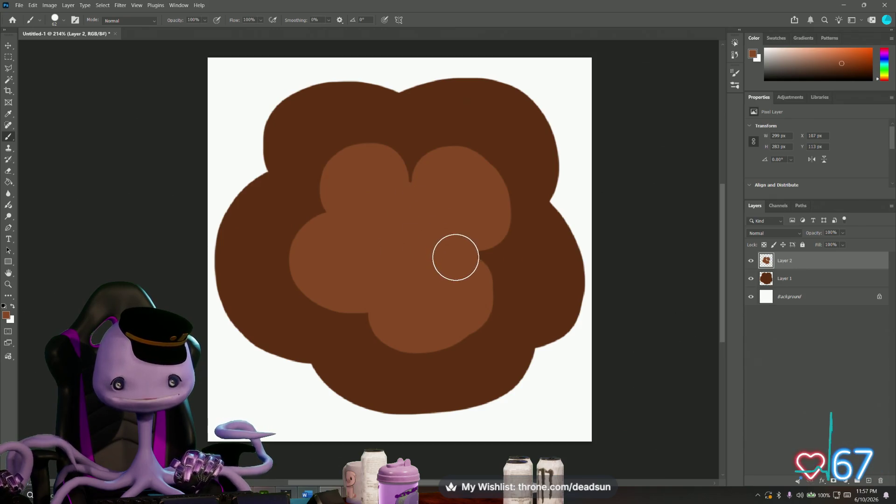
pyautogui.keyDown('alt'); pyautogui.scroll(-3, 314, 337); pyautogui.keyUp('alt')
pyautogui.keyDown('alt'); pyautogui.scroll(2, 313, 337); pyautogui.keyUp('alt')
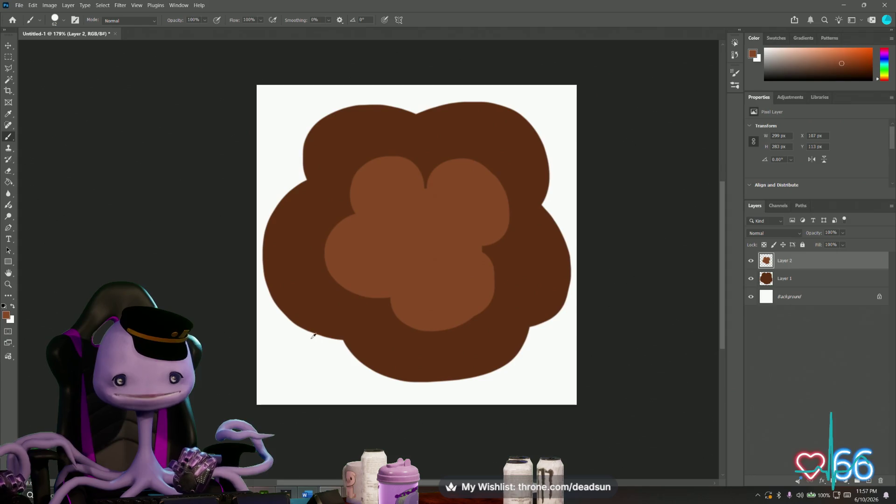
pyautogui.rightClick(803, 277)
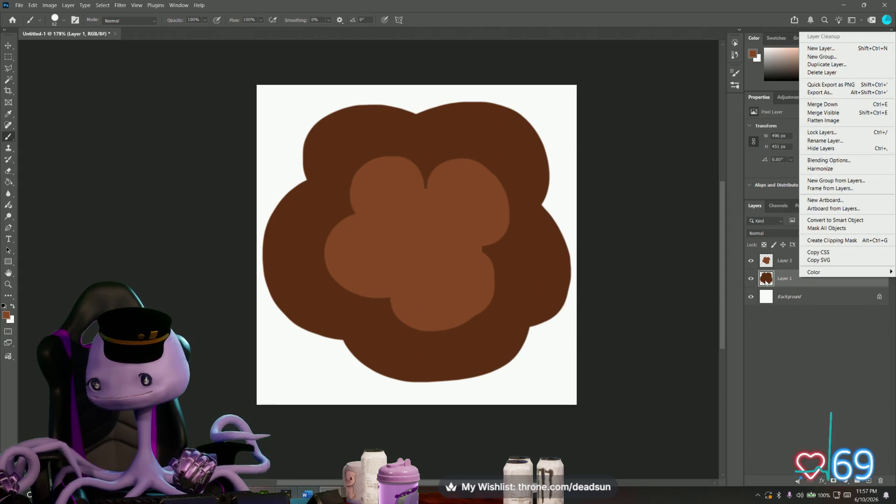
# Step: In Layer 1's Layer Style, enable an Inner Shadow on the dark outer mud shape
pyautogui.press('Escape')
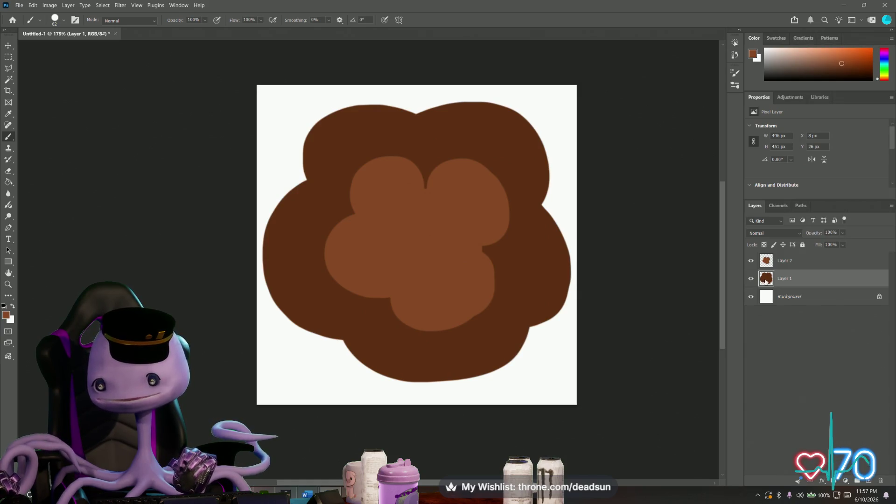
pyautogui.doubleClick(768, 281)
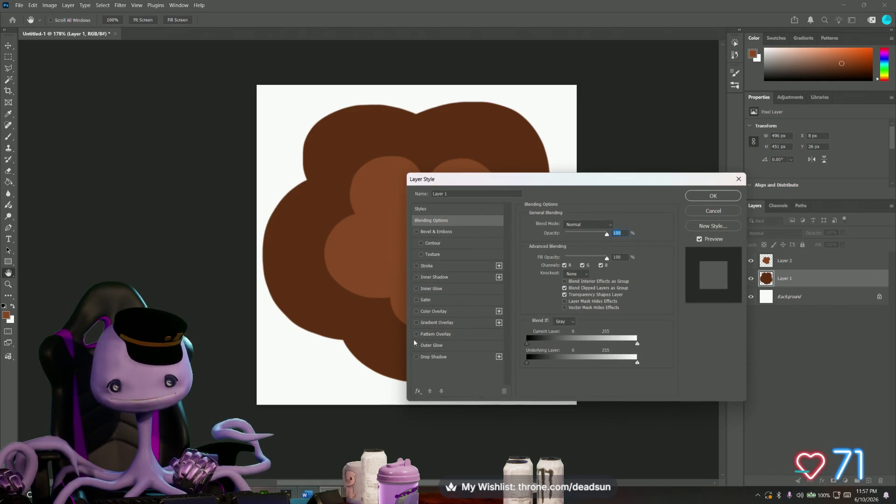
pyautogui.click(417, 289)
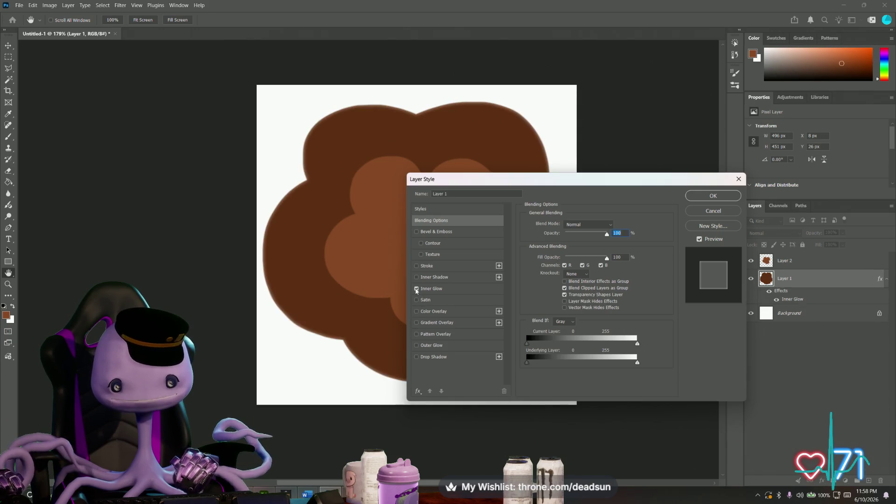
pyautogui.click(416, 278)
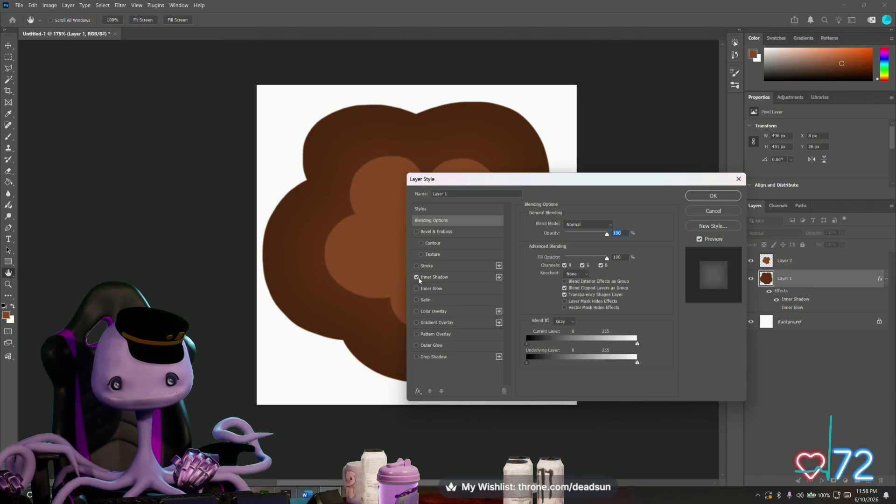
pyautogui.click(445, 278)
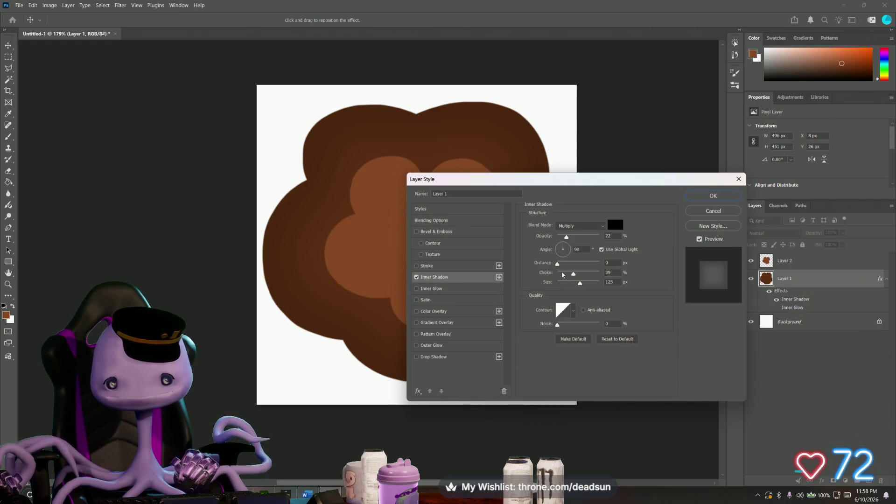
# Step: Set the inner shadow to 45% opacity, 17% choke and 46 px size and apply it
pyautogui.moveTo(574, 273)
pyautogui.mouseDown()
pyautogui.moveTo(589, 284)
pyautogui.moveTo(587, 263)
pyautogui.moveTo(557, 264)
pyautogui.moveTo(576, 237)
pyautogui.mouseUp()
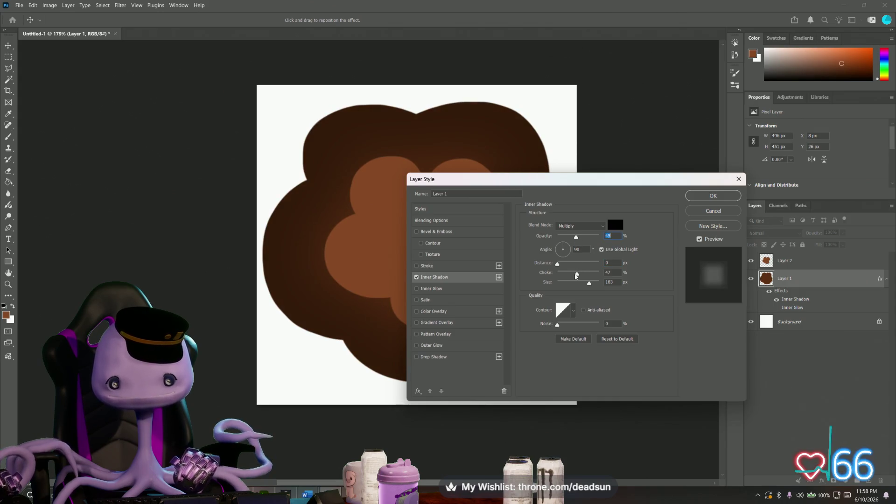
pyautogui.moveTo(576, 273)
pyautogui.mouseDown()
pyautogui.moveTo(564, 273)
pyautogui.moveTo(568, 283)
pyautogui.mouseUp()
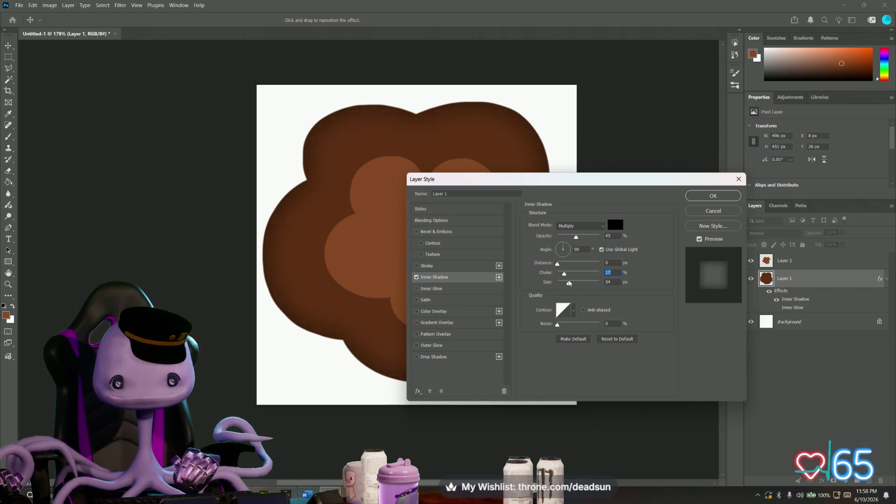
pyautogui.click(706, 196)
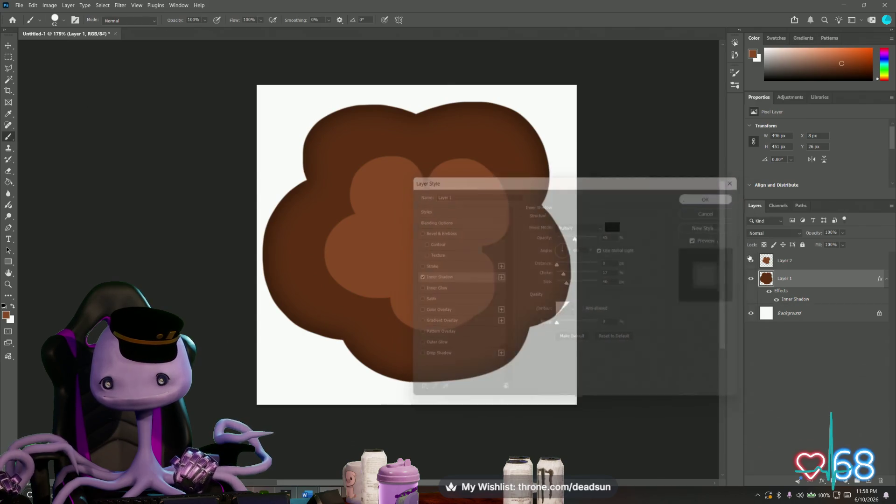
pyautogui.click(795, 264)
# Step: Give Layer 2's lighter pool a soft inner shadow with choke 0 and size 24 px
pyautogui.doubleClick(802, 264)
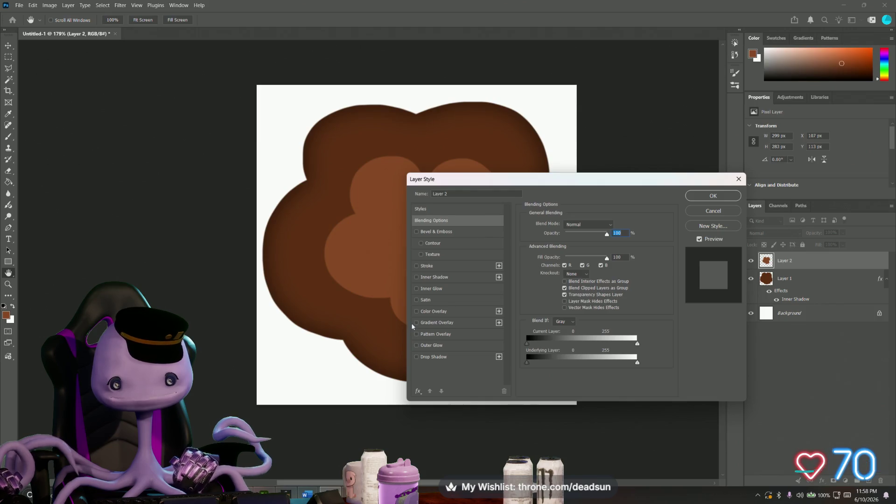
pyautogui.click(418, 278)
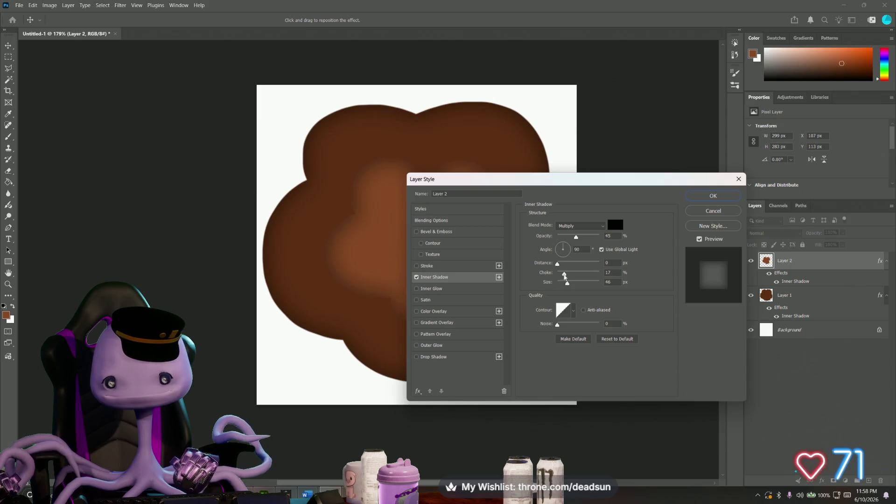
pyautogui.moveTo(563, 274); pyautogui.dragTo(562, 284)
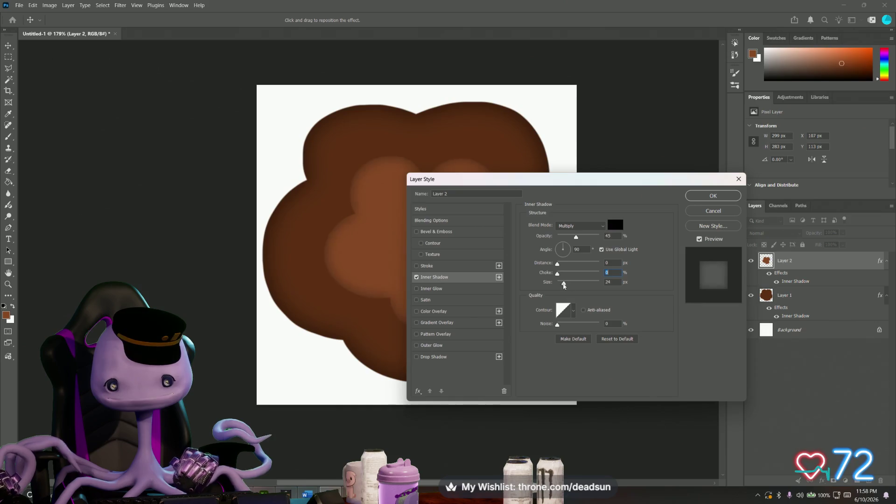
pyautogui.click(714, 195)
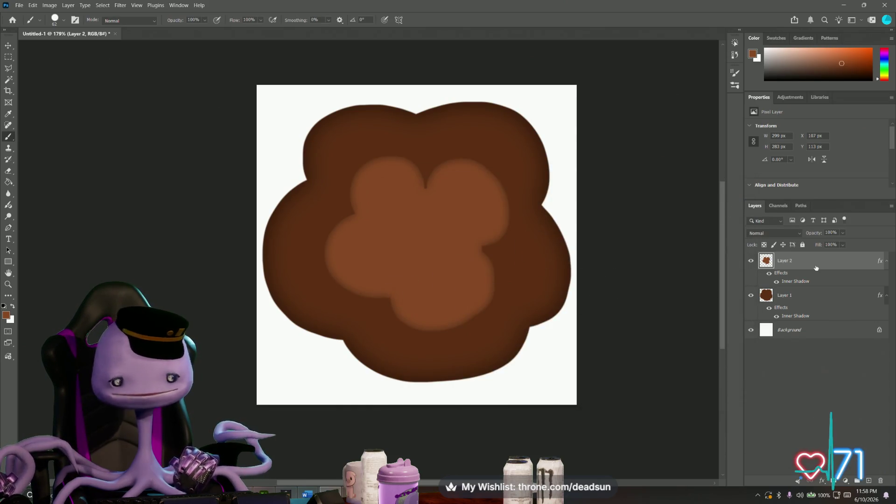
pyautogui.keyDown('alt'); pyautogui.scroll(-3, 344, 313); pyautogui.keyUp('alt')
pyautogui.keyDown('alt'); pyautogui.scroll(-1, 293, 311); pyautogui.keyUp('alt')
pyautogui.keyDown('alt'); pyautogui.scroll(2, 293, 311); pyautogui.keyUp('alt')
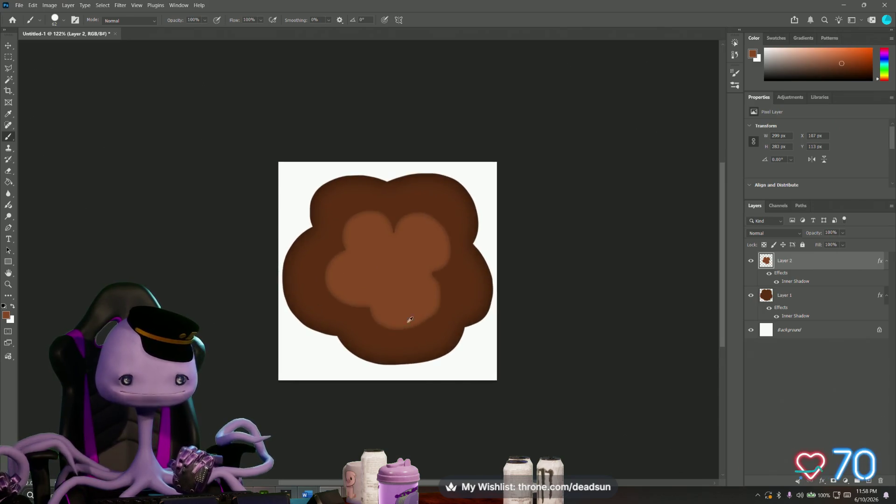
# Step: Hide the white Background layer and start saving a copy of the document
pyautogui.click(752, 330)
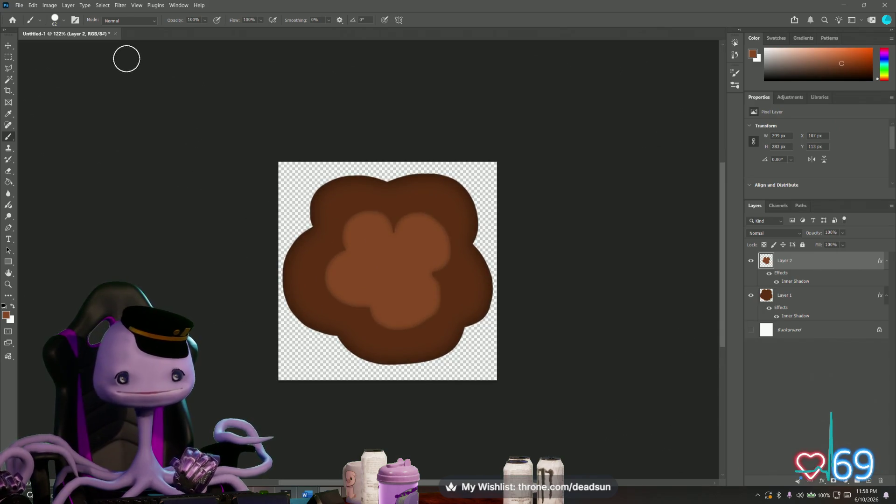
pyautogui.click(19, 5)
pyautogui.click(35, 116)
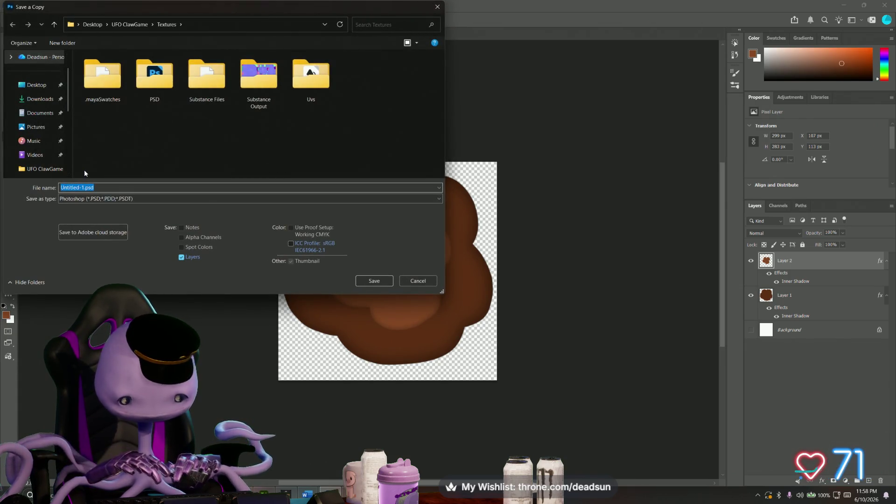
pyautogui.write('M')
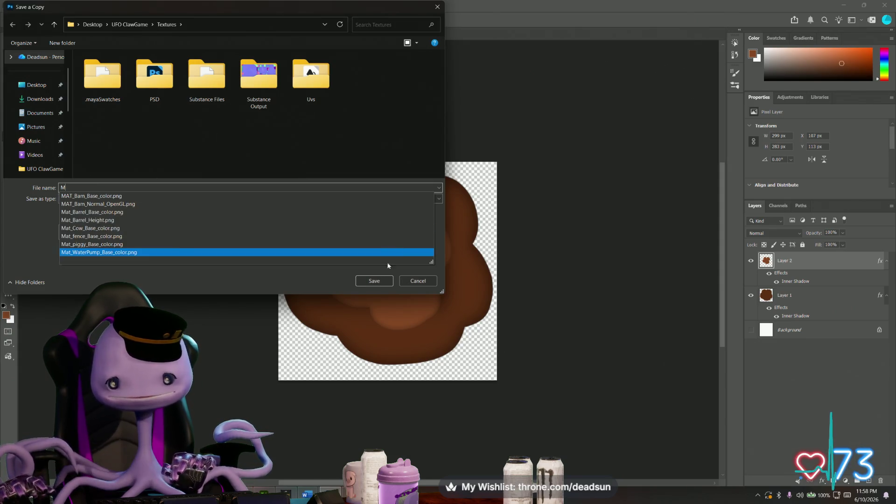
# Step: Save a copy as PNG named Mud into the Textures folder, accepting the format options
pyautogui.click(418, 281)
pyautogui.click(19, 5)
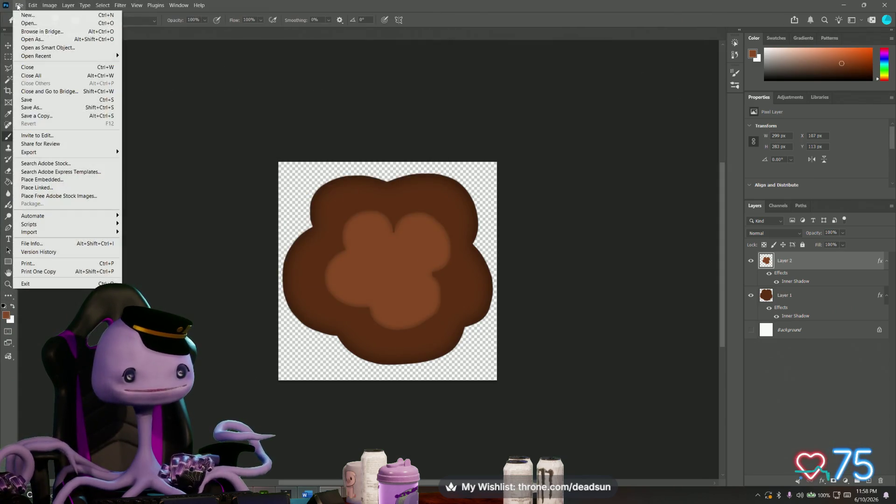
pyautogui.click(42, 116)
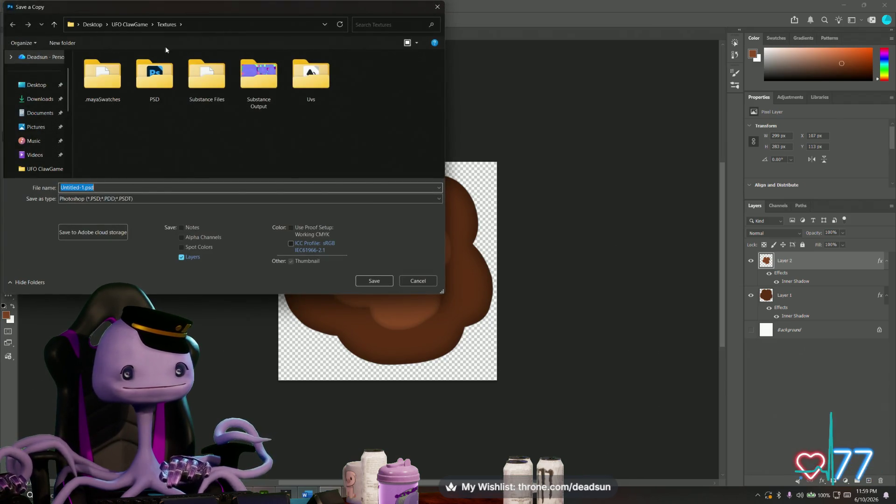
pyautogui.click(111, 199)
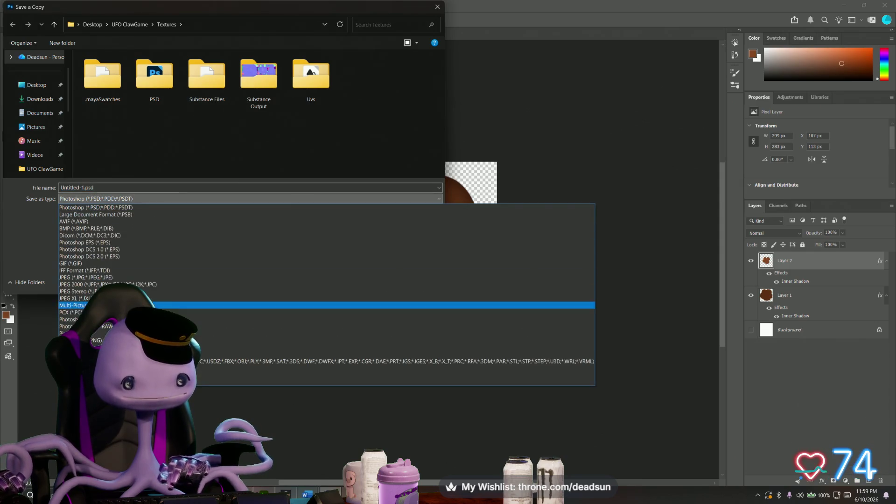
pyautogui.click(84, 341)
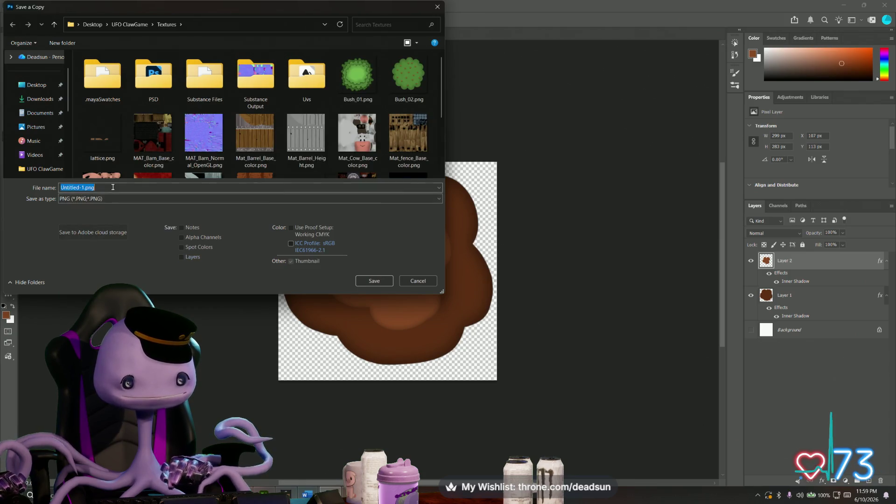
pyautogui.write('Mud')
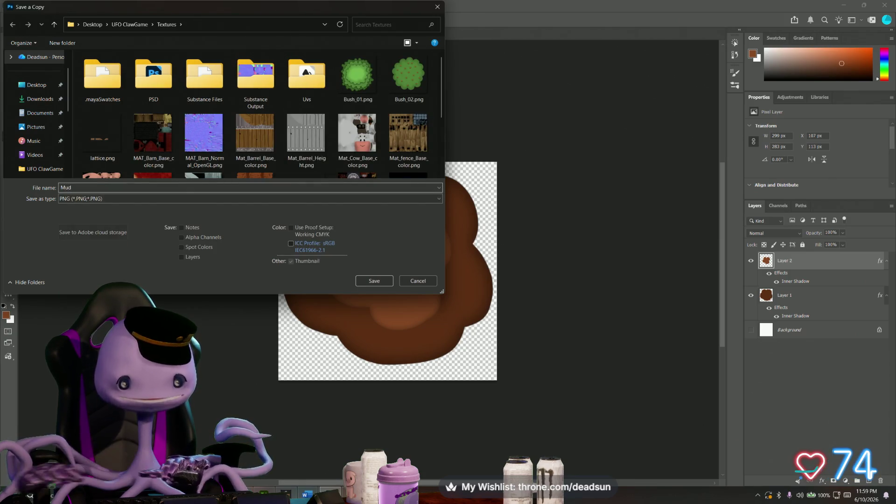
pyautogui.click(374, 281)
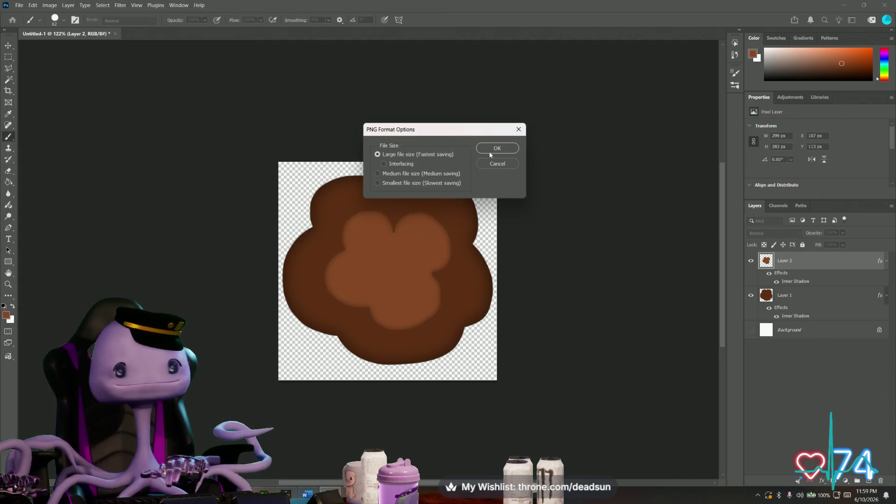
pyautogui.click(497, 148)
# Step: Switch over to the Maya farm scene
pyautogui.hotkey('alt', 'Tab')
pyautogui.press('Tab')
pyautogui.press('Tab')
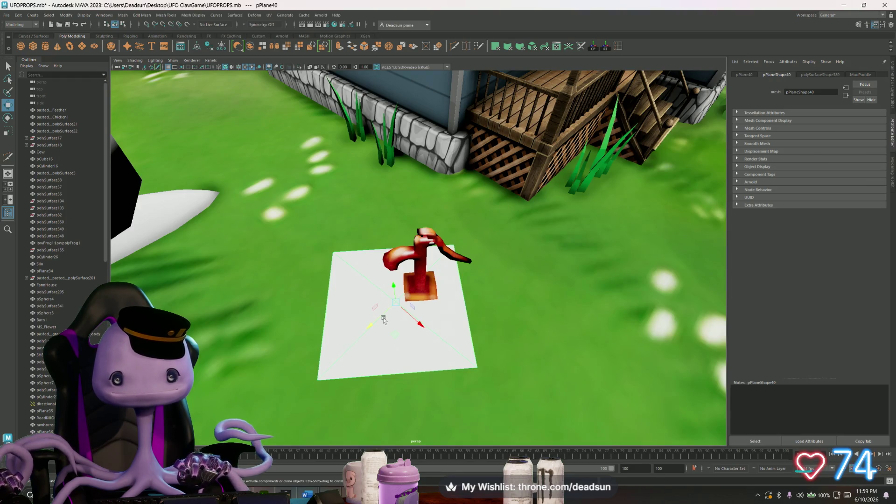
# Step: Show the MudPuddle material's file33 texture node and browse for a new image file
pyautogui.click(863, 75)
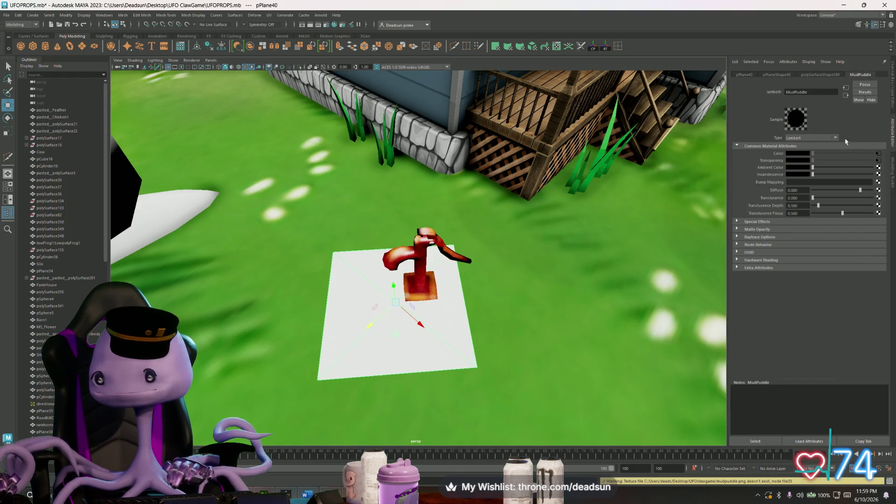
pyautogui.click(877, 153)
pyautogui.click(798, 182)
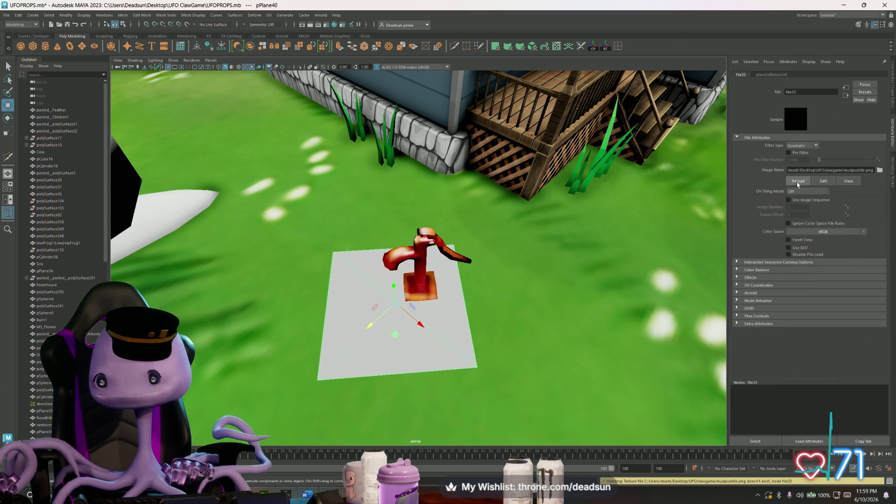
pyautogui.click(880, 171)
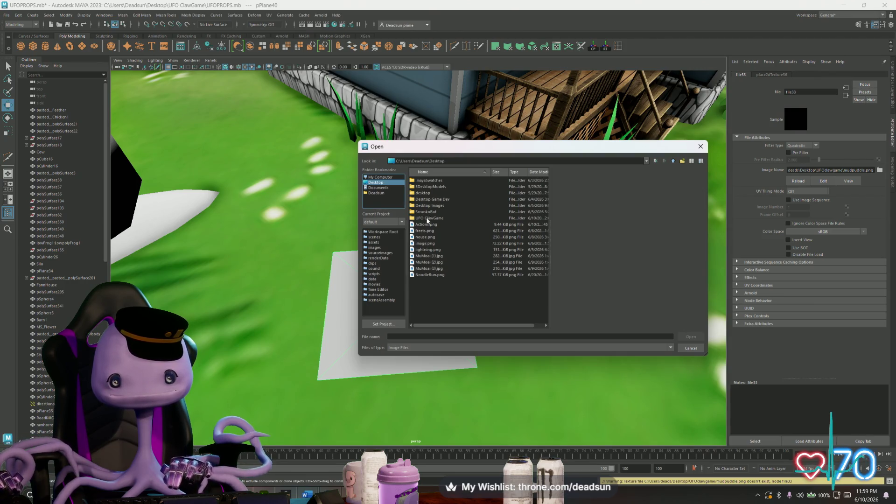
# Step: Load Mud.png from UFO ClawGame > Textures as the ground plane's texture
pyautogui.doubleClick(431, 219)
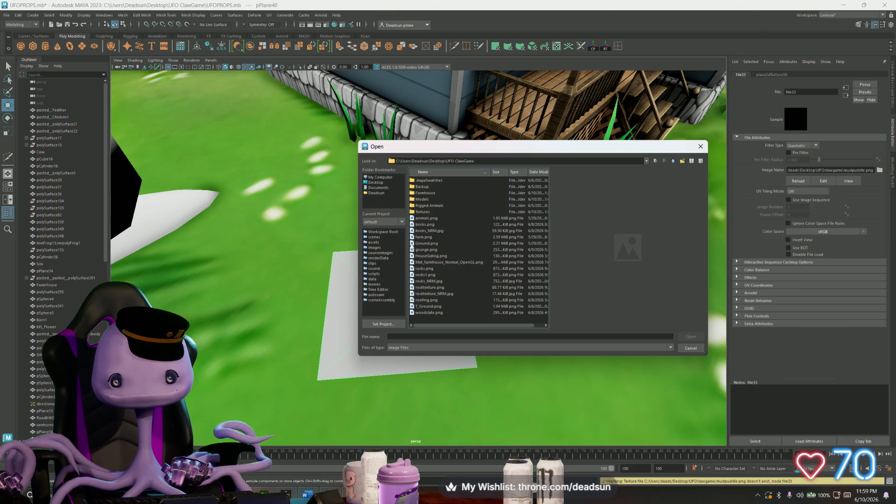
pyautogui.doubleClick(425, 212)
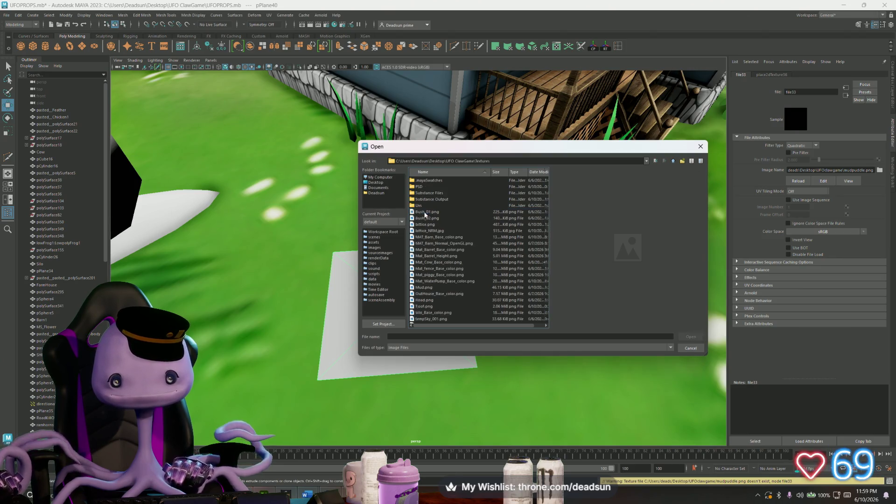
pyautogui.click(441, 243)
pyautogui.press('Down')
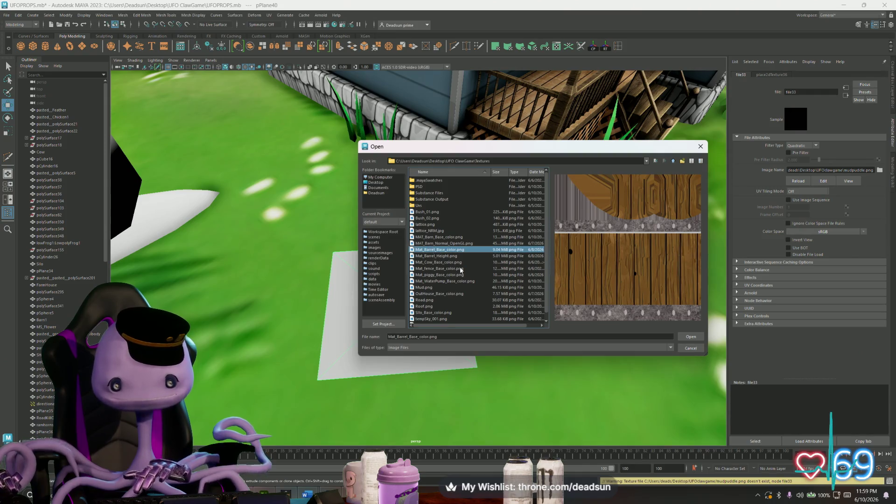
pyautogui.press('Down')
pyautogui.press('Down')
pyautogui.press('Down')
pyautogui.press('Down')
pyautogui.press('Down')
pyautogui.press('Down')
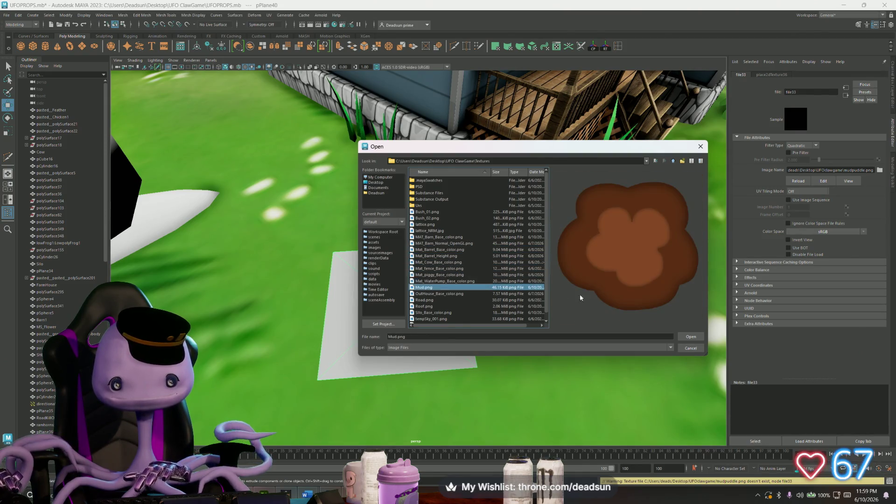
pyautogui.doubleClick(434, 287)
pyautogui.keyDown('alt'); pyautogui.moveTo(684, 336); pyautogui.dragTo(517, 312); pyautogui.keyUp('alt')
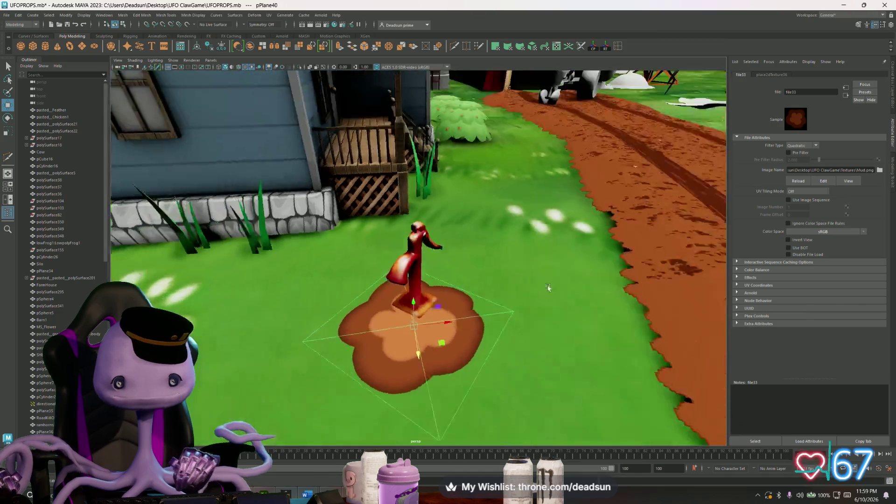
# Step: Shrink the mud plane and set its file33 texture's Filter Type from Quadratic to Off
pyautogui.moveTo(447, 352)
pyautogui.mouseDown()
pyautogui.moveTo(428, 337)
pyautogui.moveTo(421, 245)
pyautogui.mouseUp()
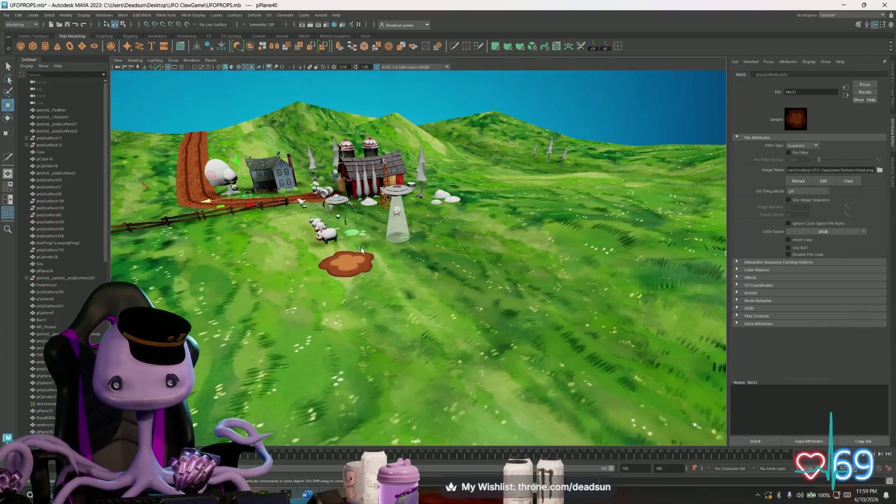
pyautogui.moveTo(362, 210)
pyautogui.keyDown('alt'); pyautogui.mouseDown()
pyautogui.moveTo(340, 265)
pyautogui.moveTo(385, 262)
pyautogui.mouseUp(); pyautogui.keyUp('alt')
pyautogui.click(386, 262)
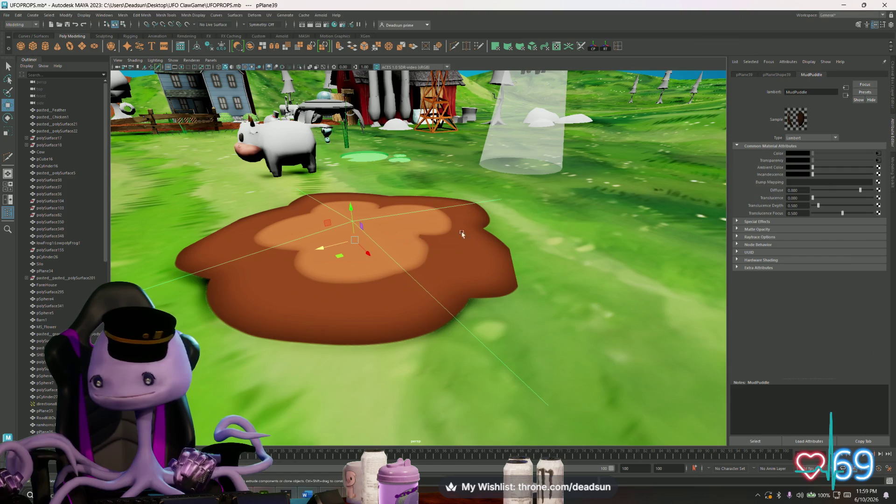
pyautogui.click(877, 153)
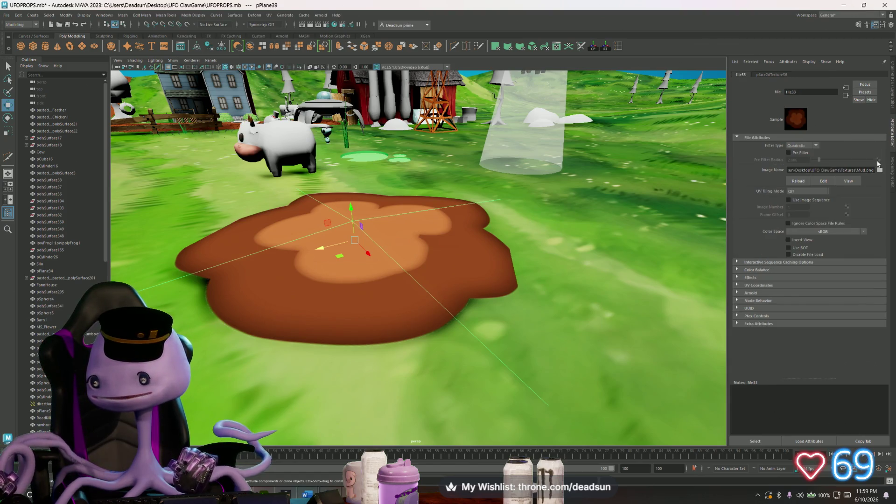
pyautogui.click(797, 146)
pyautogui.click(797, 151)
pyautogui.moveTo(351, 231)
pyautogui.keyDown('alt'); pyautogui.mouseDown()
pyautogui.moveTo(410, 241)
pyautogui.moveTo(364, 225)
pyautogui.moveTo(392, 196)
pyautogui.moveTo(369, 245)
pyautogui.mouseUp(); pyautogui.keyUp('alt')
pyautogui.scroll(-5, 364, 224)
pyautogui.scroll(-3, 336, 236)
pyautogui.scroll(5, 337, 237)
pyautogui.scroll(3, 403, 181)
# Step: Select the puddle, try its component-mode marking menu, and clear the selection
pyautogui.keyDown('alt'); pyautogui.moveTo(395, 283); pyautogui.dragTo(389, 273); pyautogui.keyUp('alt')
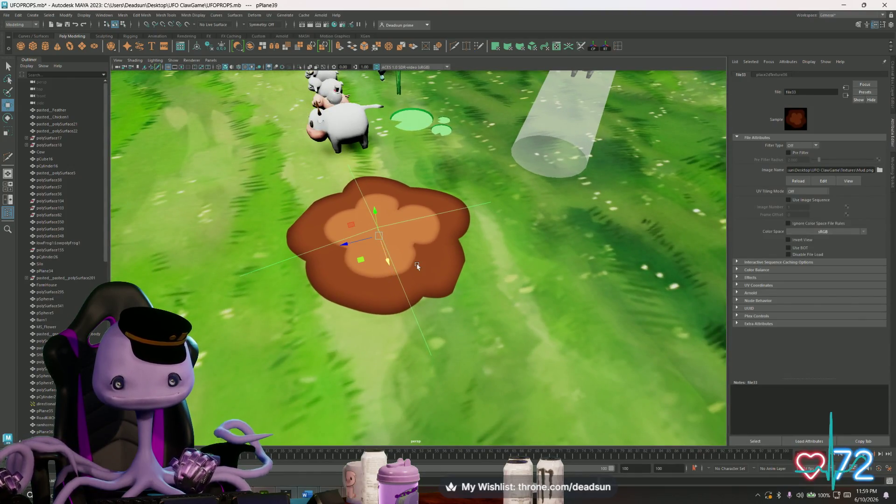
pyautogui.click(389, 270)
pyautogui.rightClick(393, 261)
pyautogui.click(400, 262)
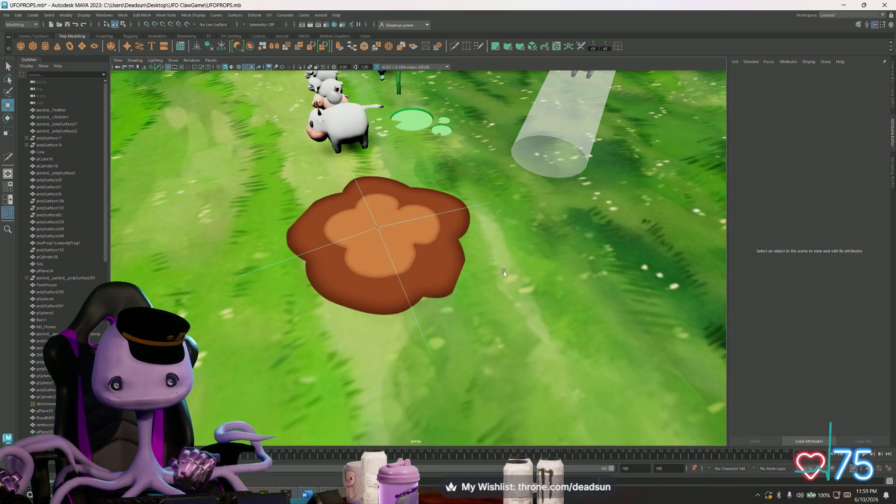
pyautogui.click(514, 311)
pyautogui.click(392, 238)
pyautogui.rightClick(420, 270)
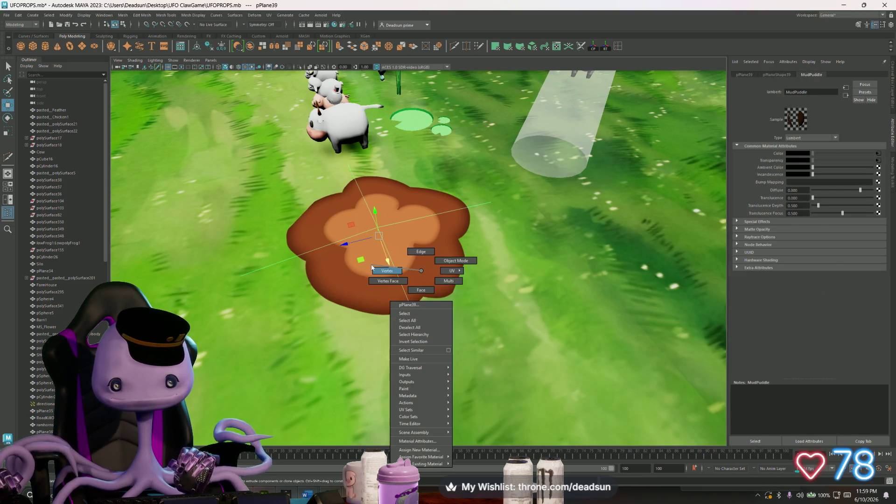
pyautogui.click(427, 280)
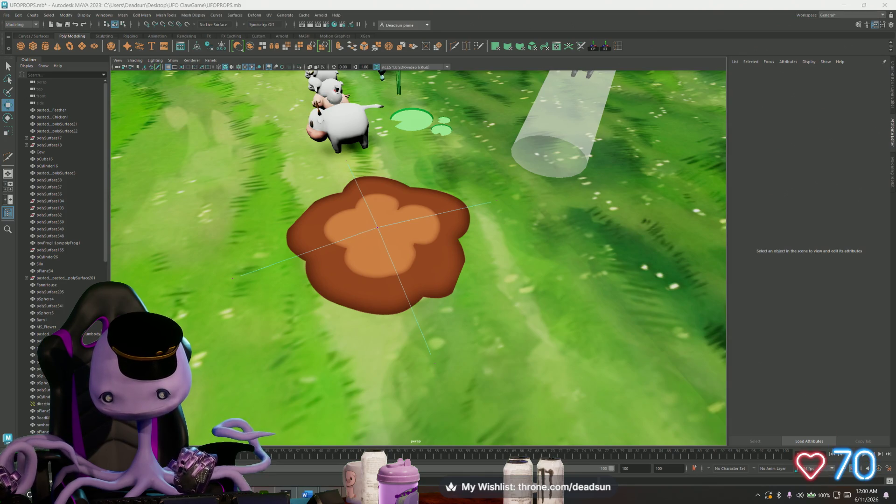
# Step: Pull a corner vertex of the puddle plane to reshape its outline, then return to Object Mode
pyautogui.click(376, 229)
pyautogui.moveTo(374, 203)
pyautogui.mouseDown()
pyautogui.moveTo(378, 252)
pyautogui.moveTo(392, 266)
pyautogui.moveTo(401, 260)
pyautogui.mouseUp()
pyautogui.click(393, 256)
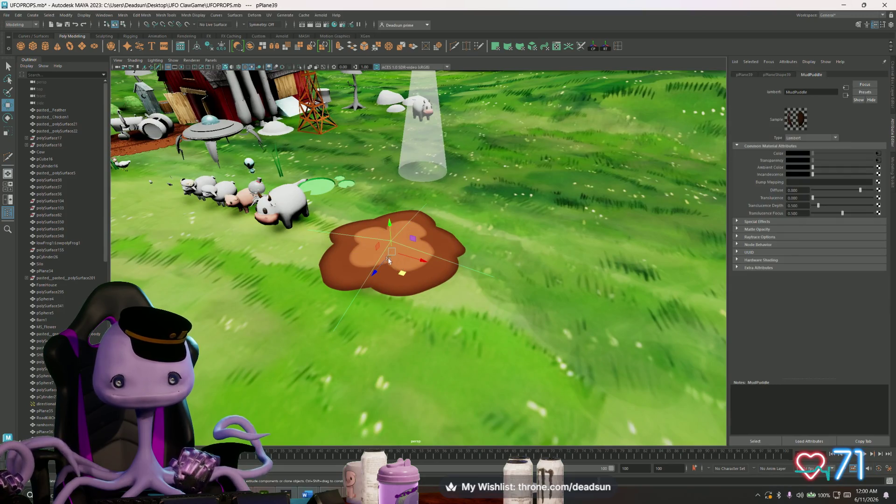
pyautogui.click(388, 275)
pyautogui.rightClick(391, 279)
pyautogui.click(411, 269)
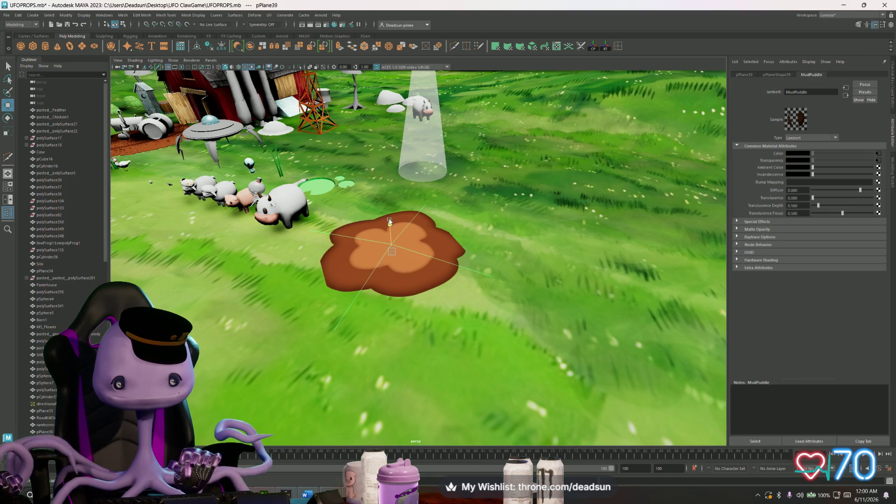
pyautogui.moveTo(389, 224); pyautogui.dragTo(389, 222)
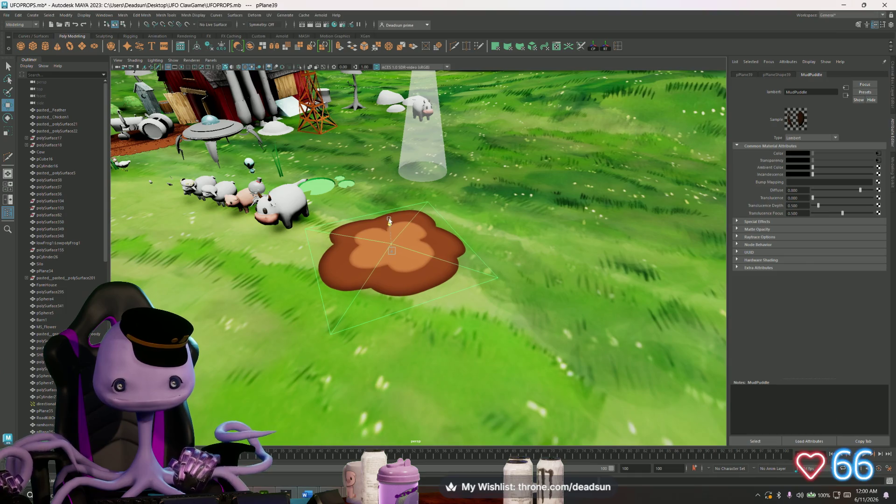
pyautogui.press('w')
# Step: Move another puddle corner point to enlarge its lighter lobes and review from a wider farm view
pyautogui.moveTo(372, 255)
pyautogui.keyDown('alt'); pyautogui.mouseDown()
pyautogui.moveTo(398, 253)
pyautogui.moveTo(364, 300)
pyautogui.mouseUp(); pyautogui.keyUp('alt')
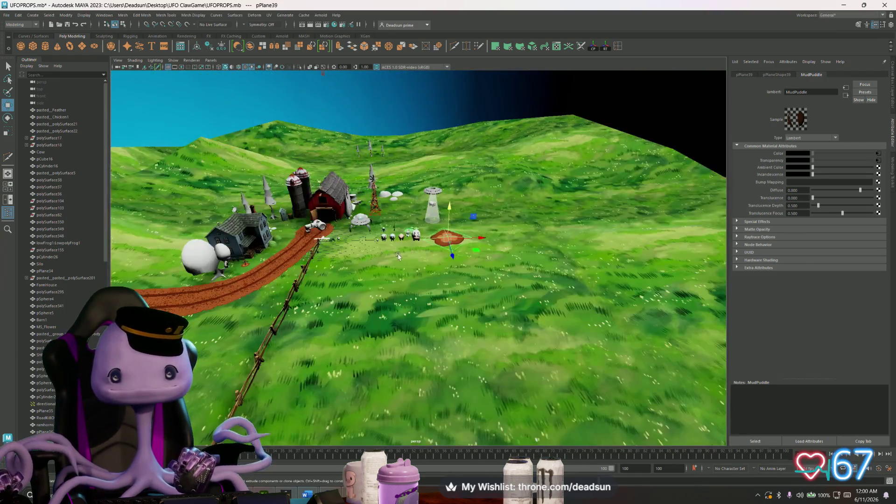
pyautogui.scroll(3, 364, 300)
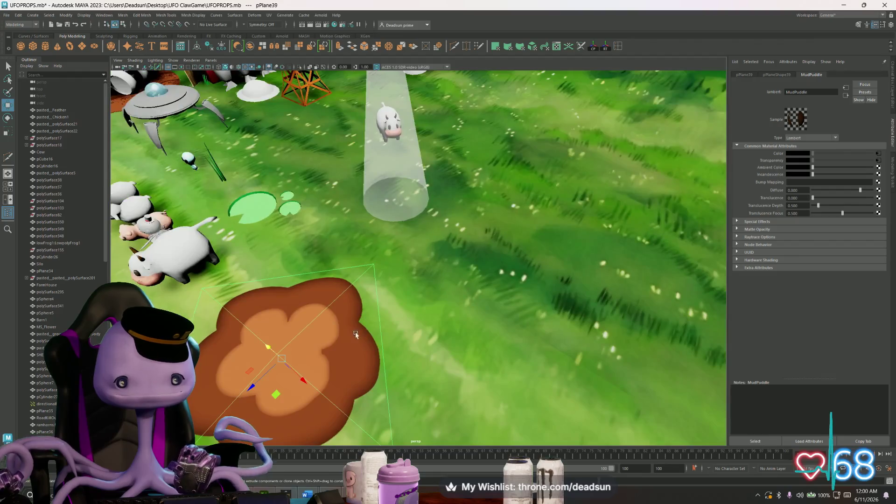
pyautogui.keyDown('alt'); pyautogui.moveTo(364, 299); pyautogui.dragTo(392, 308); pyautogui.keyUp('alt')
pyautogui.keyDown('alt'); pyautogui.moveTo(448, 312); pyautogui.dragTo(419, 323, button='middle'); pyautogui.keyUp('alt')
pyautogui.moveTo(419, 323)
pyautogui.keyDown('alt'); pyautogui.mouseDown()
pyautogui.moveTo(434, 266)
pyautogui.moveTo(442, 318)
pyautogui.moveTo(425, 321)
pyautogui.mouseUp(); pyautogui.keyUp('alt')
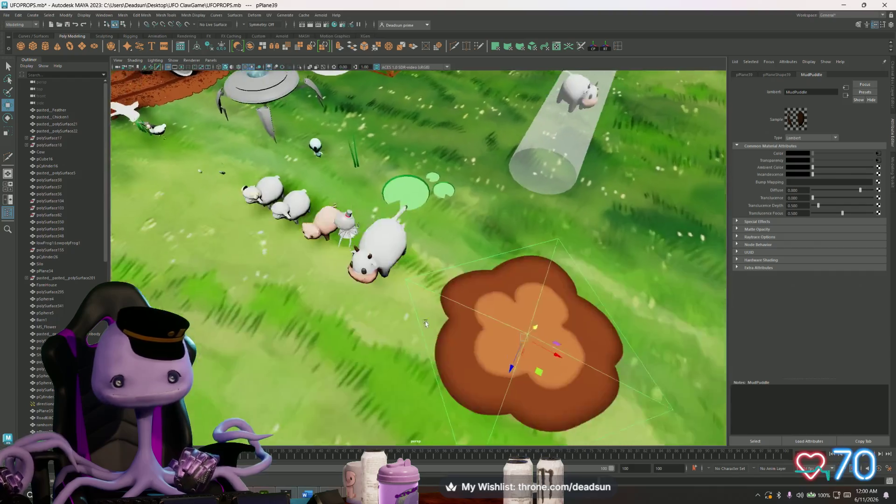
pyautogui.moveTo(489, 274); pyautogui.dragTo(455, 275, button='right')
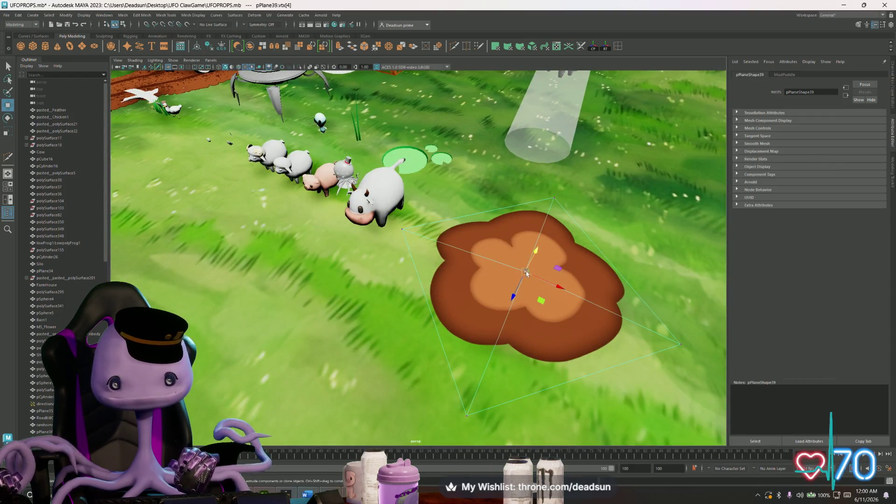
pyautogui.moveTo(534, 251); pyautogui.dragTo(532, 257)
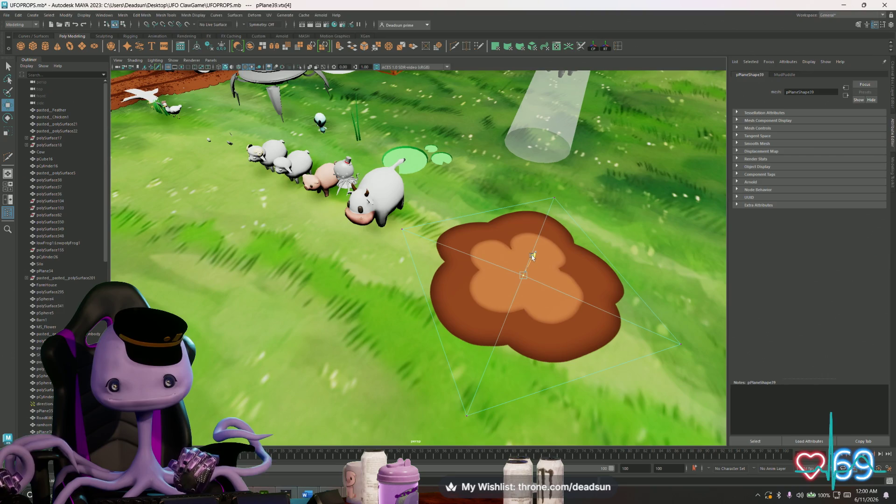
pyautogui.moveTo(530, 261); pyautogui.dragTo(514, 262, button='right')
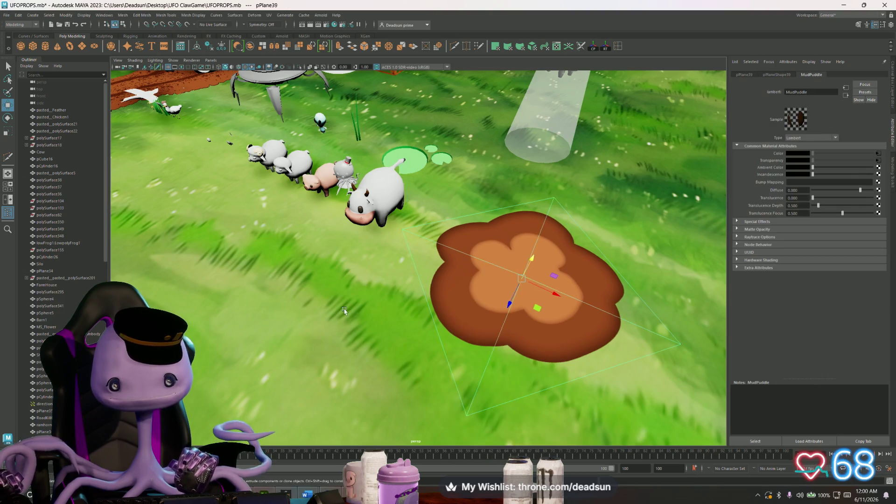
pyautogui.click(490, 379)
pyautogui.moveTo(490, 378)
pyautogui.keyDown('alt'); pyautogui.mouseDown()
pyautogui.moveTo(364, 315)
pyautogui.moveTo(356, 347)
pyautogui.mouseUp(); pyautogui.keyUp('alt')
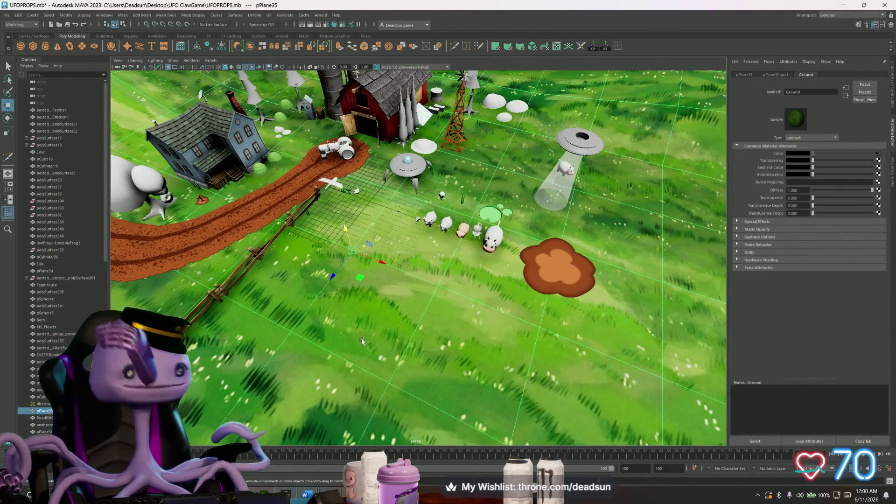
# Step: Scale up the pPlane40 mud puddle under the red water pump
pyautogui.moveTo(420, 245)
pyautogui.keyDown('alt'); pyautogui.mouseDown()
pyautogui.moveTo(393, 252)
pyautogui.moveTo(354, 241)
pyautogui.mouseUp(); pyautogui.keyUp('alt')
pyautogui.scroll(5, 354, 242)
pyautogui.scroll(5, 354, 242)
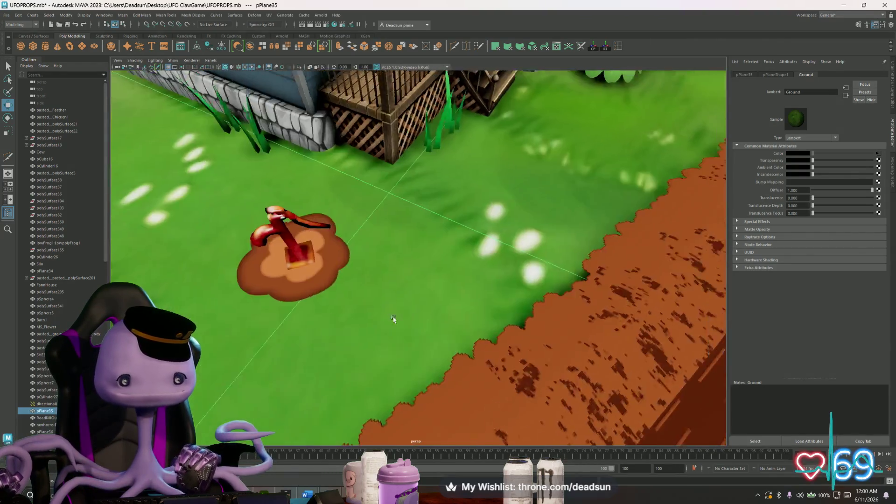
pyautogui.click(348, 260)
pyautogui.moveTo(346, 260); pyautogui.dragTo(337, 264)
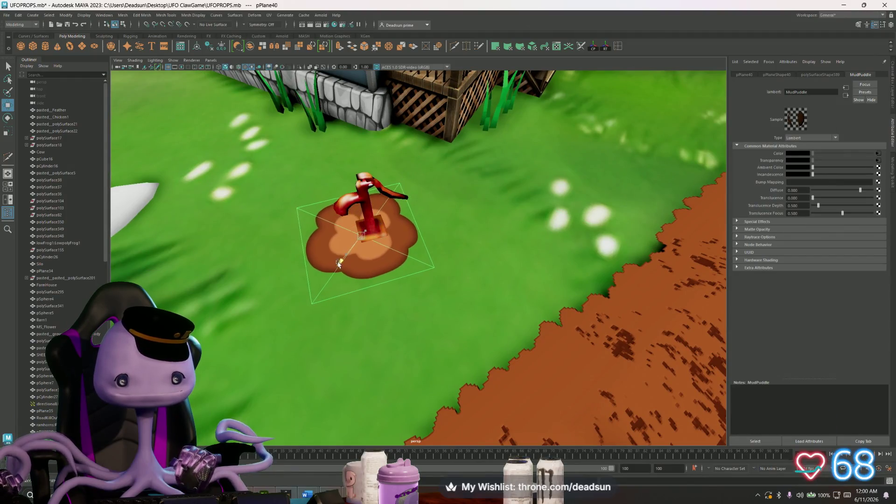
pyautogui.press('e')
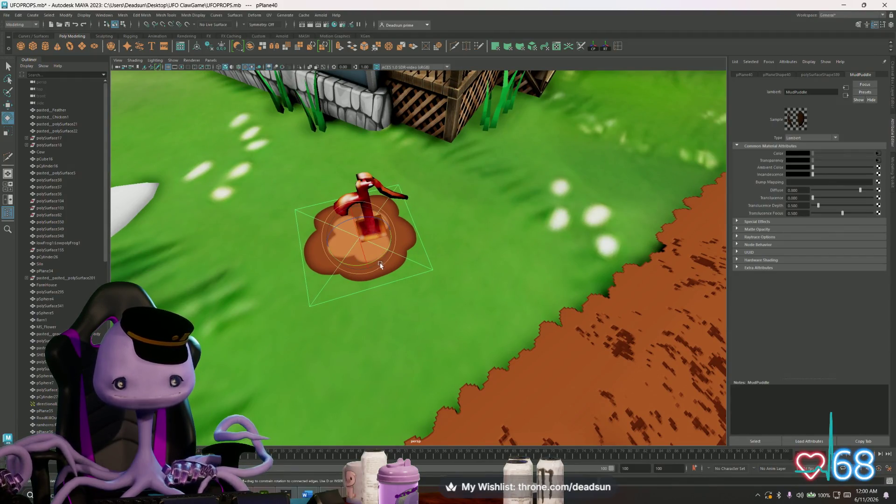
pyautogui.scroll(-8, 381, 265)
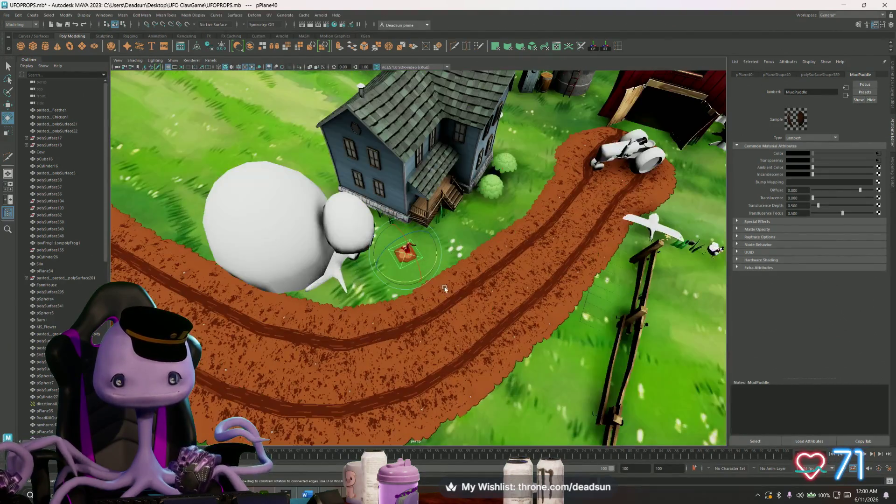
# Step: Orbit to the fence and farmhouse and select the muddy road
pyautogui.moveTo(425, 288)
pyautogui.keyDown('alt'); pyautogui.mouseDown()
pyautogui.moveTo(454, 285)
pyautogui.moveTo(420, 267)
pyautogui.mouseUp(); pyautogui.keyUp('alt')
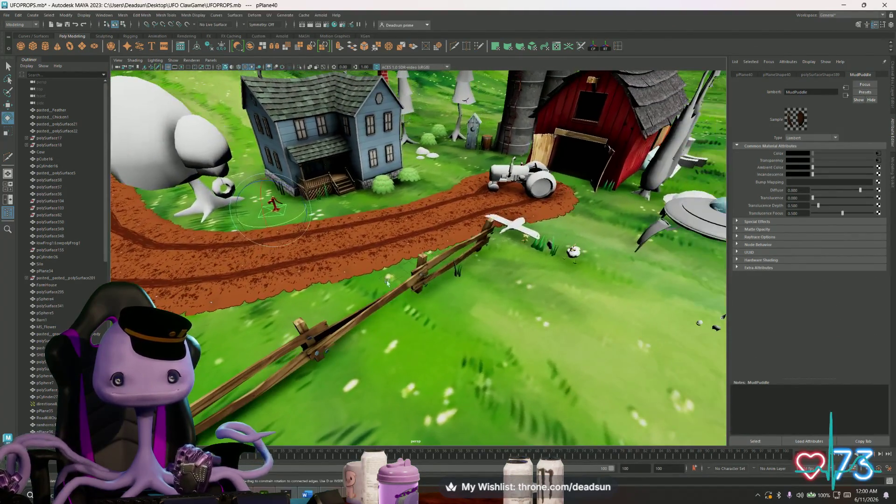
pyautogui.click(261, 181)
pyautogui.moveTo(350, 267)
pyautogui.keyDown('alt'); pyautogui.mouseDown()
pyautogui.moveTo(391, 289)
pyautogui.moveTo(340, 272)
pyautogui.mouseUp(); pyautogui.keyUp('alt')
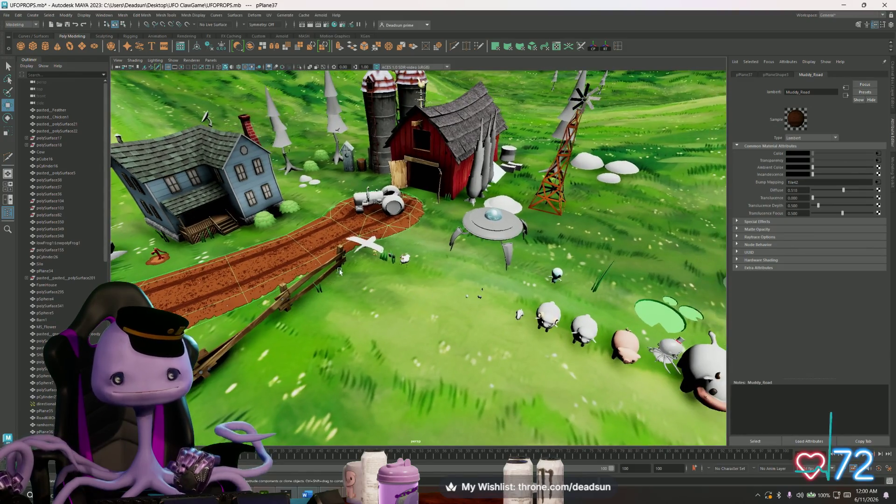
pyautogui.click(6, 15)
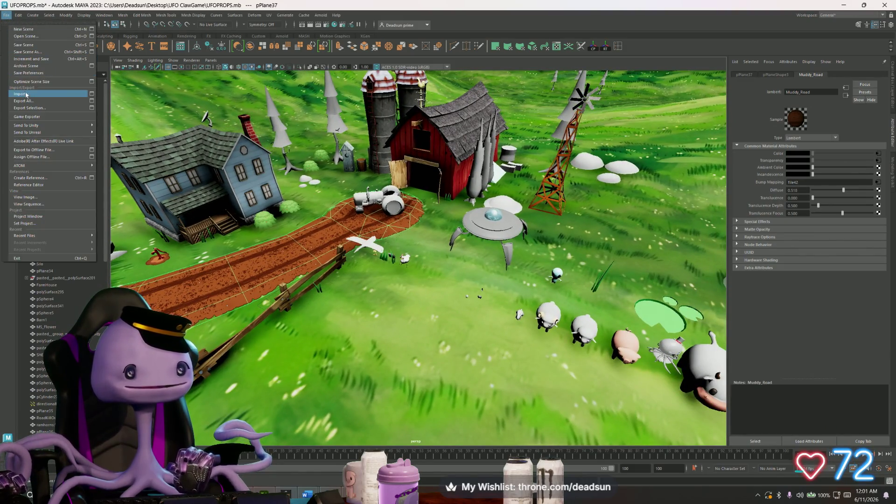
# Step: Save the scene, then zoom in on the tractor and back out to a farm overview
pyautogui.click(28, 45)
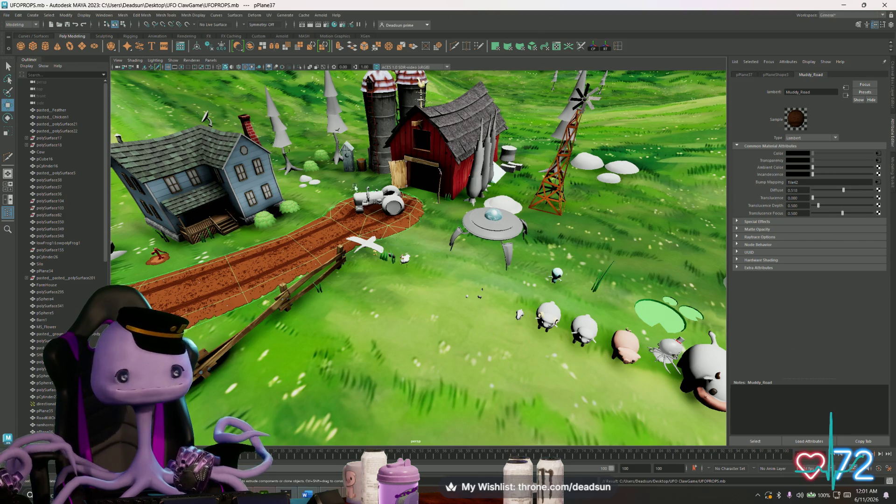
pyautogui.moveTo(356, 188)
pyautogui.keyDown('alt'); pyautogui.mouseDown()
pyautogui.moveTo(353, 245)
pyautogui.moveTo(482, 237)
pyautogui.mouseUp(); pyautogui.keyUp('alt')
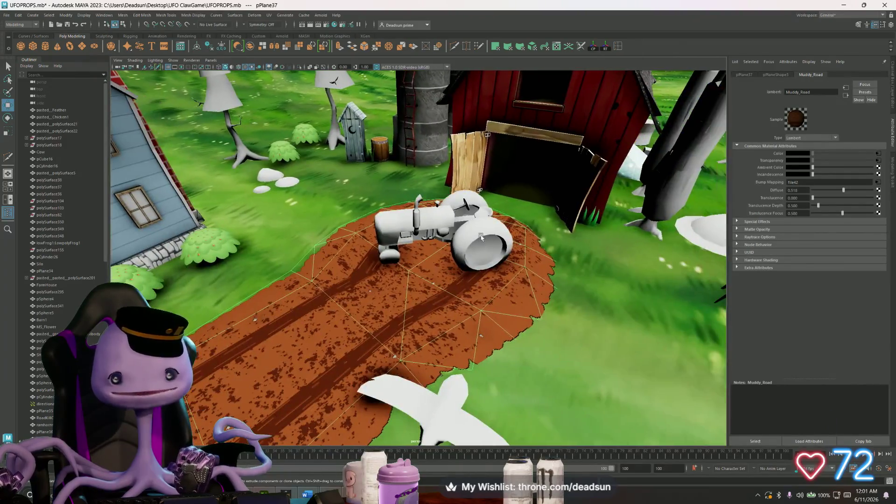
pyautogui.moveTo(437, 219)
pyautogui.keyDown('alt'); pyautogui.mouseDown()
pyautogui.moveTo(443, 187)
pyautogui.moveTo(341, 206)
pyautogui.moveTo(404, 220)
pyautogui.mouseUp(); pyautogui.keyUp('alt')
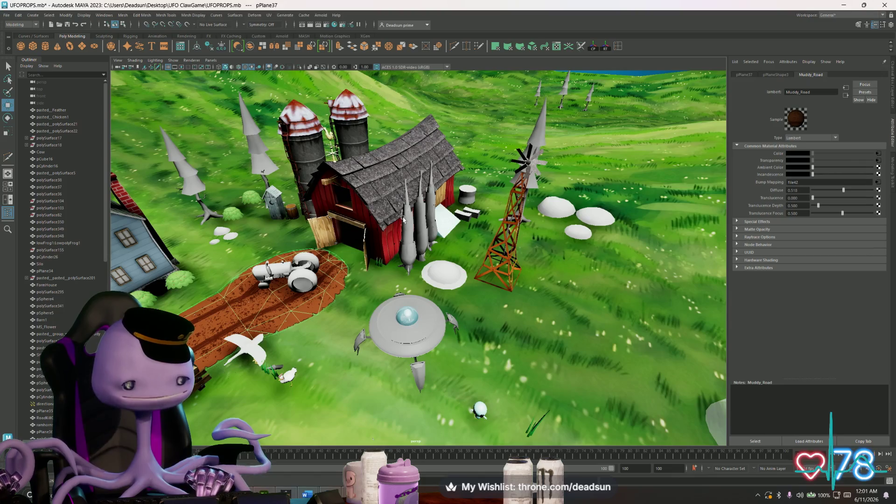
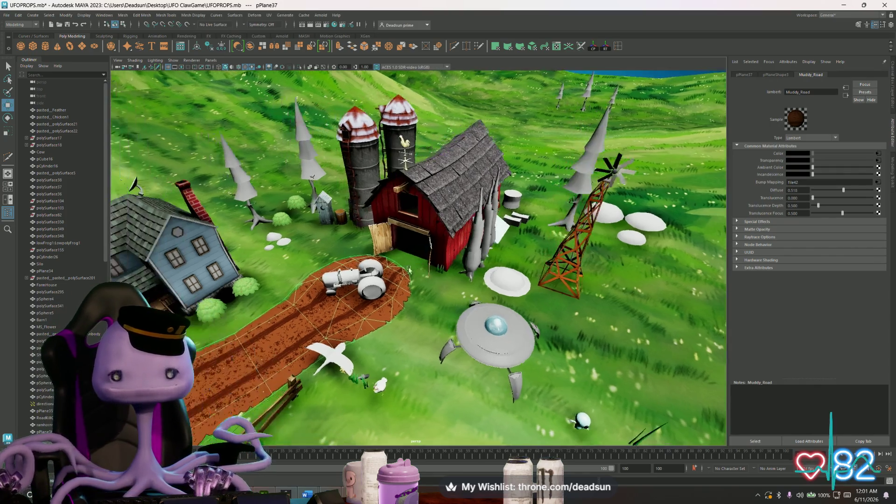
# Step: Dolly and tumble the Maya camera around the barn, then bring up the Alt+Tab window switcher
pyautogui.keyDown('alt'); pyautogui.moveTo(342, 283); pyautogui.dragTo(392, 287); pyautogui.keyUp('alt')
pyautogui.keyDown('alt'); pyautogui.moveTo(392, 287); pyautogui.dragTo(476, 298, button='right'); pyautogui.keyUp('alt')
pyautogui.moveTo(476, 297)
pyautogui.keyDown('alt'); pyautogui.mouseDown()
pyautogui.moveTo(429, 269)
pyautogui.moveTo(392, 273)
pyautogui.moveTo(424, 261)
pyautogui.moveTo(371, 247)
pyautogui.moveTo(420, 267)
pyautogui.mouseUp(); pyautogui.keyUp('alt')
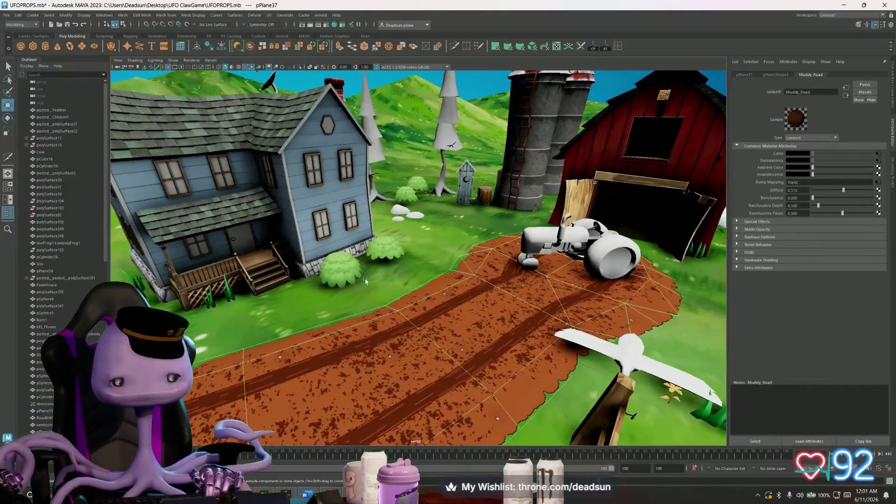
pyautogui.hotkey('alt', 'Tab')
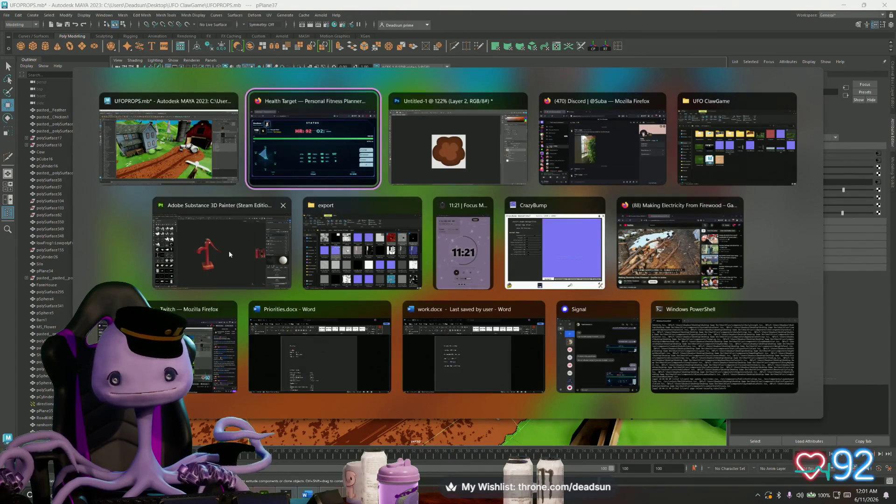
# Step: Switch to Substance Painter, close the colour picker and Export textures popups, and minimize Painter back to Maya
pyautogui.click(229, 255)
pyautogui.click(677, 76)
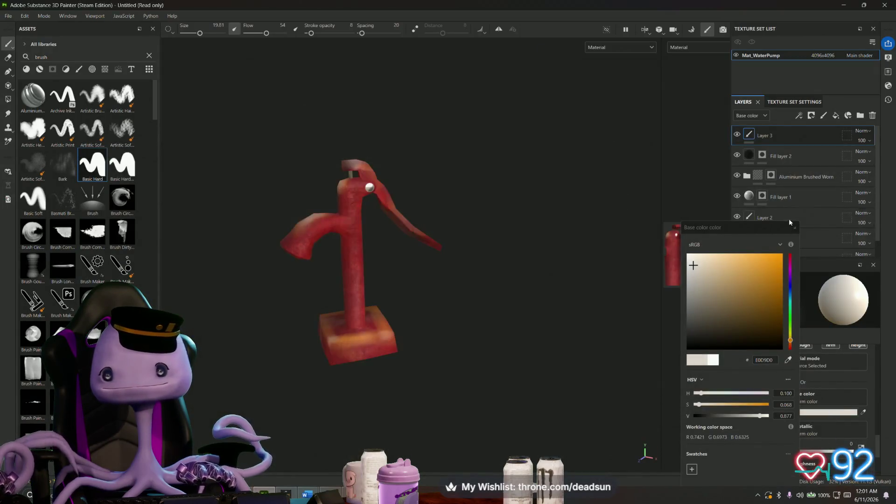
pyautogui.click(794, 227)
pyautogui.click(10, 16)
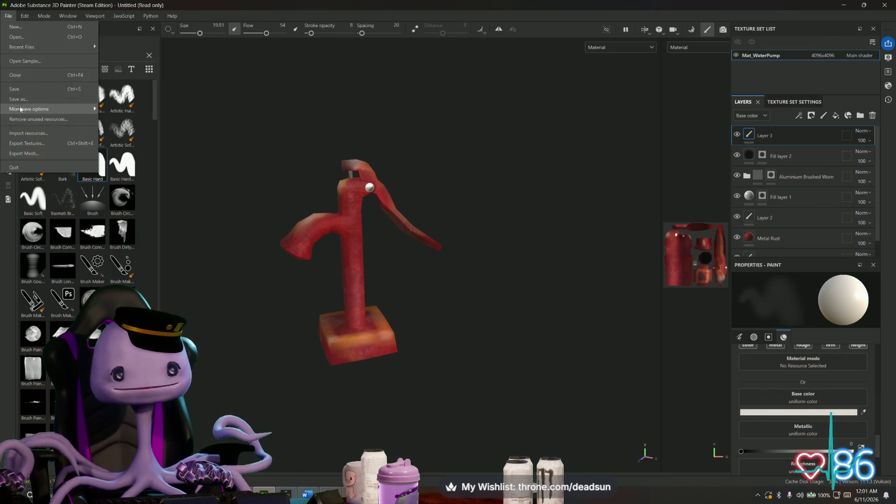
pyautogui.click(846, 5)
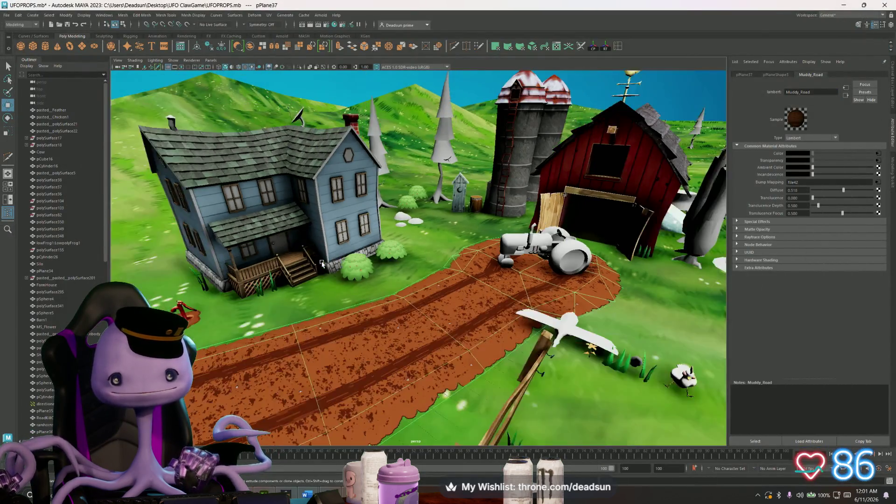
pyautogui.moveTo(292, 273)
pyautogui.keyDown('alt'); pyautogui.mouseDown()
pyautogui.moveTo(355, 265)
pyautogui.moveTo(320, 187)
pyautogui.mouseUp(); pyautogui.keyUp('alt')
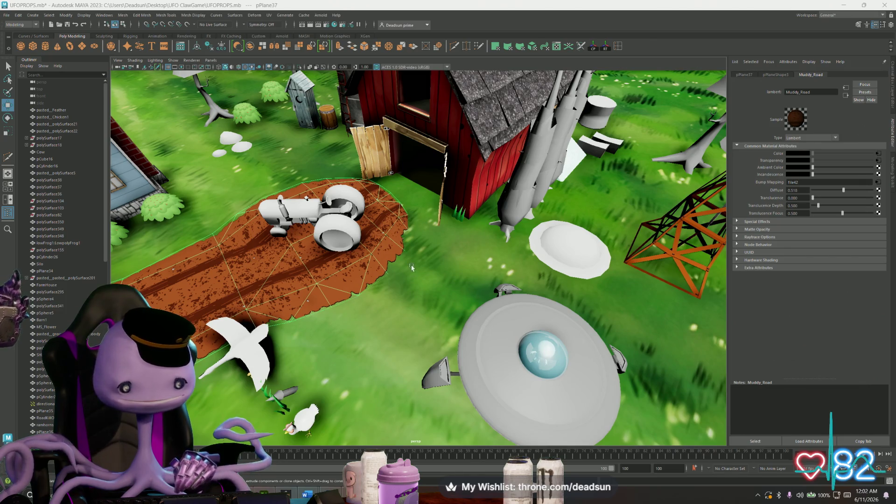
pyautogui.keyDown('alt'); pyautogui.moveTo(362, 298); pyautogui.dragTo(449, 280); pyautogui.keyUp('alt')
pyautogui.moveTo(449, 281)
pyautogui.keyDown('alt'); pyautogui.mouseDown(button='right')
pyautogui.moveTo(492, 339)
pyautogui.moveTo(421, 308)
pyautogui.mouseUp(button='right'); pyautogui.keyUp('alt')
pyautogui.keyDown('alt'); pyautogui.moveTo(420, 308); pyautogui.dragTo(362, 309); pyautogui.keyUp('alt')
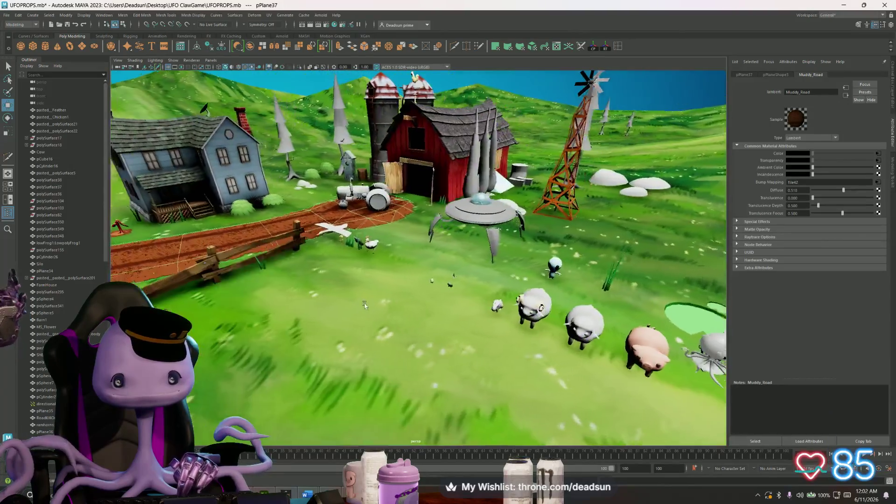
pyautogui.keyDown('alt'); pyautogui.moveTo(362, 309); pyautogui.dragTo(357, 319, button='right'); pyautogui.keyUp('alt')
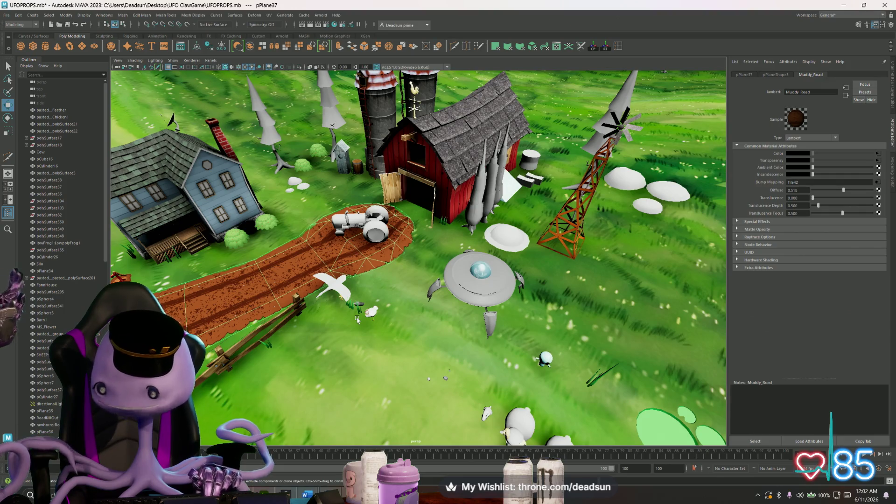
pyautogui.moveTo(438, 215)
pyautogui.keyDown('alt'); pyautogui.mouseDown()
pyautogui.moveTo(439, 253)
pyautogui.moveTo(330, 238)
pyautogui.moveTo(284, 210)
pyautogui.mouseUp(); pyautogui.keyUp('alt')
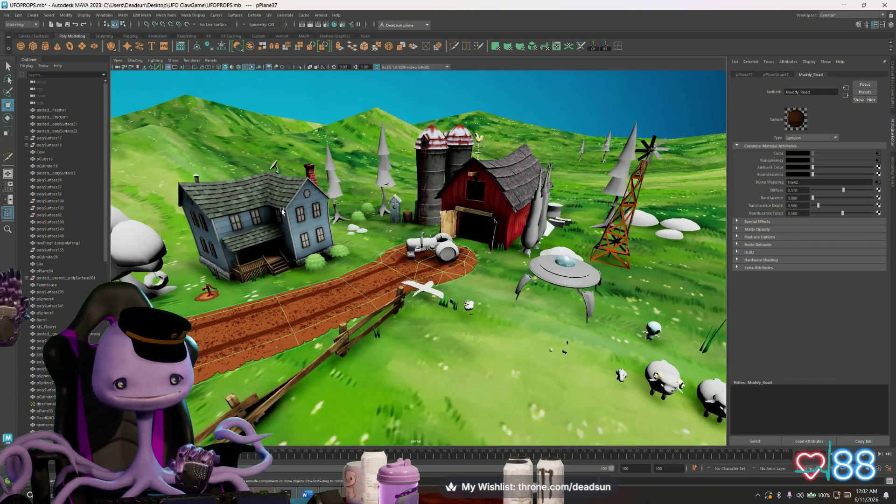
pyautogui.click(480, 210)
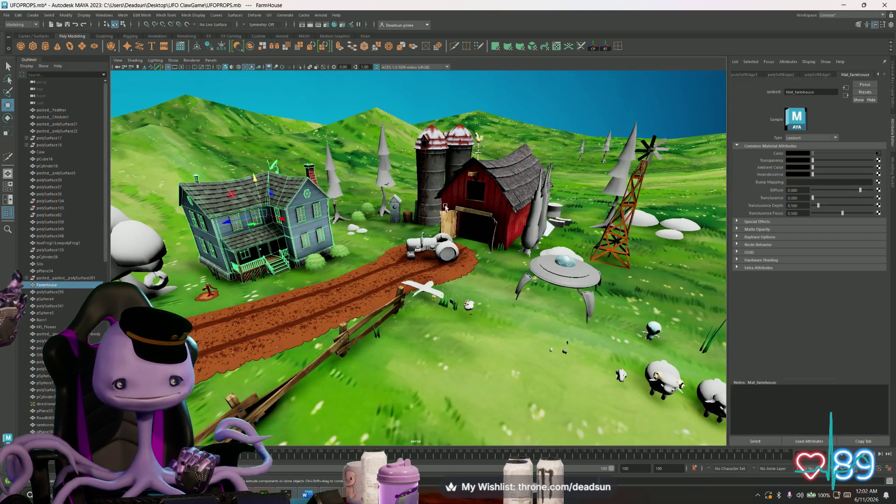
pyautogui.moveTo(479, 210)
pyautogui.keyDown('alt'); pyautogui.mouseDown()
pyautogui.moveTo(475, 253)
pyautogui.moveTo(447, 229)
pyautogui.mouseUp(); pyautogui.keyUp('alt')
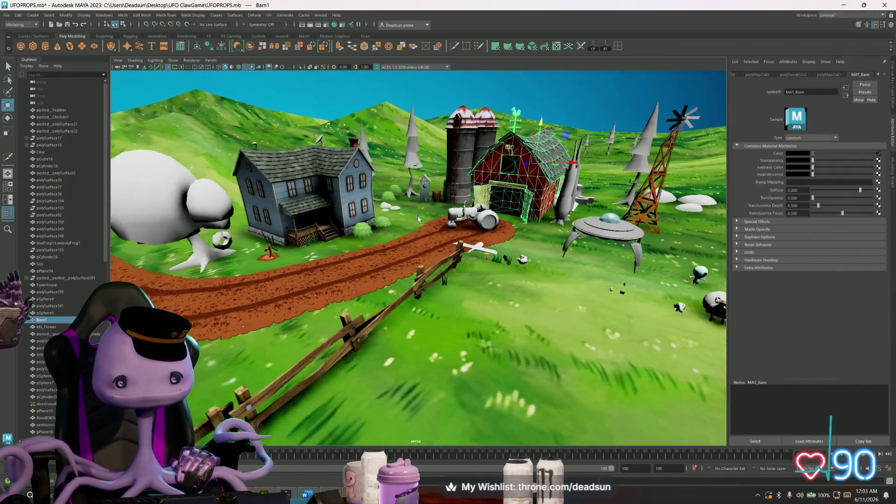
pyautogui.moveTo(338, 220)
pyautogui.keyDown('alt'); pyautogui.mouseDown()
pyautogui.moveTo(454, 238)
pyautogui.moveTo(433, 251)
pyautogui.mouseUp(); pyautogui.keyUp('alt')
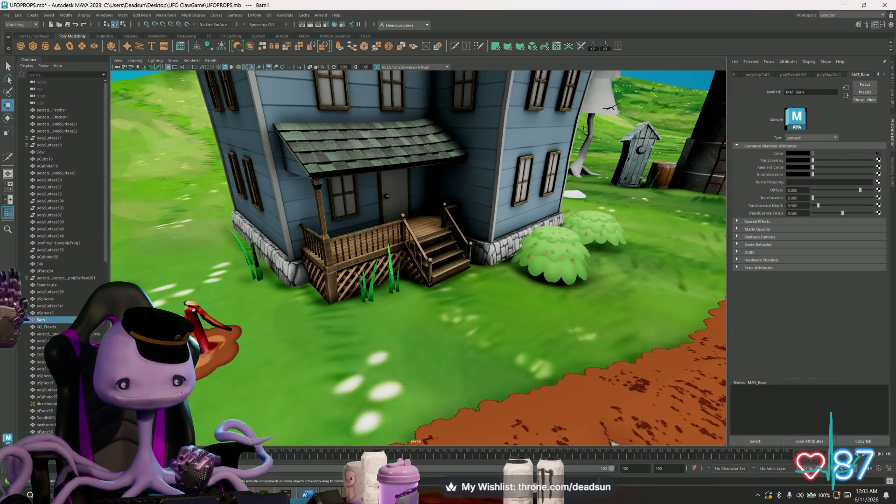
pyautogui.click(221, 329)
pyautogui.keyDown('alt'); pyautogui.moveTo(448, 280); pyautogui.dragTo(345, 320); pyautogui.keyUp('alt')
pyautogui.keyDown('alt'); pyautogui.moveTo(420, 280); pyautogui.dragTo(345, 320); pyautogui.keyUp('alt')
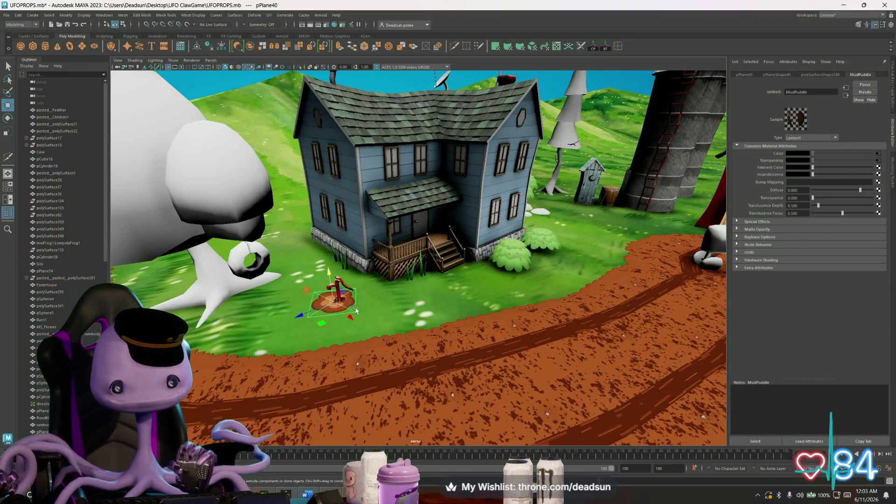
pyautogui.press('f')
pyautogui.keyDown('alt'); pyautogui.moveTo(364, 301); pyautogui.dragTo(427, 278); pyautogui.keyUp('alt')
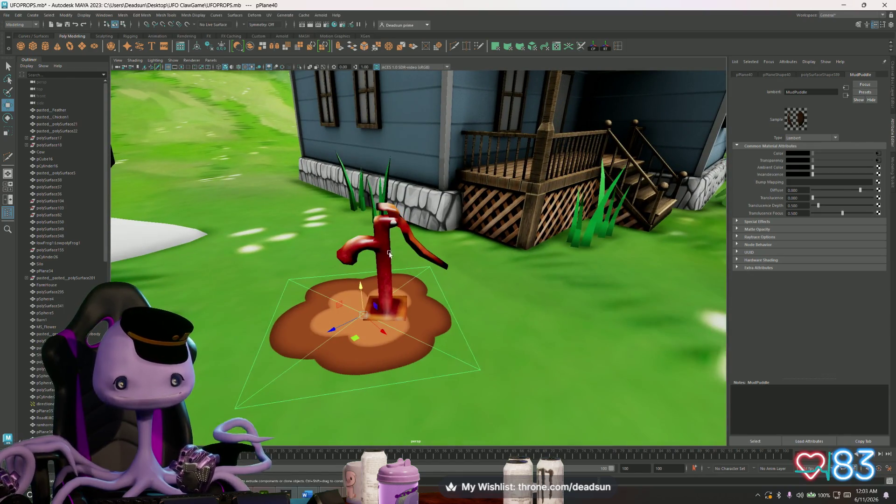
pyautogui.click(502, 302)
pyautogui.moveTo(544, 329)
pyautogui.keyDown('alt'); pyautogui.mouseDown()
pyautogui.moveTo(517, 336)
pyautogui.moveTo(403, 318)
pyautogui.moveTo(380, 302)
pyautogui.moveTo(372, 315)
pyautogui.mouseUp(); pyautogui.keyUp('alt')
pyautogui.press('f')
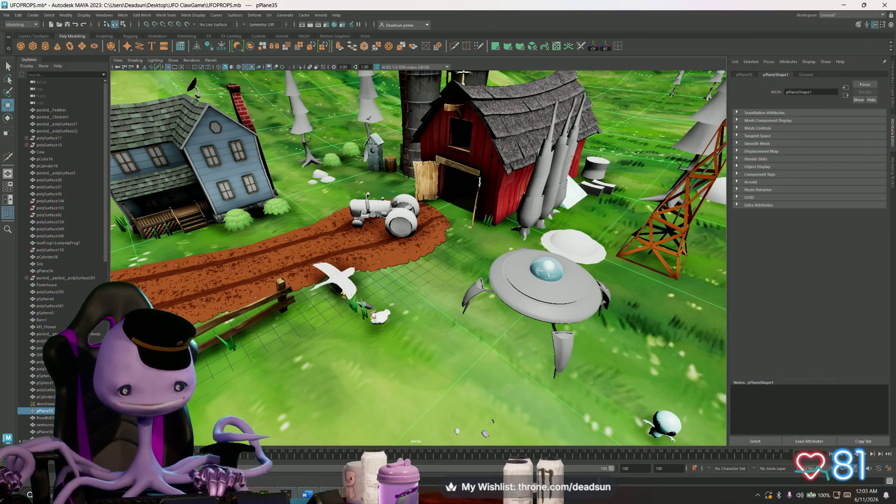
# Step: Switch to Painter and start File > Open, then cancel the open-project window
pyautogui.click(304, 494)
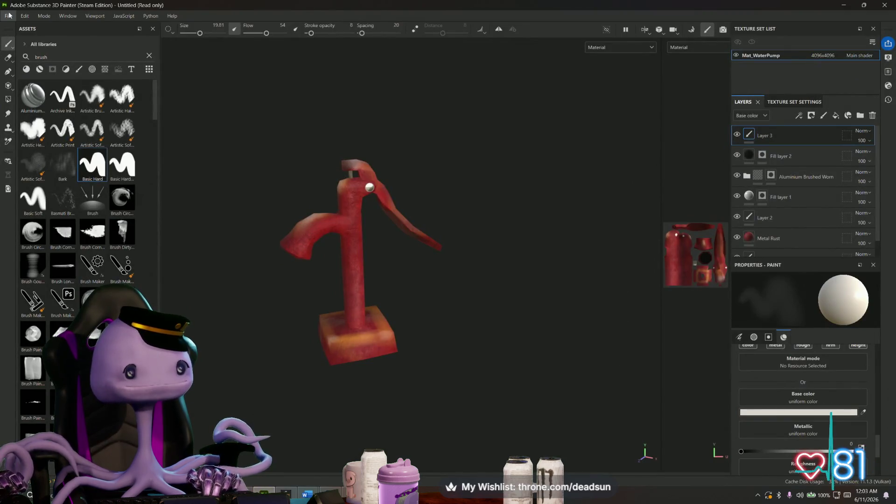
pyautogui.click(9, 17)
pyautogui.click(15, 36)
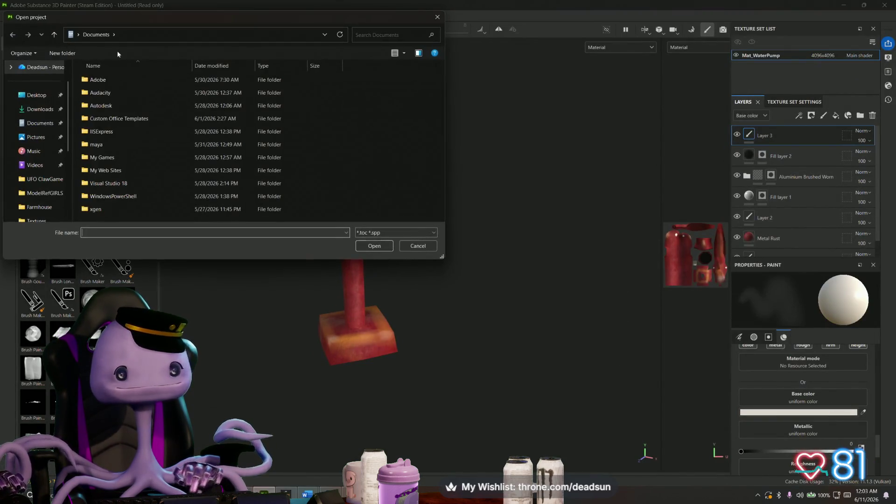
pyautogui.click(437, 17)
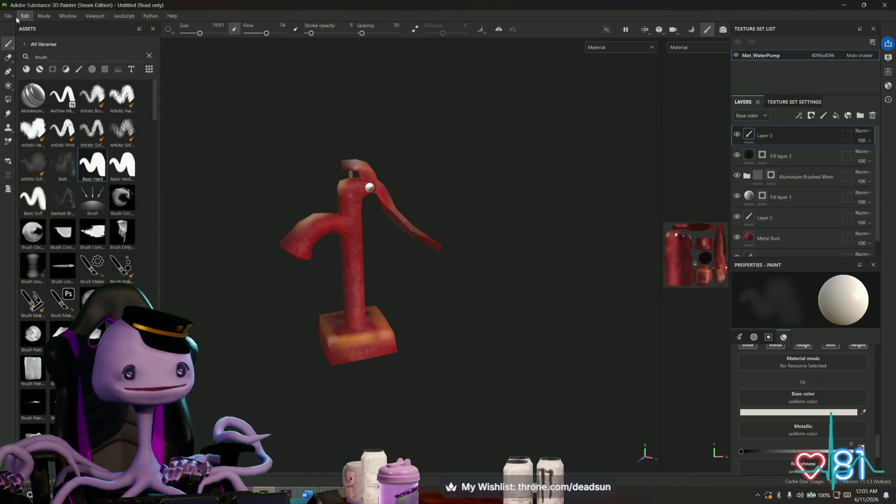
# Step: Load barn.spp from Recent Files, discarding unsaved changes to the water pump project
pyautogui.click(8, 18)
pyautogui.moveTo(22, 47)
pyautogui.click(213, 78)
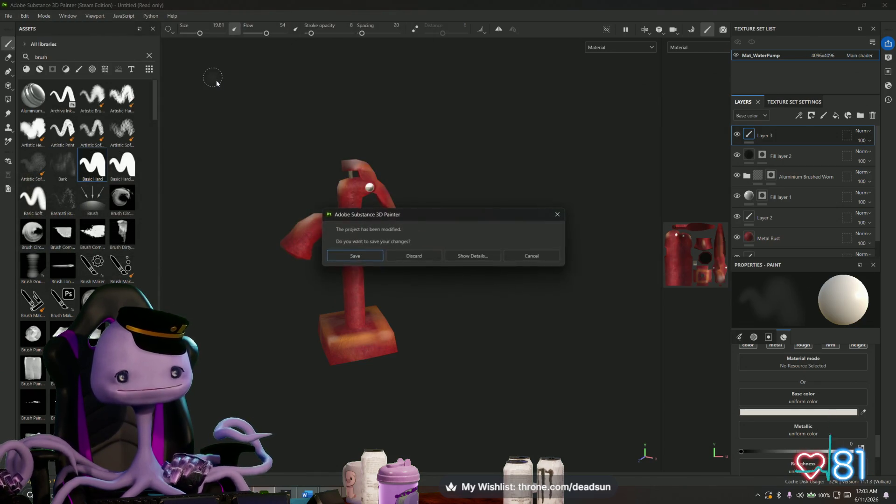
pyautogui.click(413, 257)
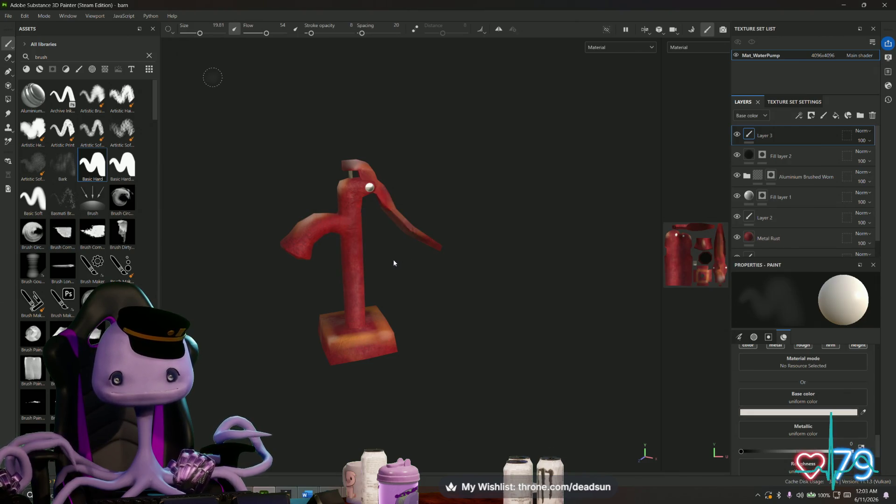
pyautogui.scroll(5, 343, 300)
pyautogui.scroll(3, 343, 300)
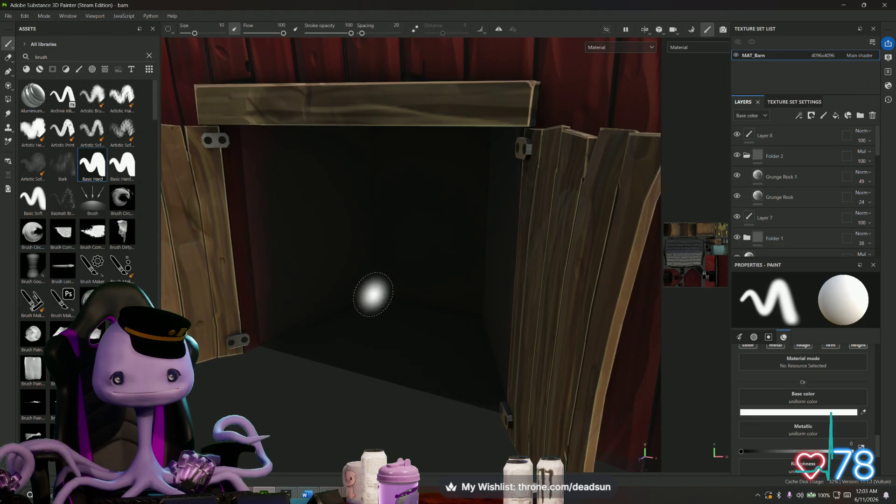
pyautogui.keyDown('alt'); pyautogui.moveTo(372, 297); pyautogui.dragTo(300, 369); pyautogui.keyUp('alt')
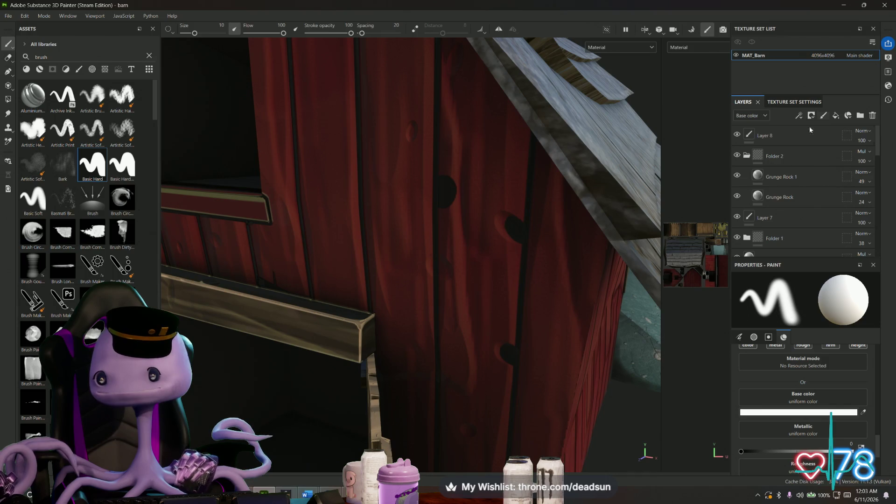
pyautogui.click(768, 136)
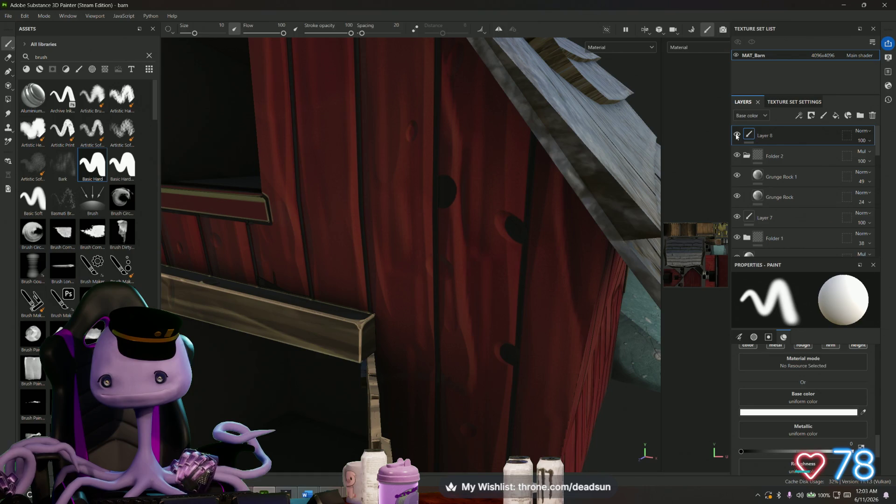
pyautogui.scroll(-3, 567, 221)
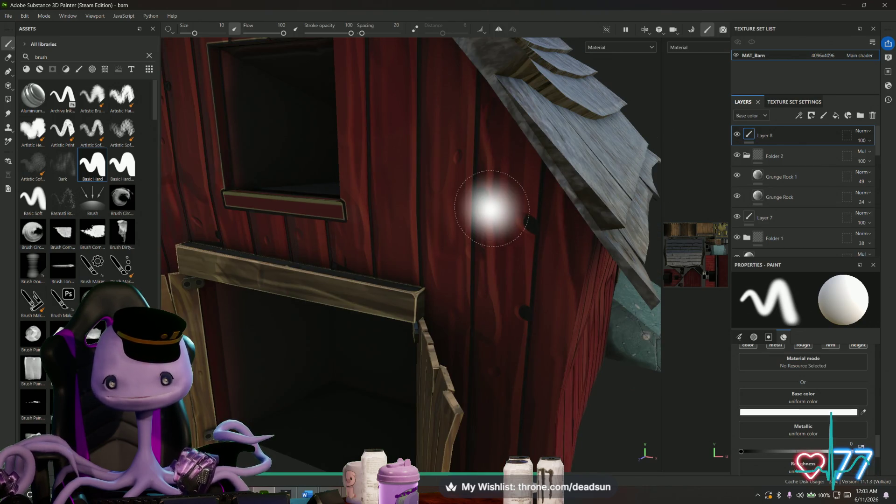
pyautogui.scroll(-3, 490, 196)
pyautogui.moveTo(498, 203)
pyautogui.keyDown('alt'); pyautogui.mouseDown()
pyautogui.moveTo(566, 206)
pyautogui.moveTo(476, 207)
pyautogui.mouseUp(); pyautogui.keyUp('alt')
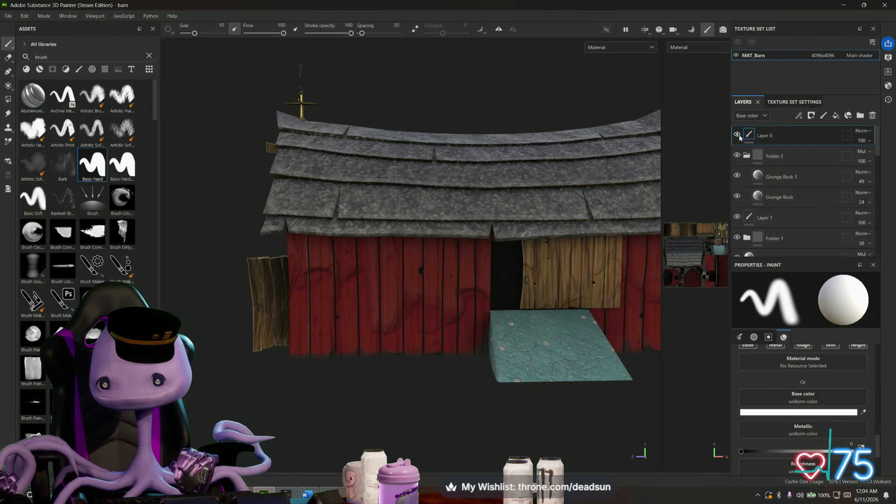
pyautogui.keyDown('alt'); pyautogui.moveTo(406, 219); pyautogui.dragTo(581, 231); pyautogui.keyUp('alt')
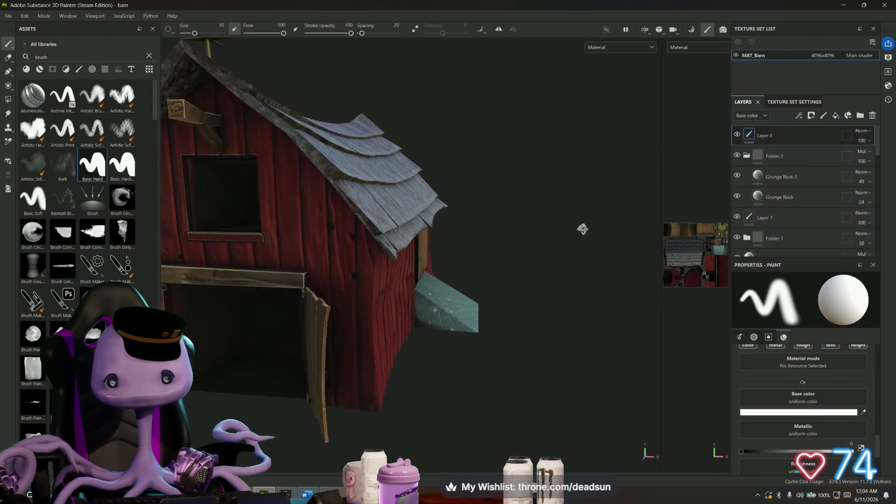
pyautogui.moveTo(374, 245)
pyautogui.keyDown('alt'); pyautogui.mouseDown()
pyautogui.moveTo(459, 253)
pyautogui.moveTo(393, 252)
pyautogui.mouseUp(); pyautogui.keyUp('alt')
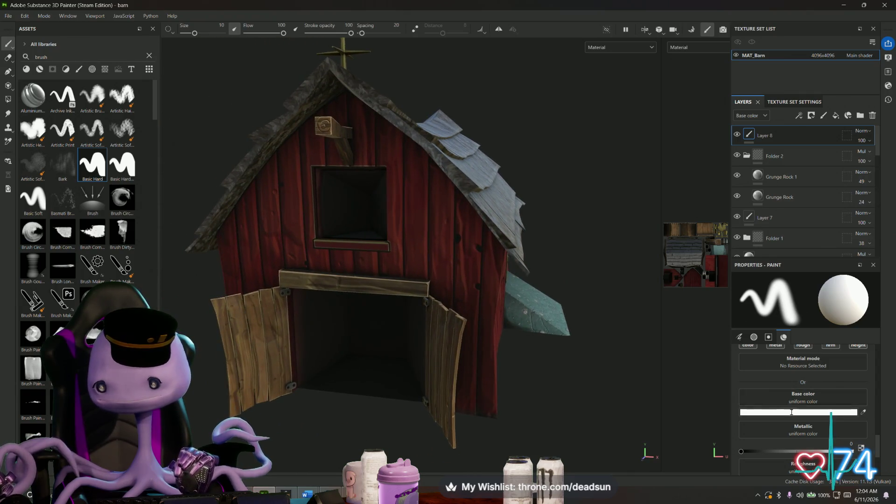
pyautogui.moveTo(392, 294)
pyautogui.keyDown('alt'); pyautogui.mouseDown()
pyautogui.moveTo(461, 354)
pyautogui.moveTo(420, 336)
pyautogui.mouseUp(); pyautogui.keyUp('alt')
pyautogui.scroll(4, 435, 329)
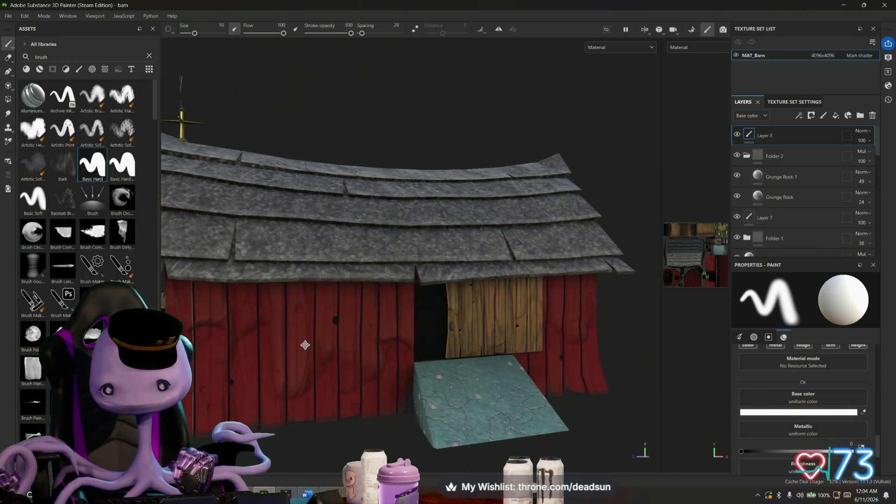
pyautogui.scroll(4, 483, 357)
pyautogui.scroll(5, 490, 368)
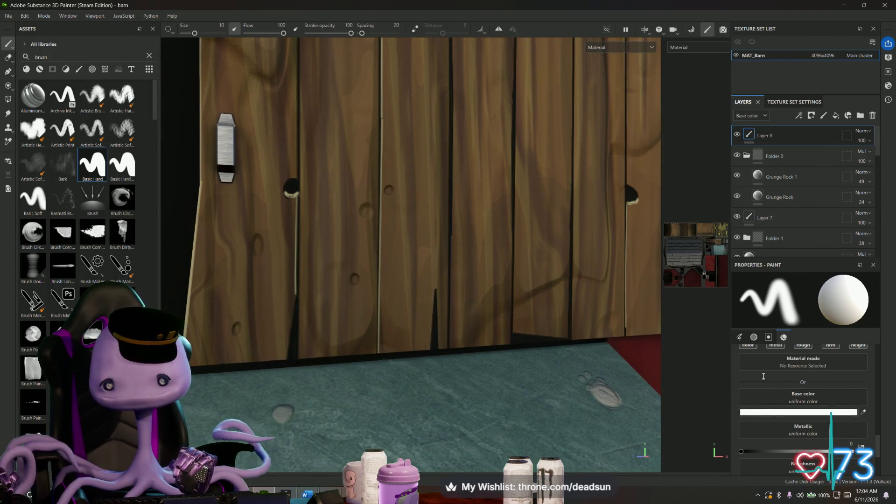
# Step: Set the base colour to a light cream-tan and shrink the Basic Hard brush for fine knot-hole detail
pyautogui.click(777, 413)
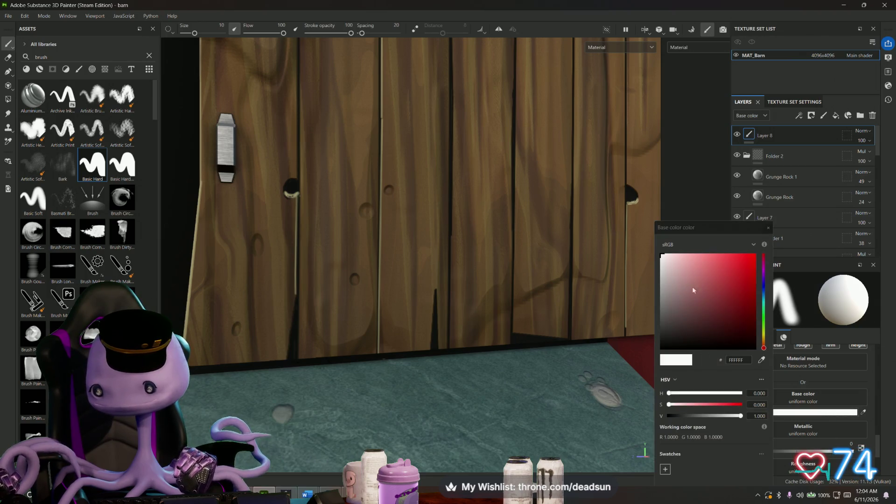
pyautogui.moveTo(764, 336); pyautogui.dragTo(764, 342)
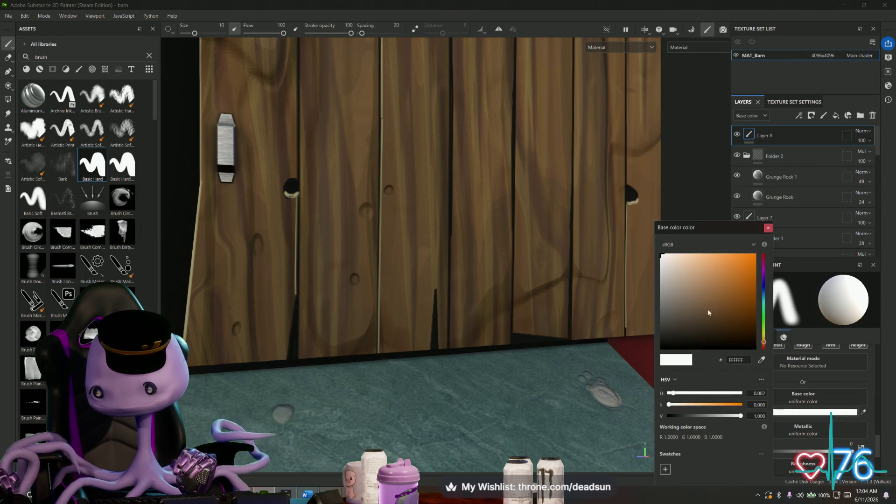
pyautogui.moveTo(708, 313); pyautogui.dragTo(683, 272)
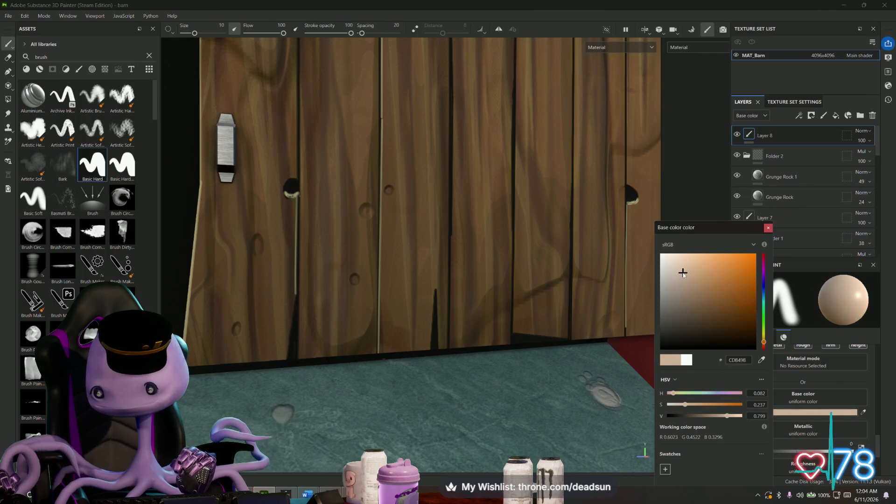
pyautogui.scroll(-5, 430, 319)
pyautogui.moveTo(328, 302)
pyautogui.keyDown('alt'); pyautogui.mouseDown()
pyautogui.moveTo(480, 282)
pyautogui.moveTo(380, 320)
pyautogui.mouseUp(); pyautogui.keyUp('alt')
pyautogui.scroll(5, 280, 160)
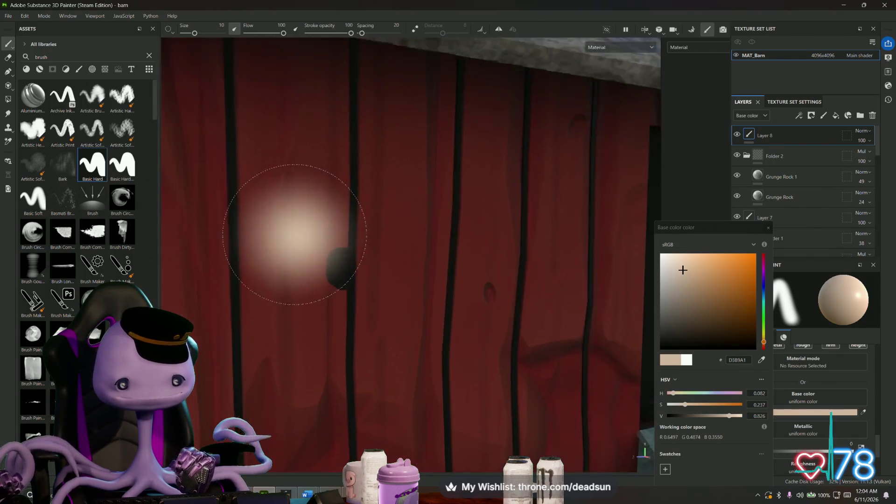
pyautogui.scroll(2, 294, 235)
pyautogui.moveTo(195, 34); pyautogui.dragTo(184, 33)
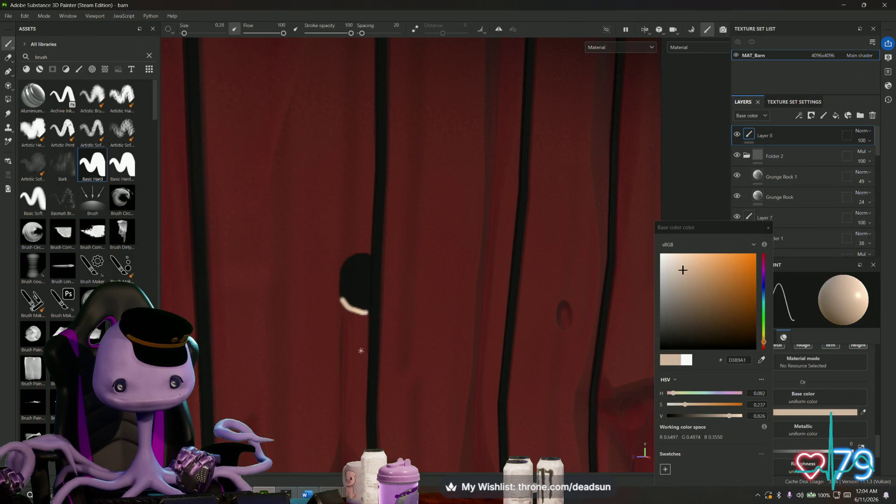
pyautogui.scroll(-5, 361, 350)
pyautogui.scroll(-5, 361, 350)
pyautogui.keyDown('alt'); pyautogui.moveTo(361, 315); pyautogui.dragTo(392, 294); pyautogui.keyUp('alt')
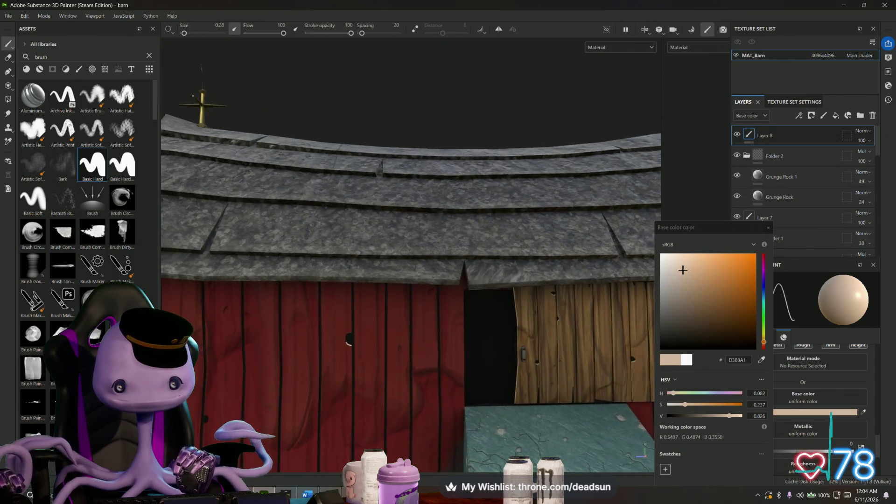
pyautogui.scroll(5, 429, 319)
pyautogui.scroll(4, 429, 320)
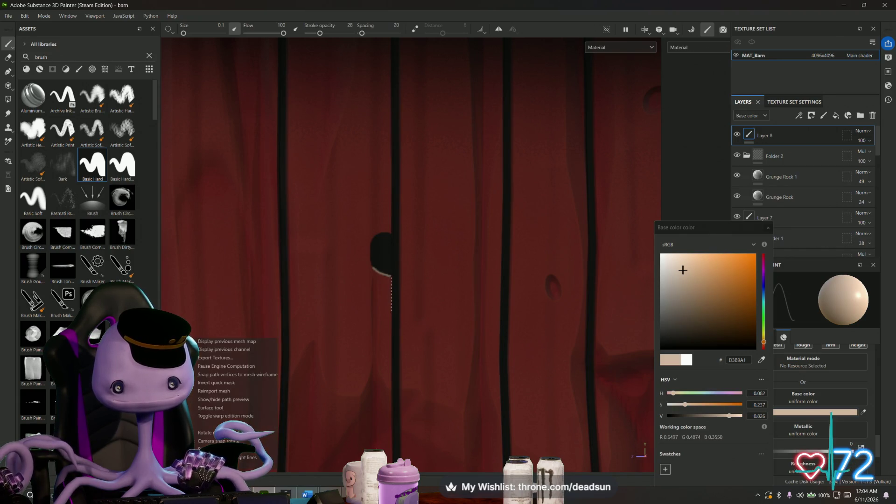
pyautogui.scroll(-5, 391, 277)
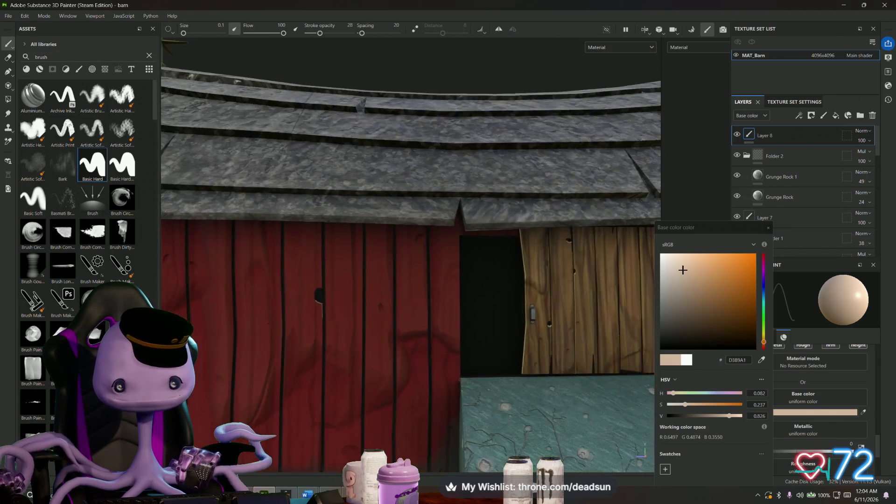
# Step: Orbit around the barn's gable end, plank wall, corner and door to find the knot holes to paint
pyautogui.keyDown('alt'); pyautogui.moveTo(365, 295); pyautogui.dragTo(353, 392); pyautogui.keyUp('alt')
pyautogui.scroll(5, 445, 265)
pyautogui.scroll(3, 444, 265)
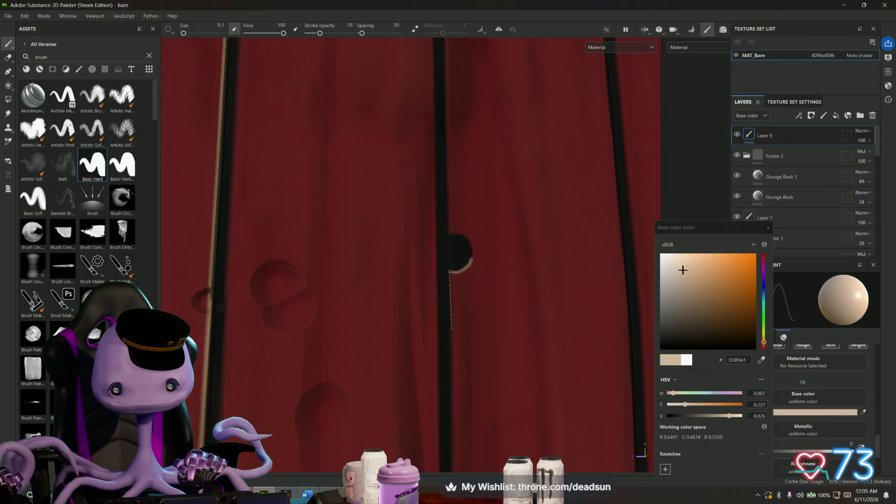
pyautogui.scroll(-4, 459, 266)
pyautogui.scroll(-3, 458, 265)
pyautogui.moveTo(420, 266)
pyautogui.keyDown('alt'); pyautogui.mouseDown()
pyautogui.moveTo(524, 246)
pyautogui.moveTo(434, 281)
pyautogui.mouseUp(); pyautogui.keyUp('alt')
pyautogui.scroll(-4, 523, 246)
pyautogui.scroll(4, 455, 315)
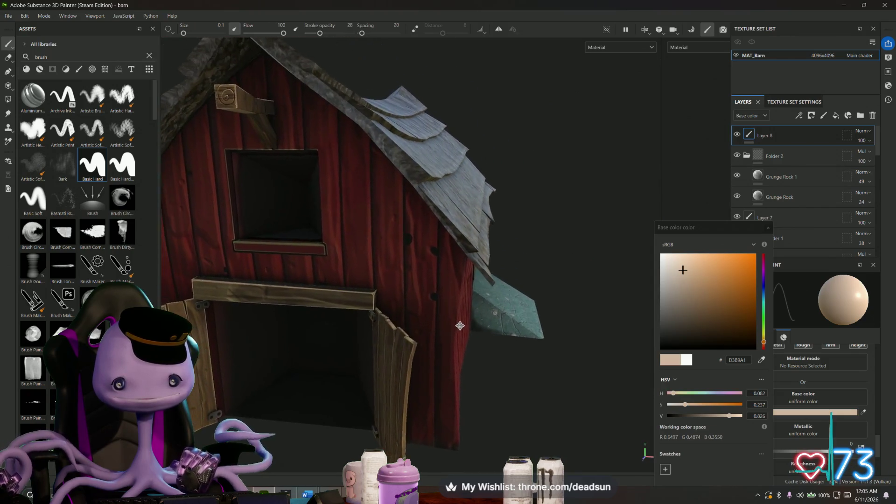
pyautogui.keyDown('alt'); pyautogui.moveTo(455, 315); pyautogui.dragTo(395, 324); pyautogui.keyUp('alt')
pyautogui.scroll(-4, 396, 323)
pyautogui.moveTo(322, 315)
pyautogui.keyDown('alt'); pyautogui.mouseDown()
pyautogui.moveTo(420, 294)
pyautogui.moveTo(413, 287)
pyautogui.mouseUp(); pyautogui.keyUp('alt')
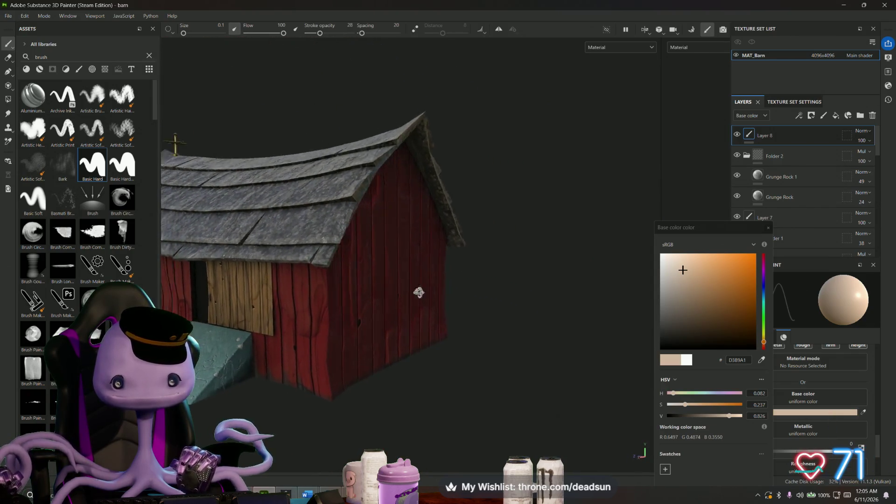
pyautogui.scroll(4, 413, 287)
pyautogui.scroll(4, 350, 302)
pyautogui.scroll(4, 350, 302)
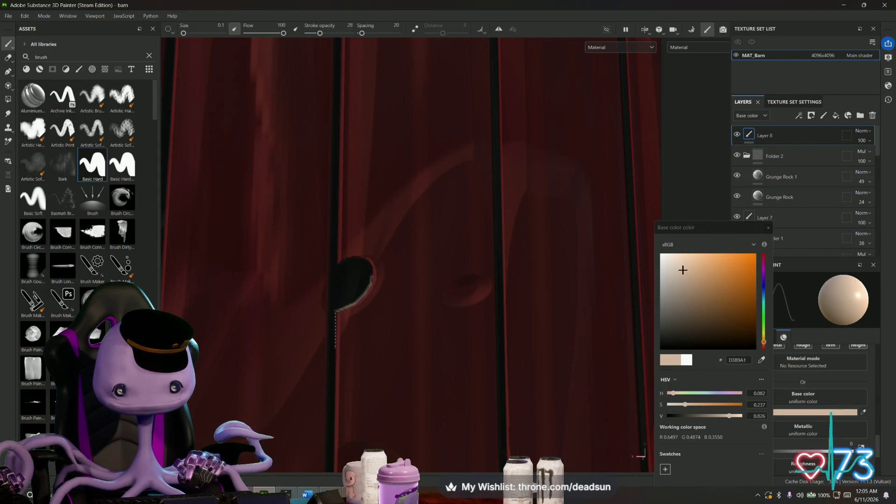
pyautogui.scroll(-5, 350, 280)
pyautogui.keyDown('alt'); pyautogui.moveTo(351, 280); pyautogui.dragTo(392, 273); pyautogui.keyUp('alt')
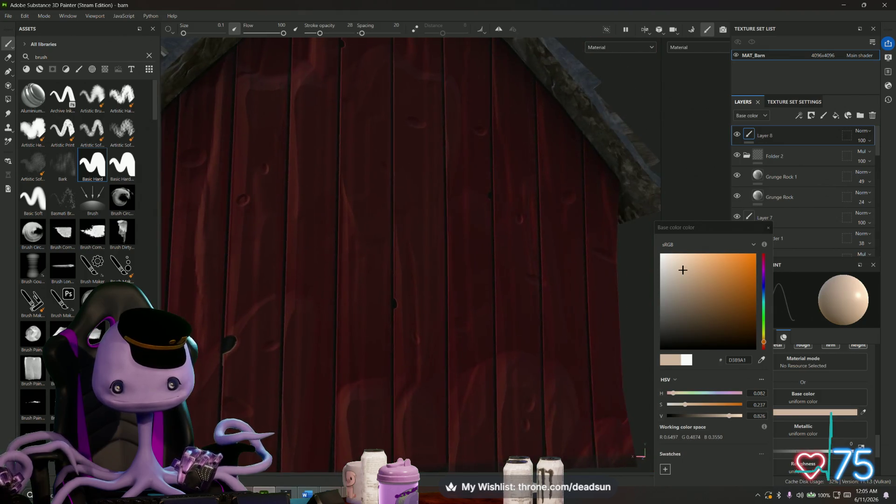
pyautogui.scroll(5, 393, 273)
pyautogui.scroll(2, 406, 245)
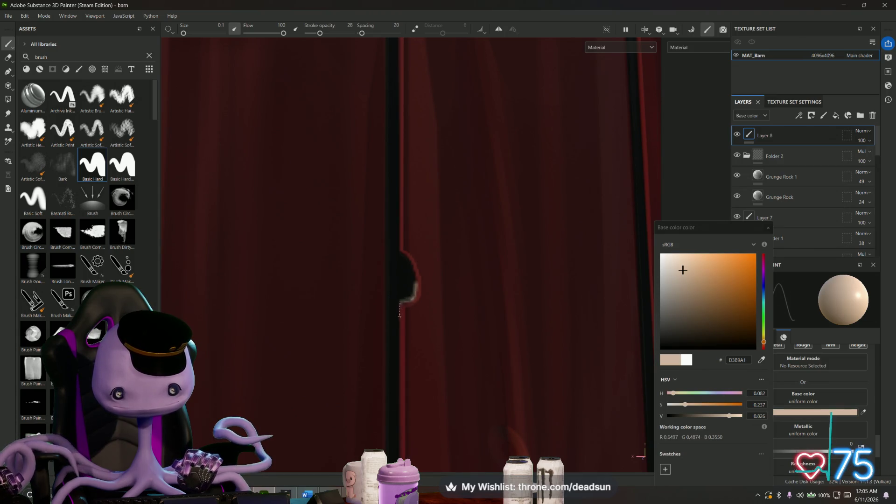
pyautogui.scroll(-5, 406, 294)
pyautogui.scroll(-4, 407, 294)
pyautogui.keyDown('alt'); pyautogui.moveTo(420, 266); pyautogui.dragTo(294, 288); pyautogui.keyUp('alt')
pyautogui.scroll(5, 490, 266)
pyautogui.moveTo(490, 266)
pyautogui.keyDown('alt'); pyautogui.mouseDown()
pyautogui.moveTo(365, 301)
pyautogui.moveTo(300, 333)
pyautogui.mouseUp(); pyautogui.keyUp('alt')
pyautogui.scroll(5, 299, 334)
pyautogui.scroll(4, 300, 334)
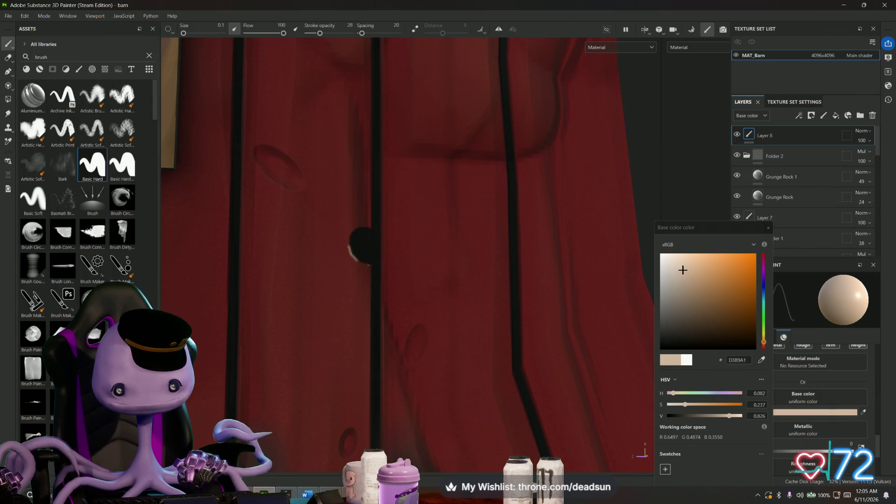
pyautogui.scroll(-5, 359, 246)
pyautogui.scroll(-4, 360, 247)
pyautogui.moveTo(359, 252)
pyautogui.keyDown('alt'); pyautogui.mouseDown()
pyautogui.moveTo(364, 321)
pyautogui.moveTo(490, 301)
pyautogui.moveTo(378, 273)
pyautogui.mouseUp(); pyautogui.keyUp('alt')
pyautogui.scroll(-6, 490, 301)
pyautogui.scroll(5, 380, 275)
pyautogui.scroll(5, 381, 275)
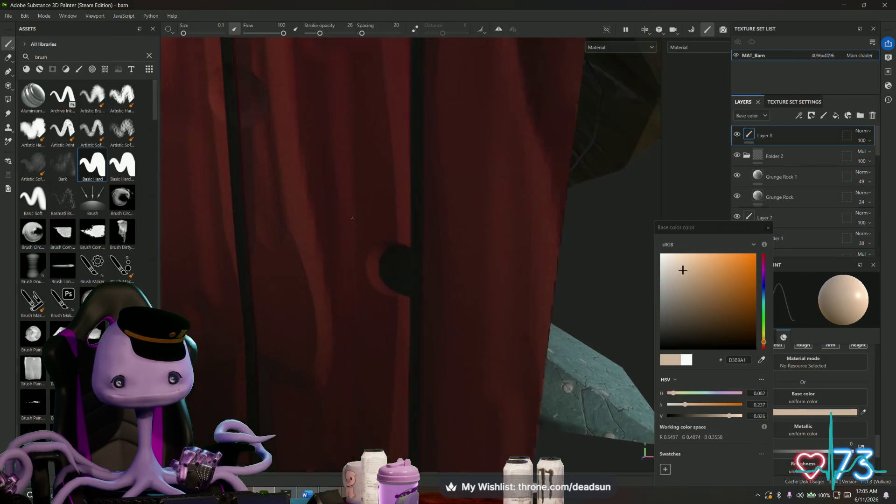
pyautogui.scroll(2, 380, 275)
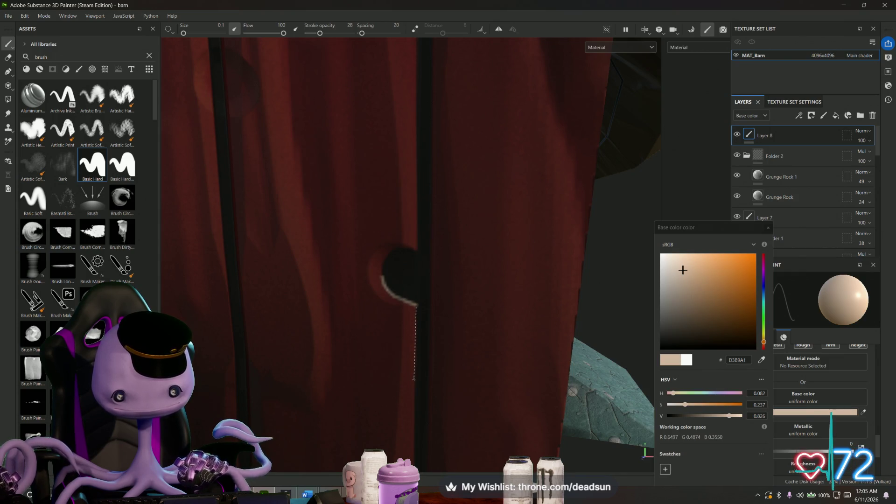
pyautogui.moveTo(414, 378); pyautogui.dragTo(368, 180, button='middle')
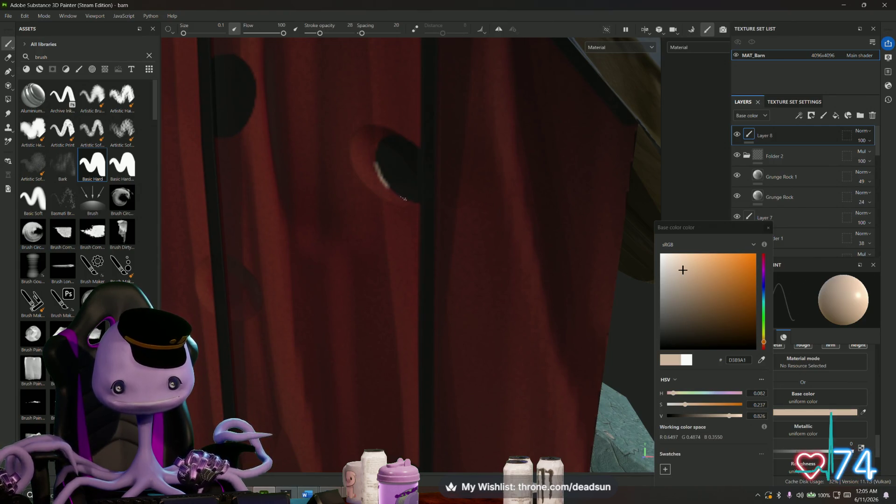
# Step: Paint light highlight strokes along the rims of the wall hole and a short dab on its edge
pyautogui.moveTo(403, 198); pyautogui.dragTo(418, 205)
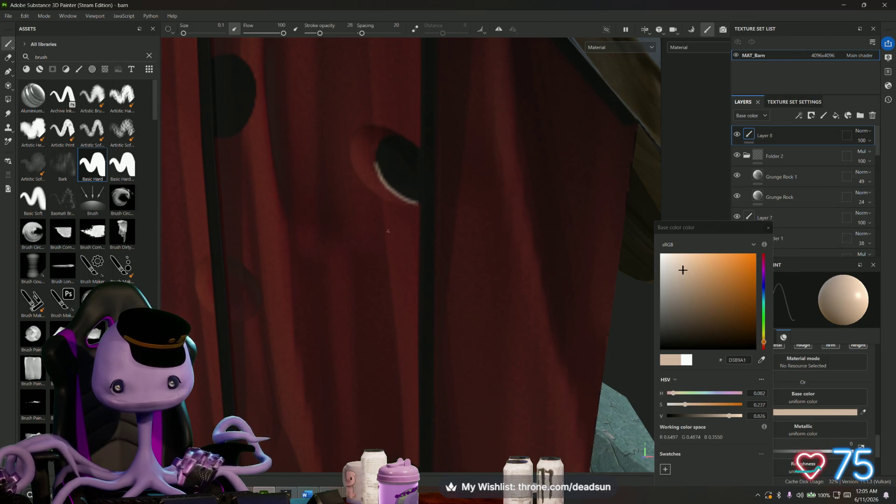
pyautogui.moveTo(389, 231); pyautogui.dragTo(424, 275, button='middle')
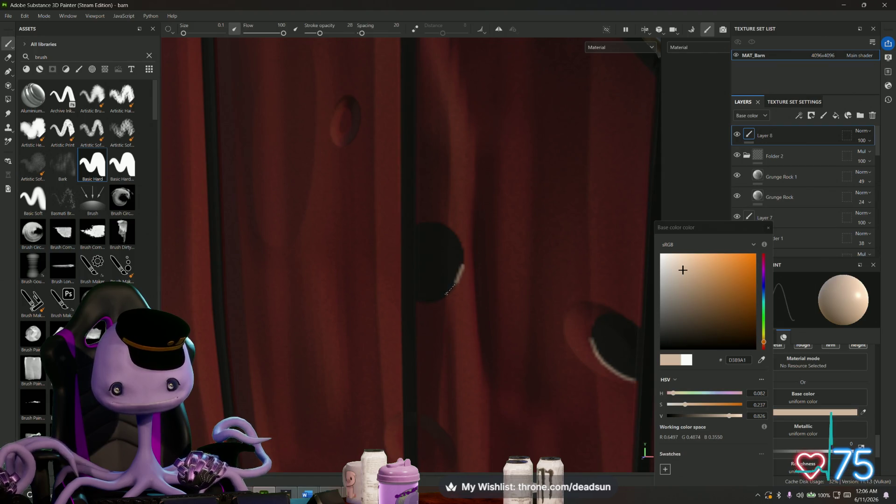
pyautogui.moveTo(436, 299); pyautogui.dragTo(424, 303)
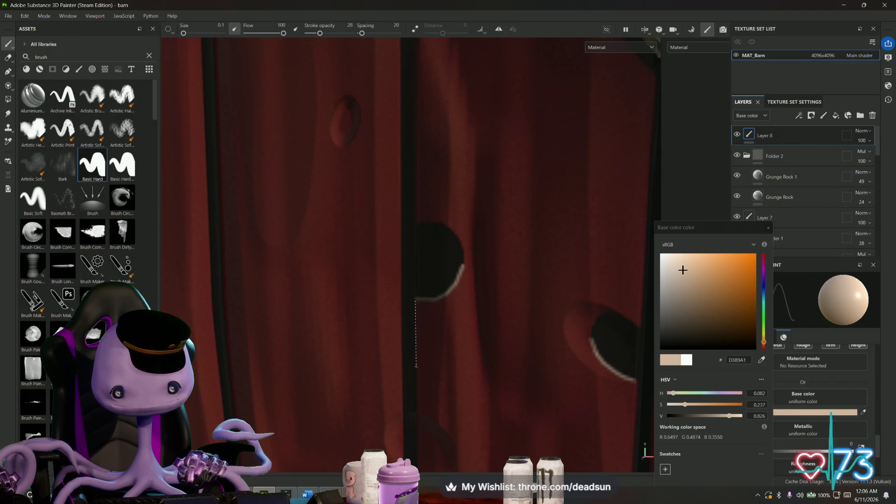
pyautogui.scroll(-4, 416, 336)
pyautogui.moveTo(416, 336)
pyautogui.keyDown('alt'); pyautogui.mouseDown()
pyautogui.moveTo(364, 294)
pyautogui.moveTo(434, 309)
pyautogui.mouseUp(); pyautogui.keyUp('alt')
pyautogui.scroll(4, 392, 294)
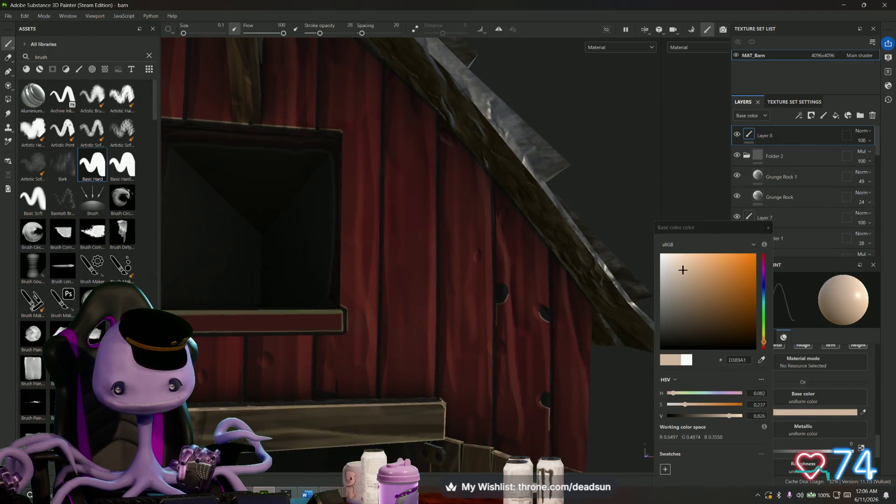
pyautogui.keyDown('alt'); pyautogui.moveTo(421, 245); pyautogui.dragTo(350, 211); pyautogui.keyUp('alt')
pyautogui.scroll(-2, 393, 245)
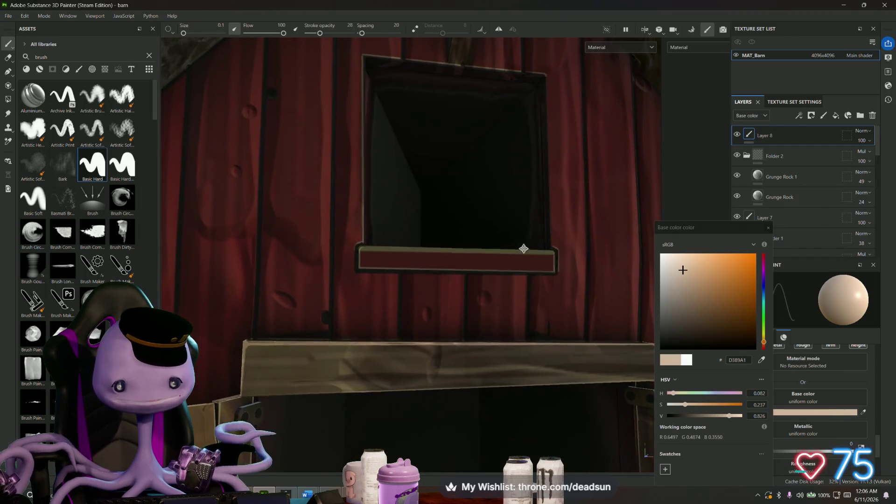
pyautogui.scroll(3, 392, 246)
pyautogui.moveTo(350, 210)
pyautogui.keyDown('ctrl'); pyautogui.mouseDown(button='middle')
pyautogui.moveTo(420, 266)
pyautogui.moveTo(434, 182)
pyautogui.mouseUp(button='middle'); pyautogui.keyUp('ctrl')
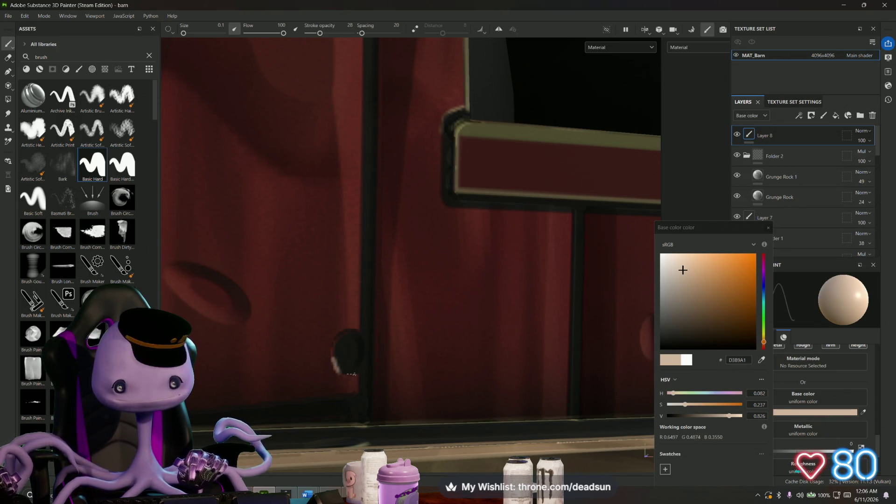
pyautogui.keyDown('alt'); pyautogui.moveTo(392, 246); pyautogui.dragTo(350, 392); pyautogui.keyUp('alt')
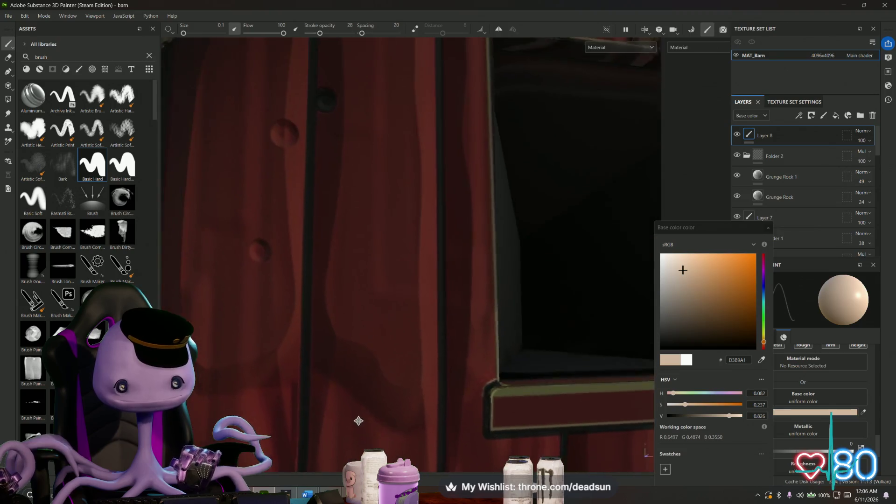
pyautogui.scroll(6, 408, 254)
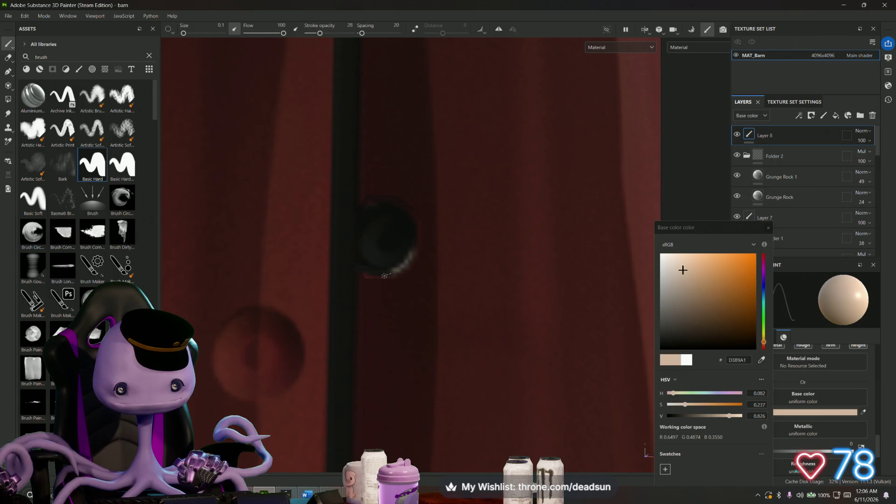
pyautogui.moveTo(378, 273); pyautogui.dragTo(358, 268)
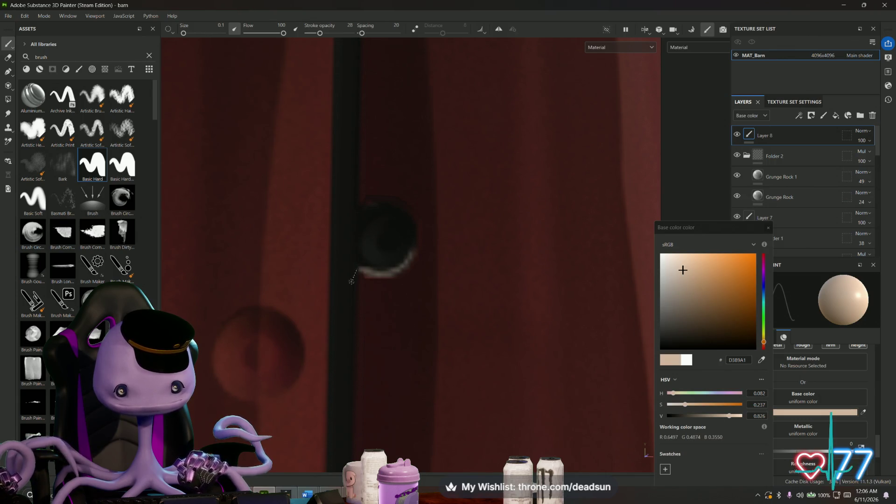
pyautogui.scroll(-8, 354, 429)
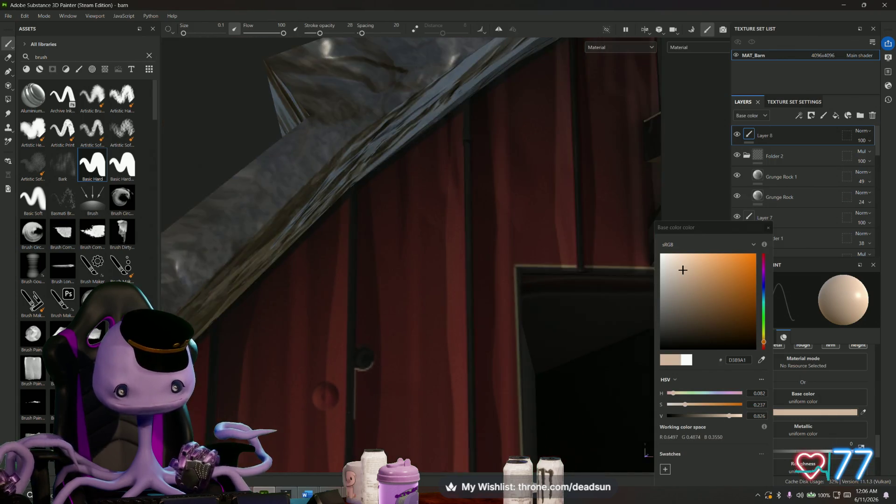
# Step: Add a straight light stroke below the hole and lighten a dark knot, then pull back to see the whole barn
pyautogui.keyDown('alt'); pyautogui.moveTo(421, 280); pyautogui.dragTo(392, 294); pyautogui.keyUp('alt')
pyautogui.scroll(4, 392, 324)
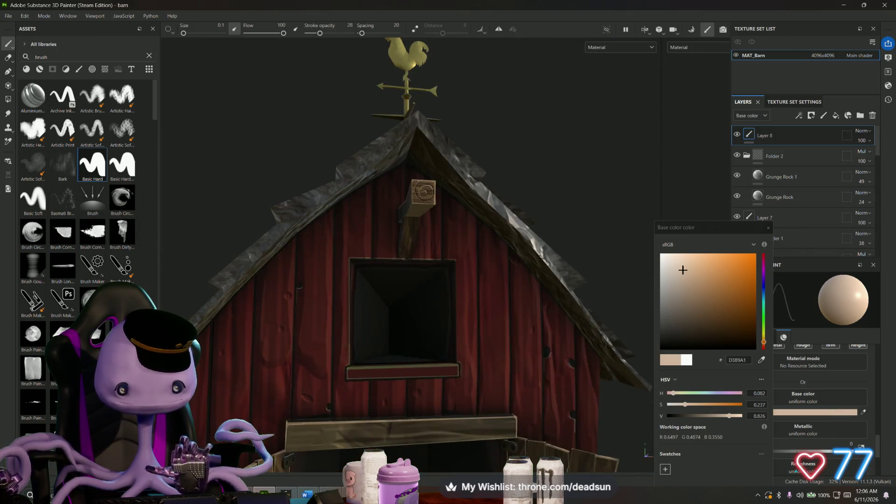
pyautogui.scroll(5, 393, 324)
pyautogui.keyDown('alt'); pyautogui.moveTo(392, 324); pyautogui.dragTo(328, 320, button='middle'); pyautogui.keyUp('alt')
pyautogui.keyDown('alt'); pyautogui.moveTo(328, 320); pyautogui.dragTo(434, 280); pyautogui.keyUp('alt')
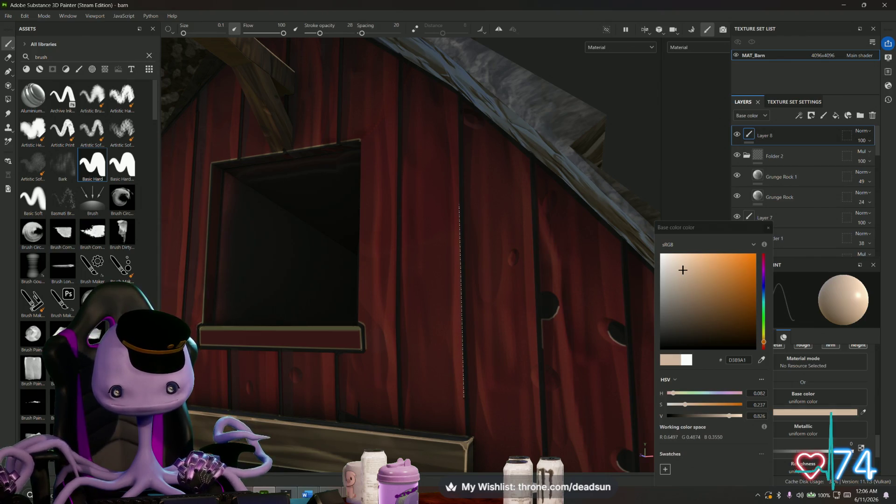
pyautogui.scroll(-5, 383, 268)
pyautogui.moveTo(421, 280)
pyautogui.keyDown('alt'); pyautogui.mouseDown()
pyautogui.moveTo(384, 269)
pyautogui.moveTo(421, 267)
pyautogui.mouseUp(); pyautogui.keyUp('alt')
pyautogui.keyDown('alt'); pyautogui.moveTo(392, 273); pyautogui.dragTo(565, 324, button='middle'); pyautogui.keyUp('alt')
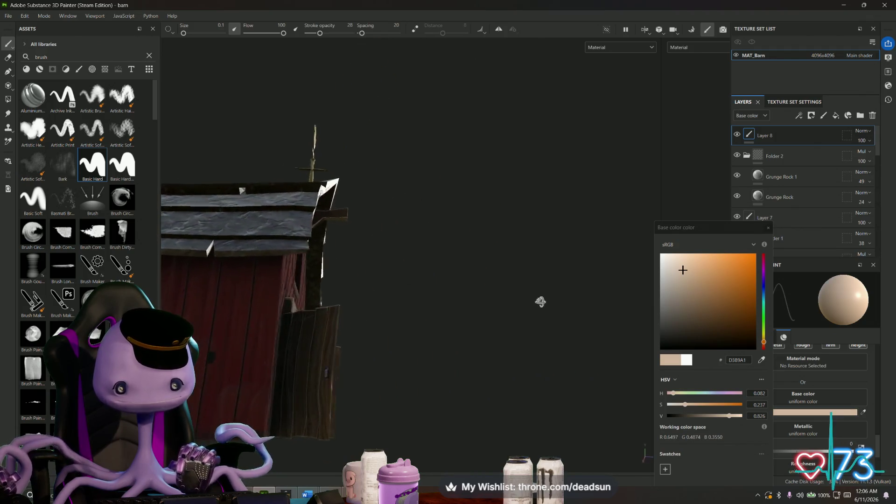
pyautogui.keyDown('alt'); pyautogui.moveTo(565, 324); pyautogui.dragTo(491, 294); pyautogui.keyUp('alt')
pyautogui.scroll(8, 421, 246)
pyautogui.scroll(5, 406, 231)
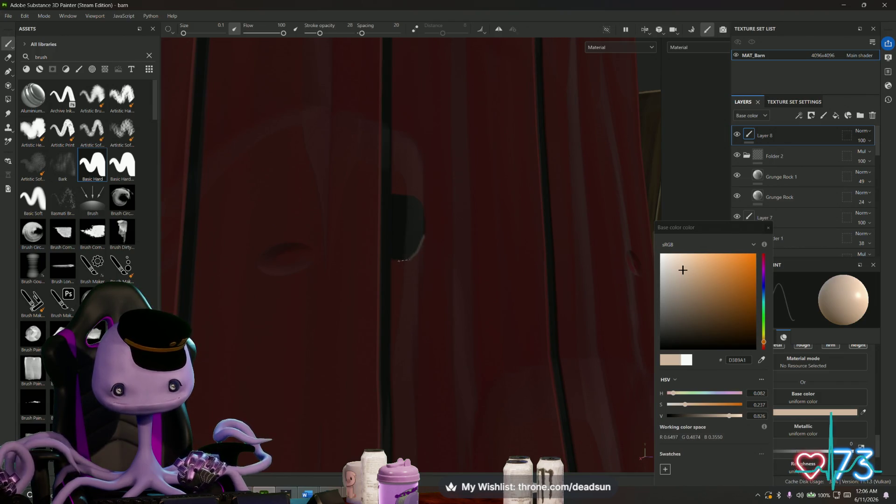
pyautogui.moveTo(391, 259)
pyautogui.mouseDown()
pyautogui.moveTo(383, 308)
pyautogui.moveTo(455, 315)
pyautogui.moveTo(518, 343)
pyautogui.mouseUp()
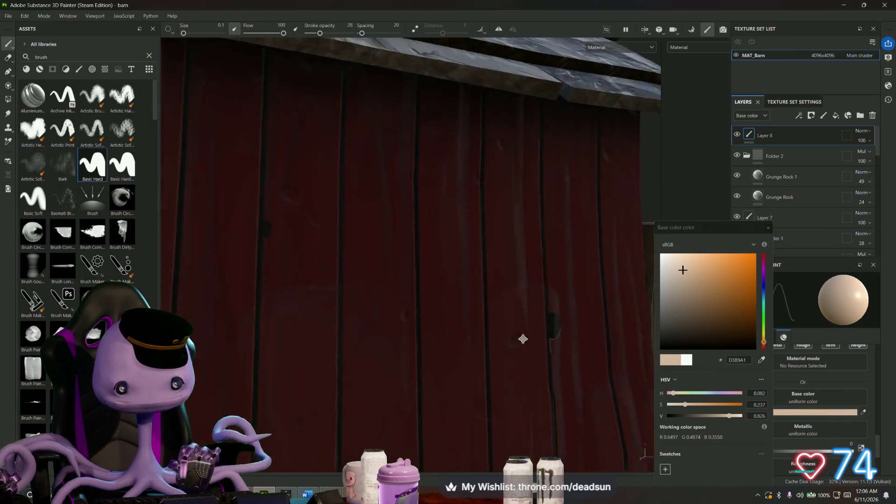
pyautogui.scroll(5, 370, 253)
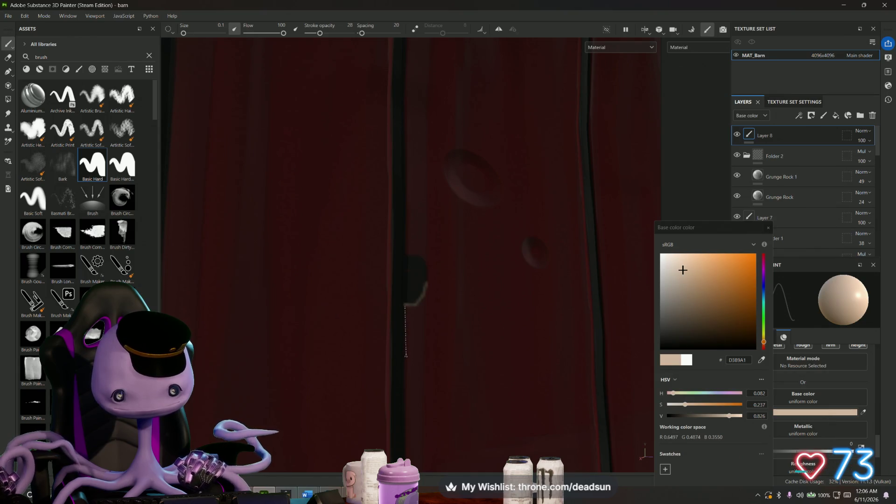
pyautogui.scroll(-5, 403, 356)
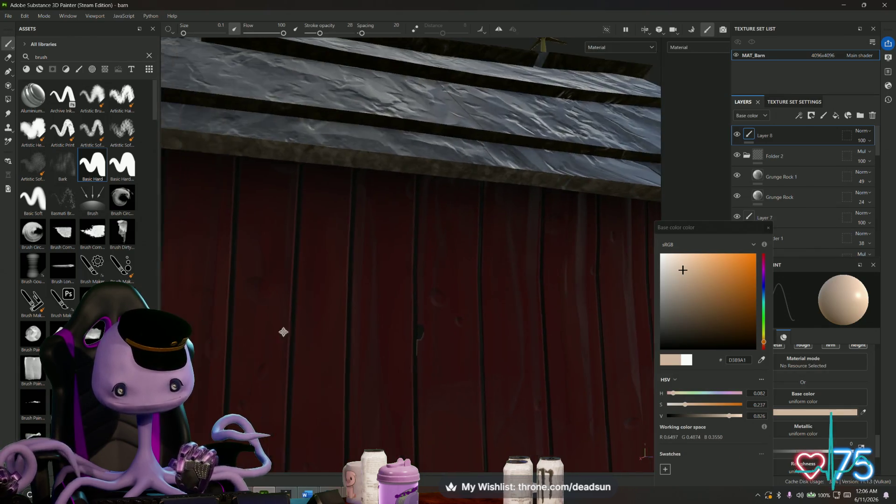
pyautogui.keyDown('alt'); pyautogui.moveTo(404, 356); pyautogui.dragTo(336, 308); pyautogui.keyUp('alt')
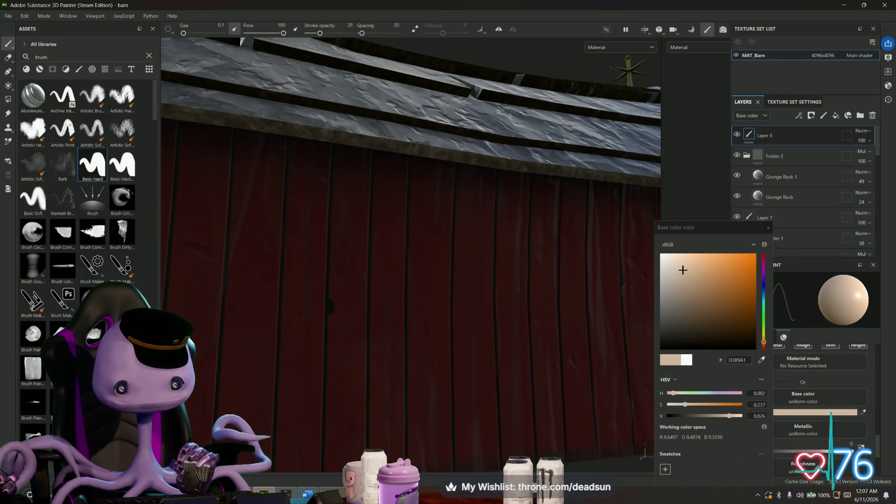
pyautogui.scroll(4, 422, 310)
pyautogui.scroll(4, 423, 310)
pyautogui.scroll(3, 423, 310)
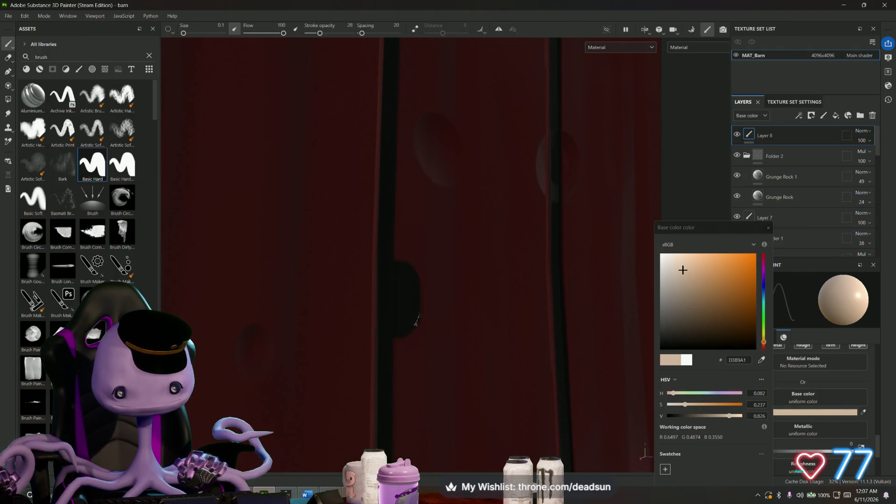
pyautogui.moveTo(416, 322); pyautogui.dragTo(406, 332)
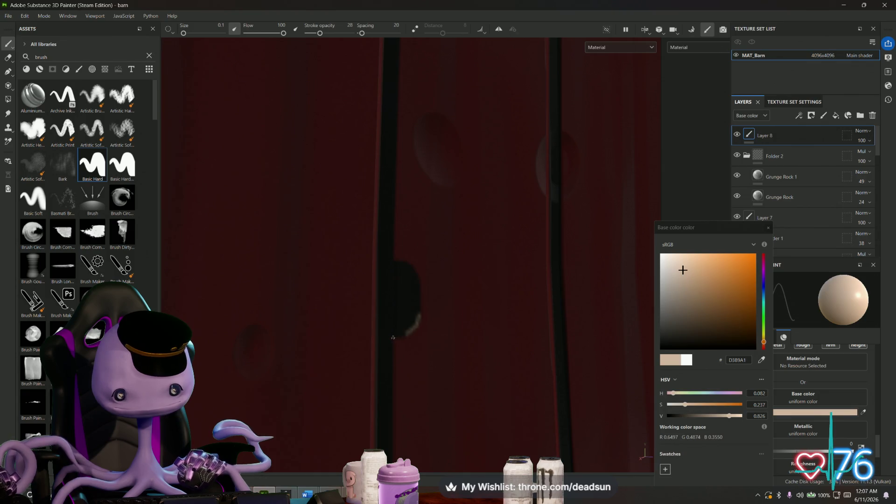
pyautogui.scroll(-3, 393, 338)
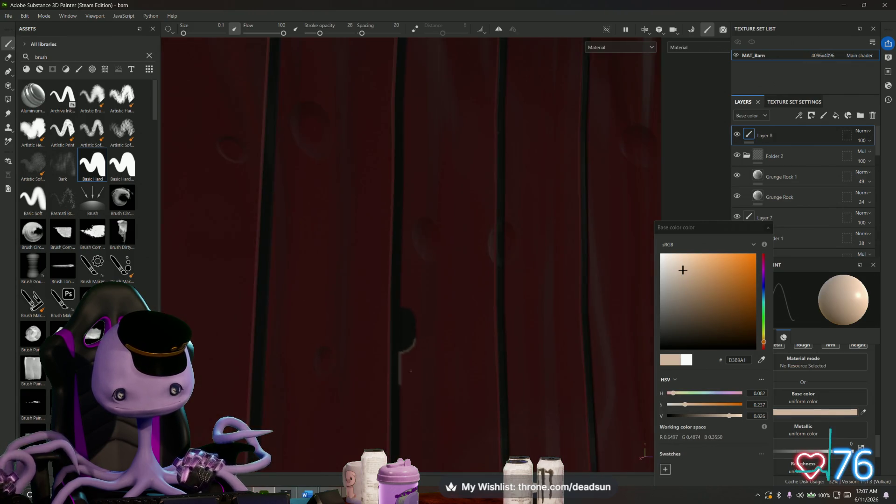
pyautogui.scroll(-8, 393, 337)
pyautogui.moveTo(392, 336)
pyautogui.keyDown('alt'); pyautogui.mouseDown()
pyautogui.moveTo(225, 355)
pyautogui.moveTo(161, 116)
pyautogui.mouseUp(); pyautogui.keyUp('alt')
pyautogui.scroll(-3, 162, 115)
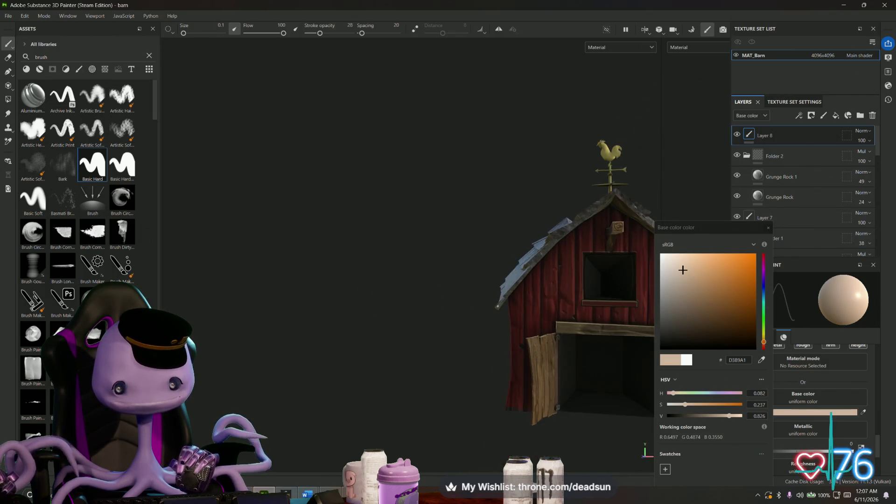
pyautogui.keyDown('alt'); pyautogui.moveTo(392, 336); pyautogui.dragTo(294, 210); pyautogui.keyUp('alt')
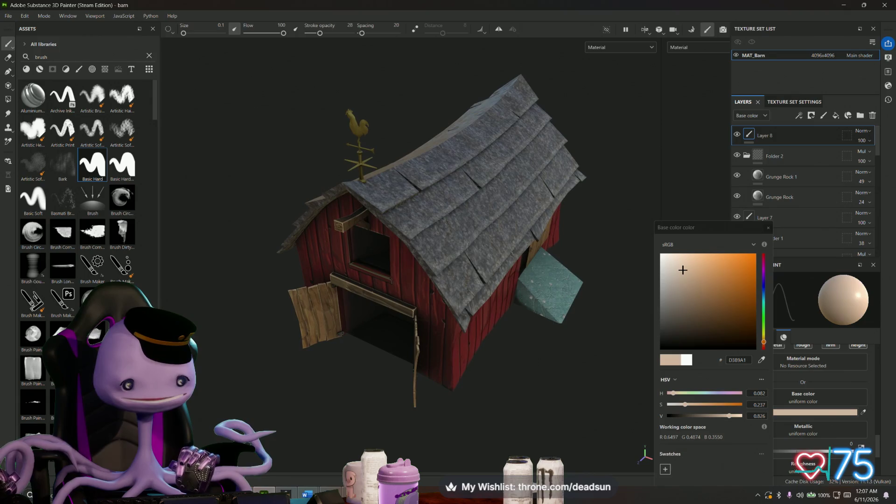
pyautogui.scroll(-5, 84, 210)
pyautogui.scroll(-5, 84, 210)
pyautogui.scroll(-5, 84, 210)
pyautogui.scroll(-3, 85, 211)
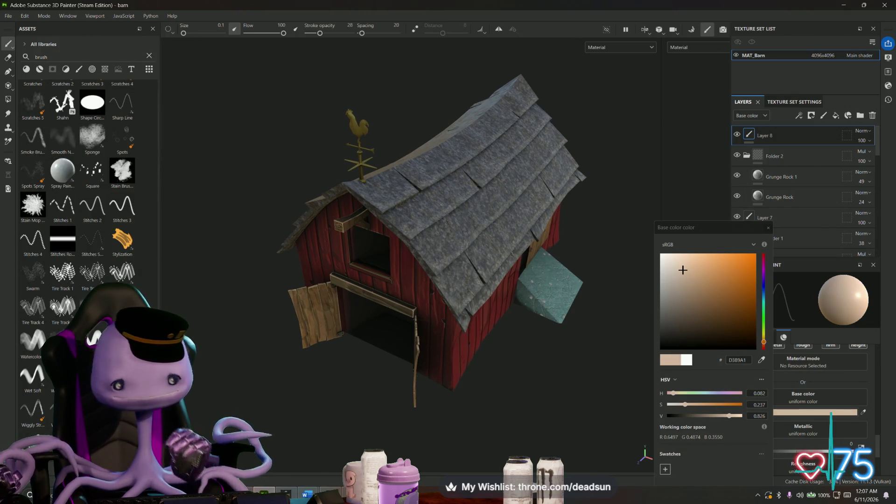
# Step: In Import resources, browse to Desktop > UFO ClawGame > Textures and add MAT_Barn_Base_color.png to the list
pyautogui.click(139, 29)
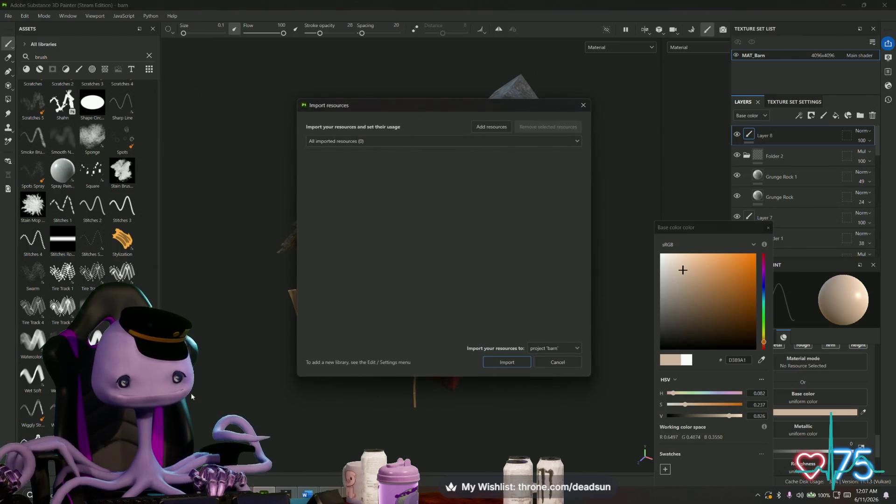
pyautogui.click(491, 127)
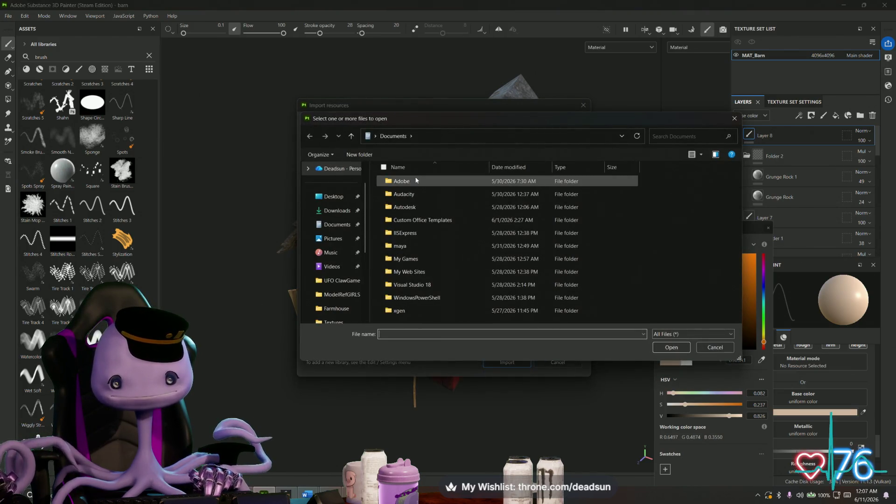
pyautogui.click(333, 196)
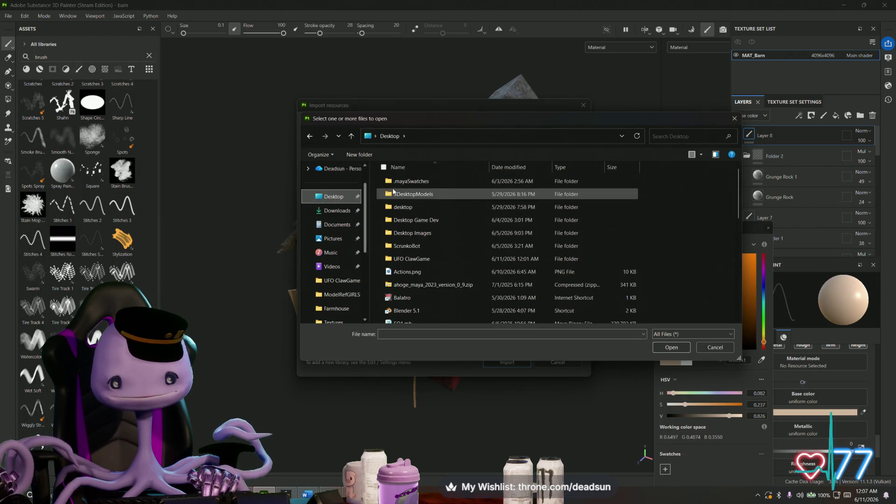
pyautogui.doubleClick(412, 258)
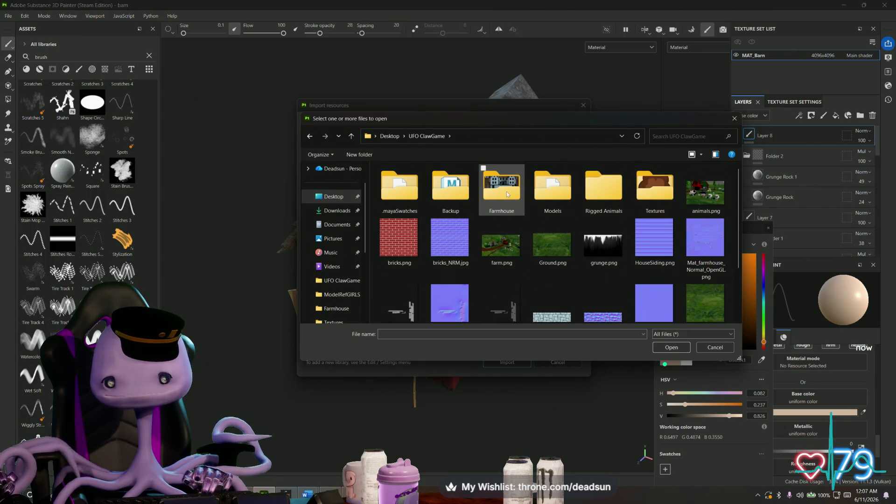
pyautogui.scroll(-2, 607, 233)
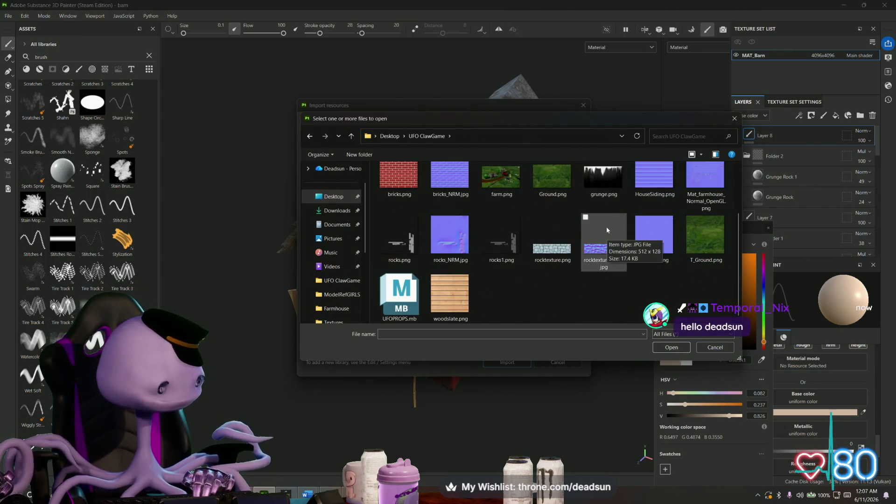
pyautogui.scroll(2, 606, 226)
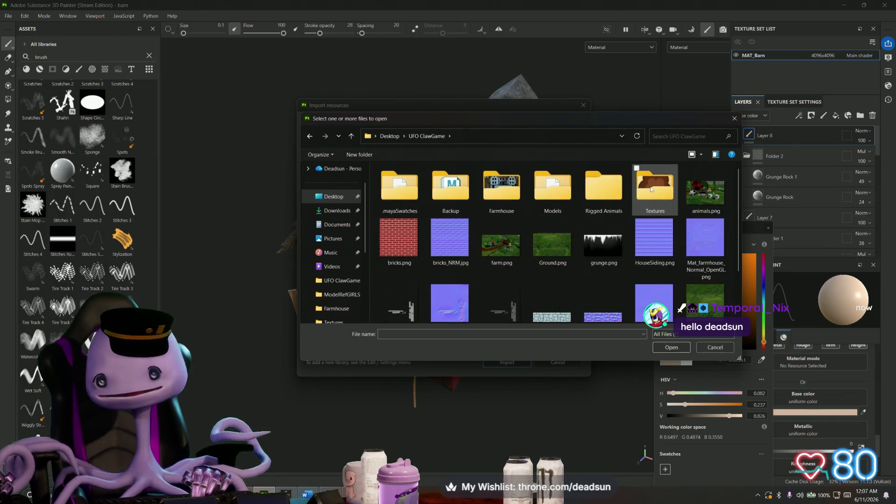
pyautogui.doubleClick(654, 186)
pyautogui.click(502, 242)
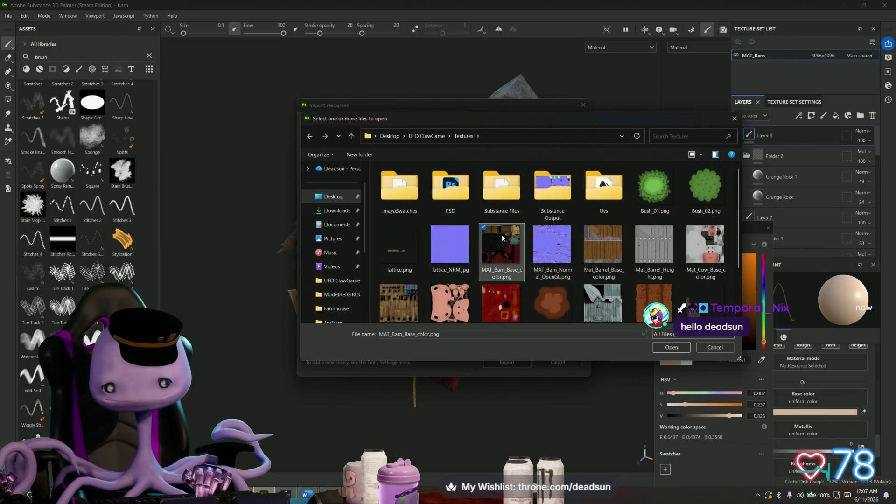
pyautogui.click(671, 349)
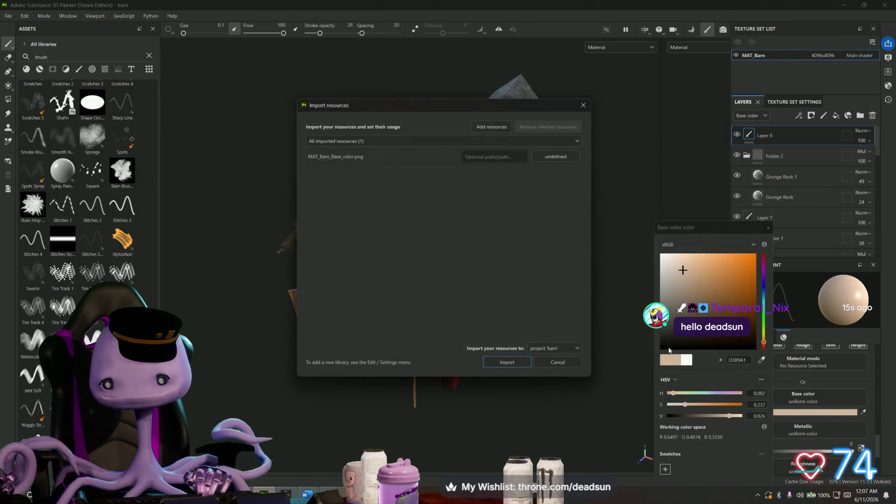
# Step: After the undefined-usage warning, set the image's usage to texture and import it into the project
pyautogui.click(508, 362)
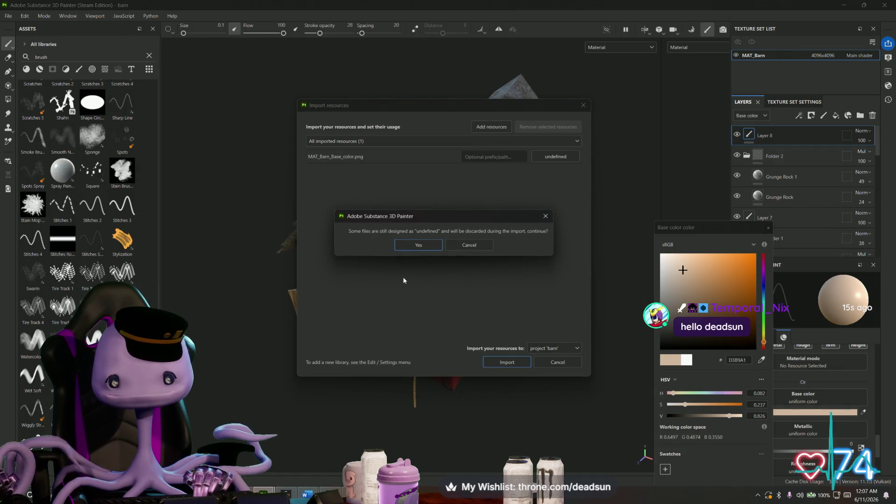
pyautogui.click(547, 217)
pyautogui.click(563, 158)
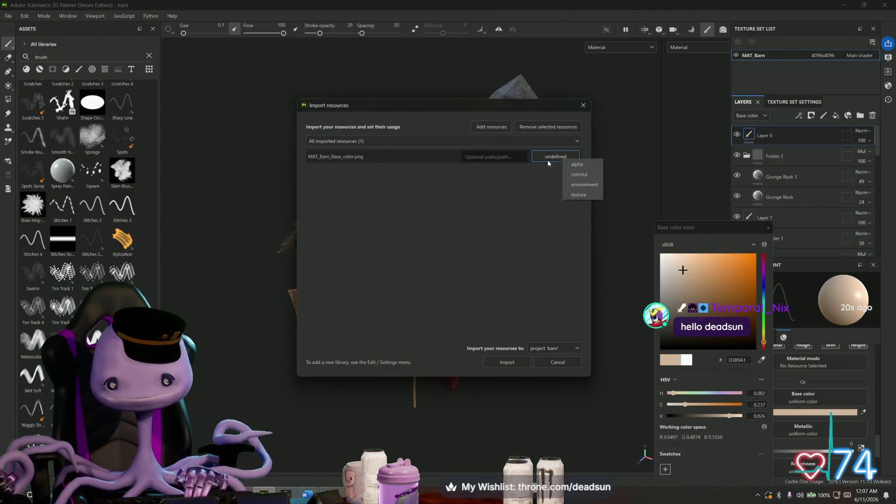
pyautogui.click(580, 195)
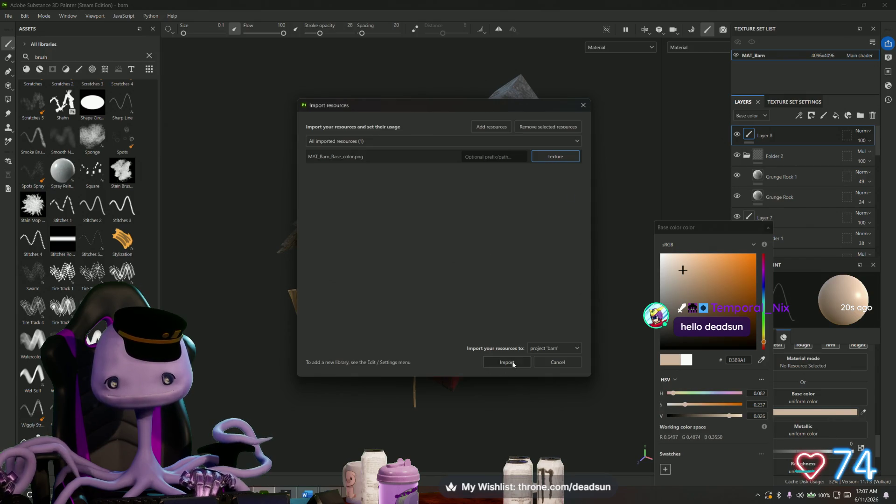
pyautogui.click(513, 364)
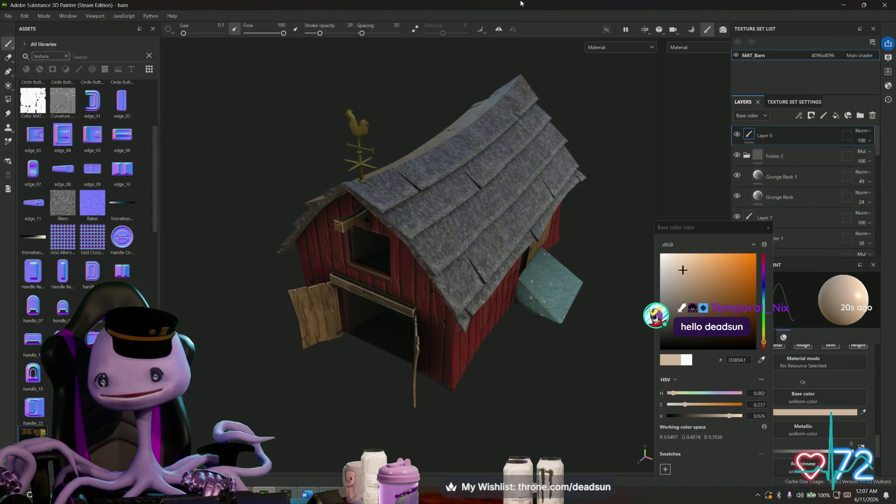
# Step: Add a fill layer with MAT_Barn_Base_color applied to its Base color channel, and frame the barn roof
pyautogui.click(836, 117)
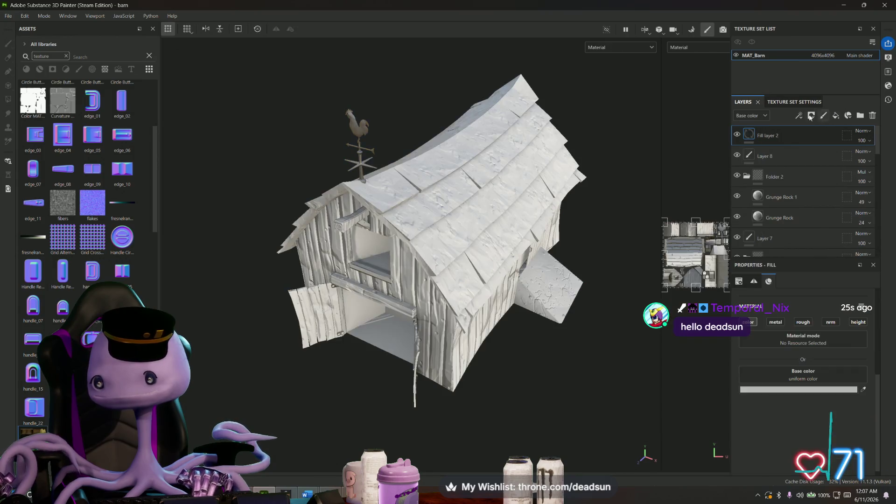
pyautogui.click(750, 135)
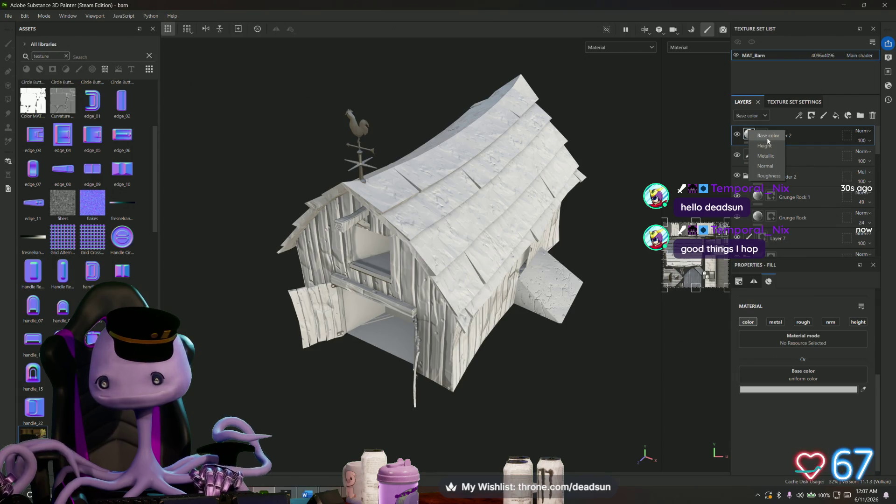
pyautogui.click(767, 136)
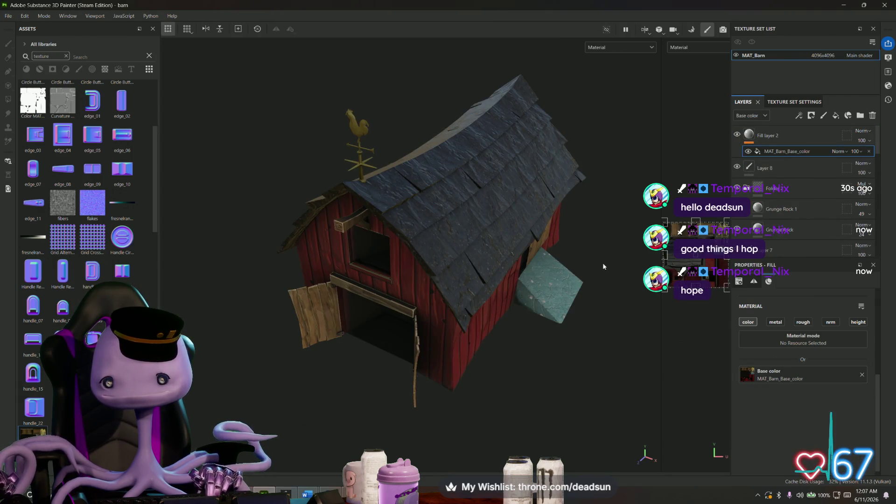
pyautogui.keyDown('alt'); pyautogui.moveTo(603, 266); pyautogui.dragTo(501, 262); pyautogui.keyUp('alt')
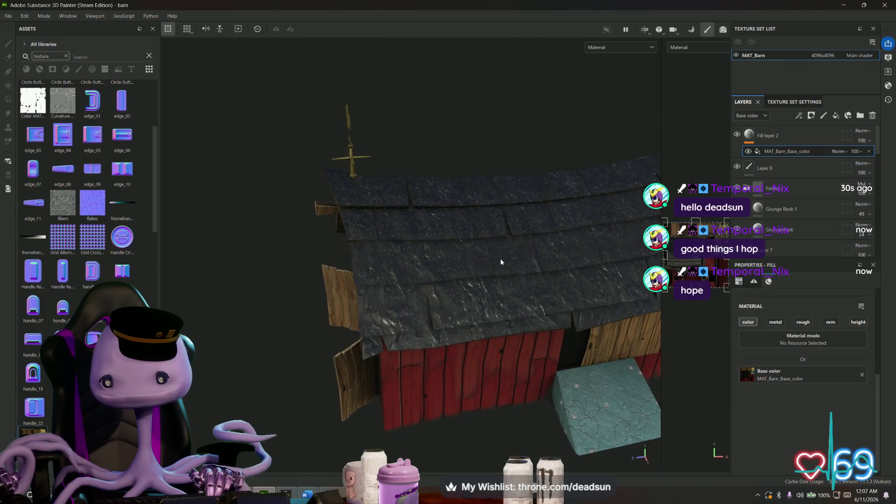
pyautogui.scroll(3, 501, 261)
pyautogui.scroll(3, 440, 298)
pyautogui.scroll(-3, 412, 320)
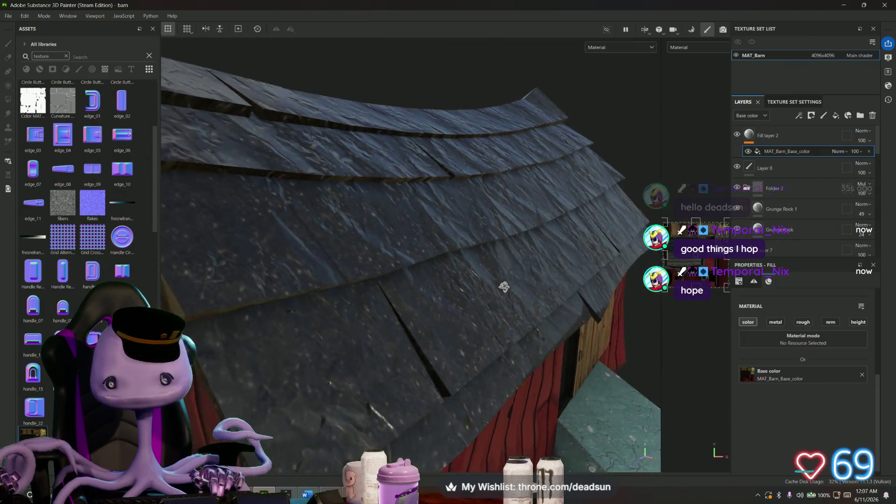
pyautogui.keyDown('alt'); pyautogui.moveTo(412, 319); pyautogui.dragTo(490, 294); pyautogui.keyUp('alt')
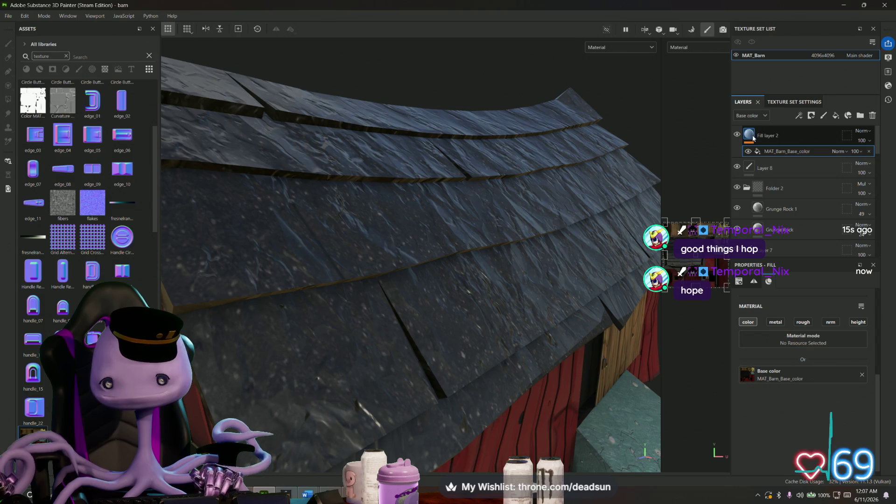
pyautogui.press('f')
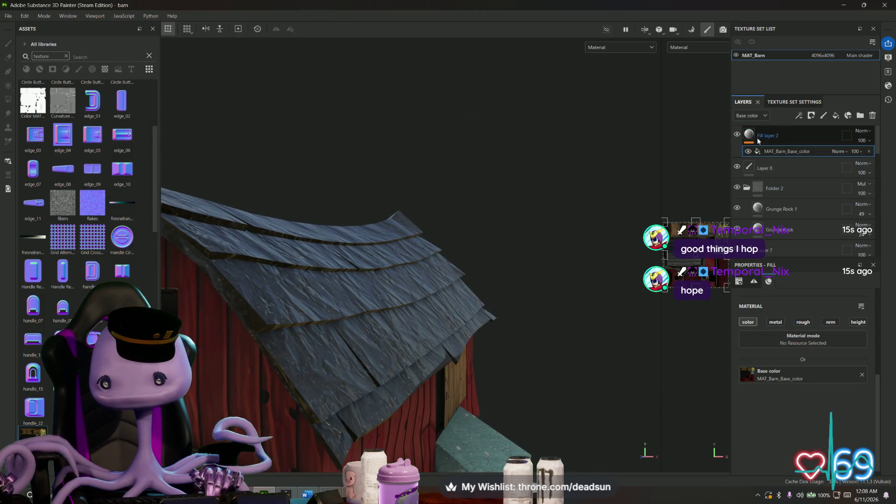
# Step: Add a black mask to Fill layer 2 and widen the 2D texture view over the roof shingles
pyautogui.rightClick(758, 140)
pyautogui.click(777, 144)
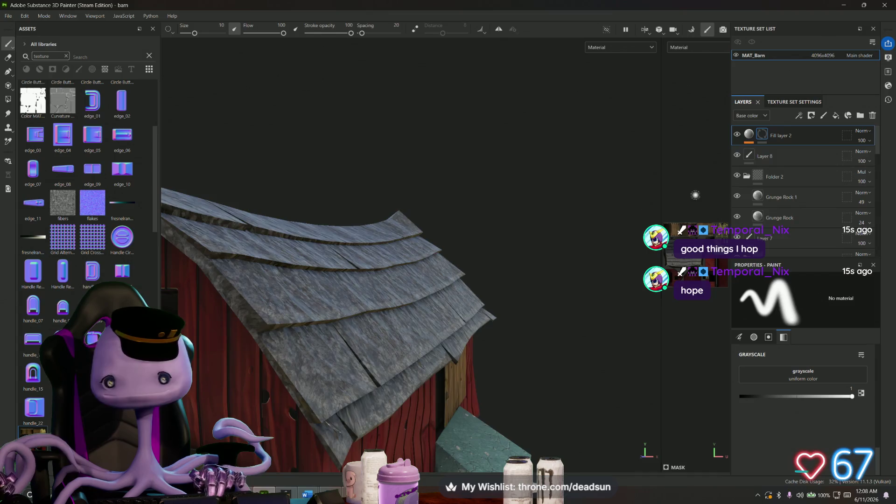
pyautogui.keyDown('alt'); pyautogui.moveTo(490, 294); pyautogui.dragTo(420, 315); pyautogui.keyUp('alt')
pyautogui.scroll(5, 420, 315)
pyautogui.keyDown('alt'); pyautogui.moveTo(420, 315); pyautogui.dragTo(337, 445, button='middle'); pyautogui.keyUp('alt')
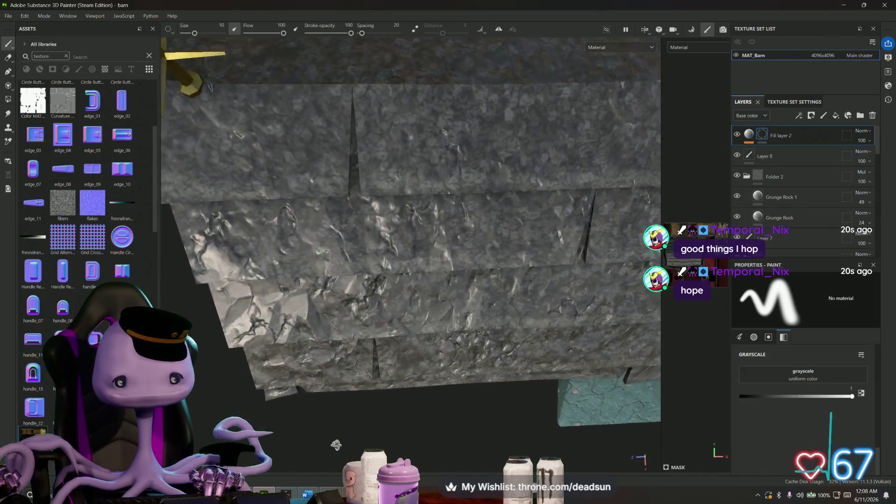
pyautogui.scroll(-5, 337, 446)
pyautogui.keyDown('alt'); pyautogui.moveTo(365, 350); pyautogui.dragTo(412, 278); pyautogui.keyUp('alt')
pyautogui.keyDown('alt'); pyautogui.moveTo(530, 249); pyautogui.dragTo(490, 280); pyautogui.keyUp('alt')
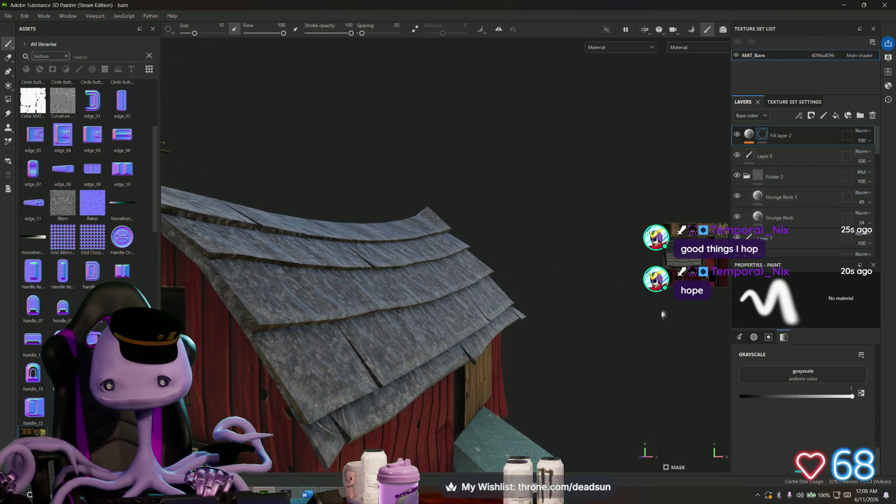
pyautogui.moveTo(662, 314); pyautogui.dragTo(256, 308)
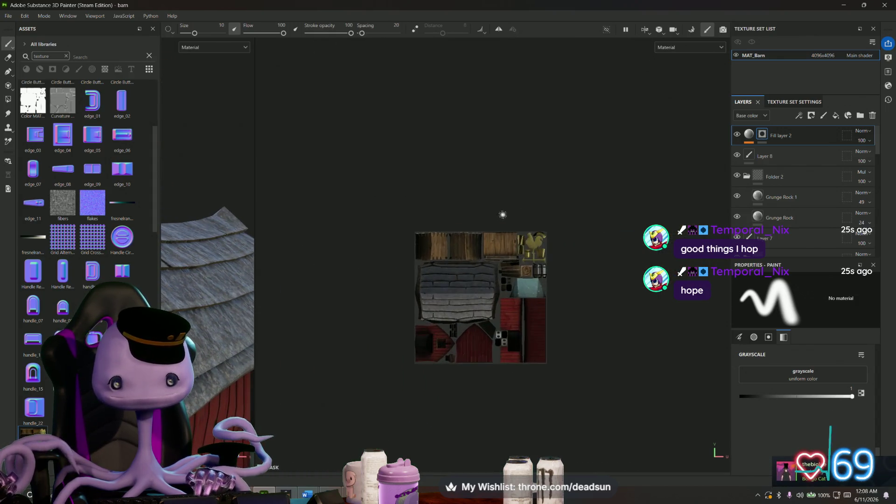
pyautogui.scroll(4, 502, 214)
pyautogui.scroll(4, 503, 215)
pyautogui.scroll(3, 413, 287)
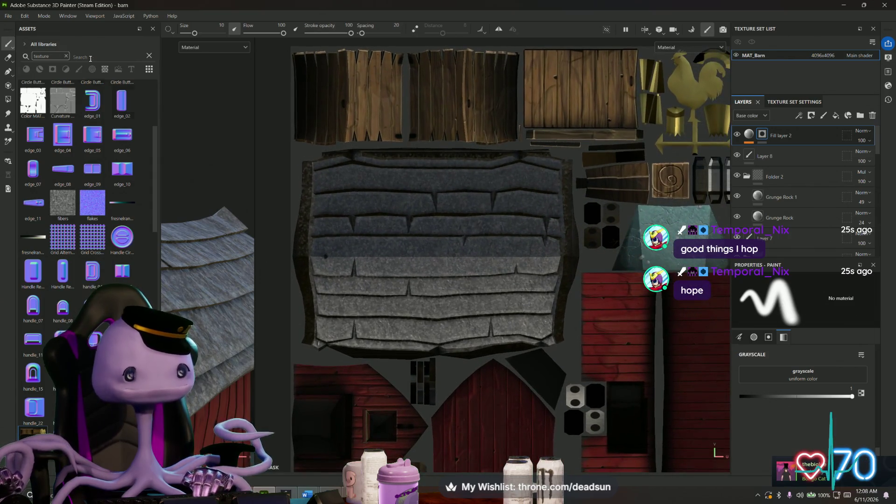
# Step: Clear the asset search filter and Polygon Fill rectangles over the top of the roof UV island into the mask
pyautogui.click(64, 55)
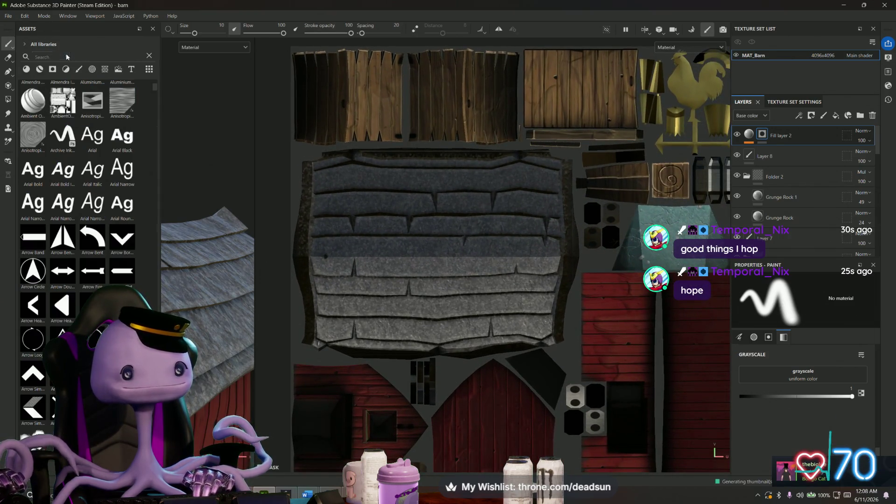
pyautogui.click(9, 99)
pyautogui.moveTo(302, 153); pyautogui.dragTo(481, 355)
pyautogui.moveTo(484, 155)
pyautogui.mouseDown()
pyautogui.moveTo(563, 345)
pyautogui.moveTo(572, 346)
pyautogui.mouseUp()
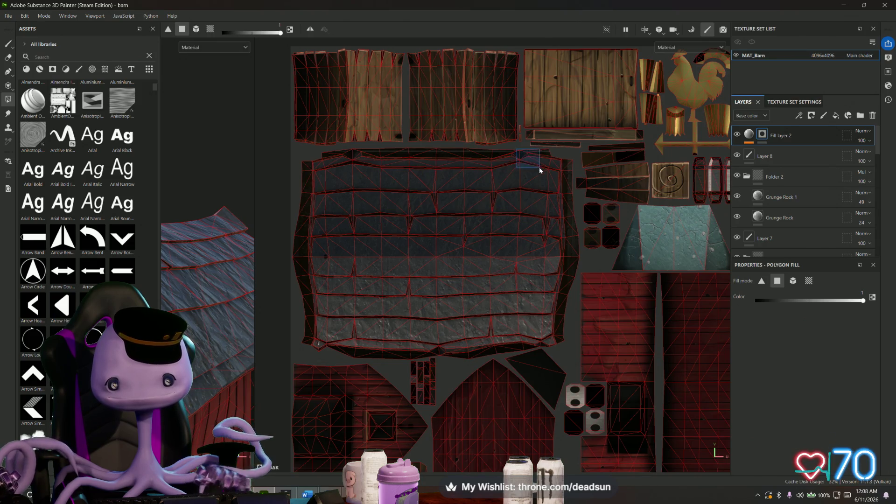
pyautogui.scroll(-1, 539, 167)
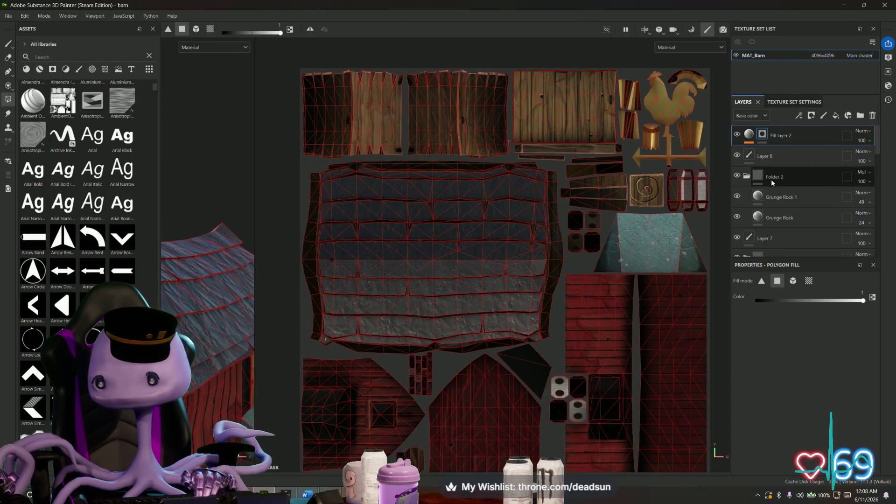
# Step: In Fill layer 2's Material properties, toggle nrm off and height on
pyautogui.click(750, 135)
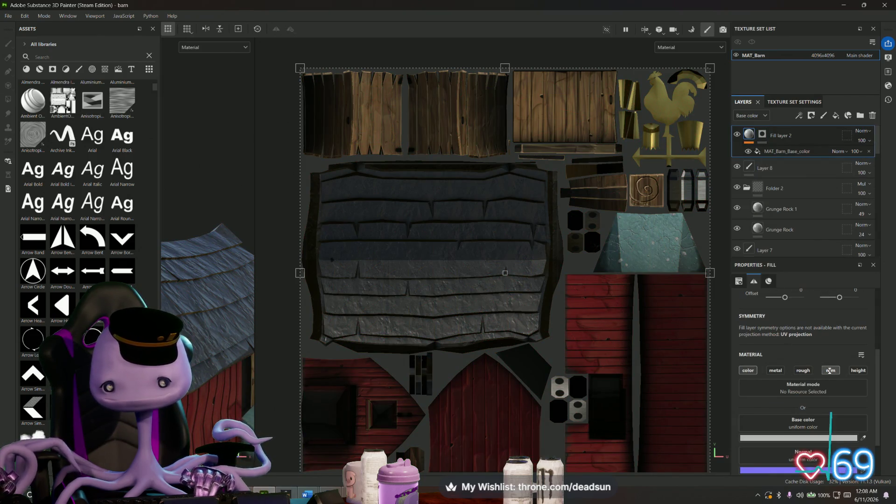
pyautogui.scroll(-2, 822, 401)
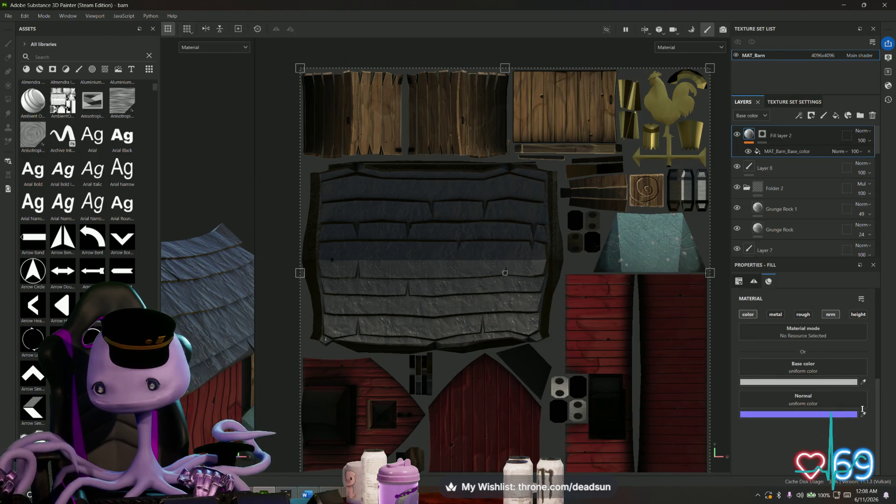
pyautogui.click(831, 314)
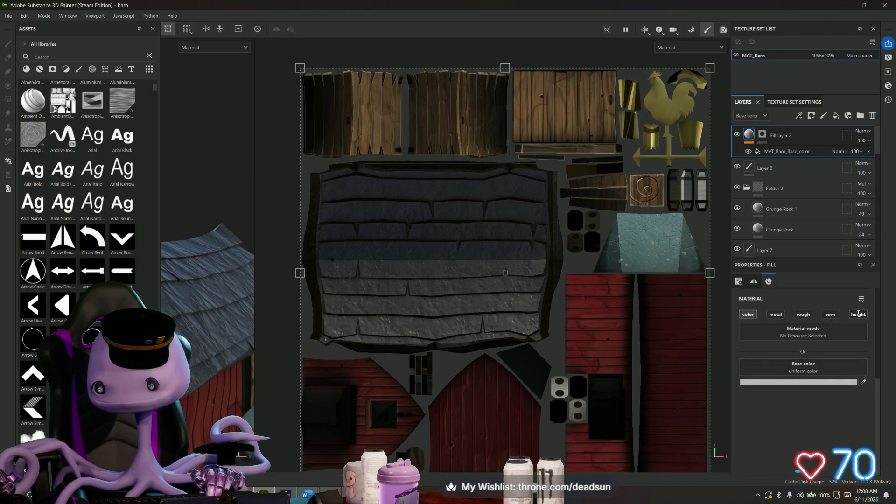
pyautogui.click(859, 314)
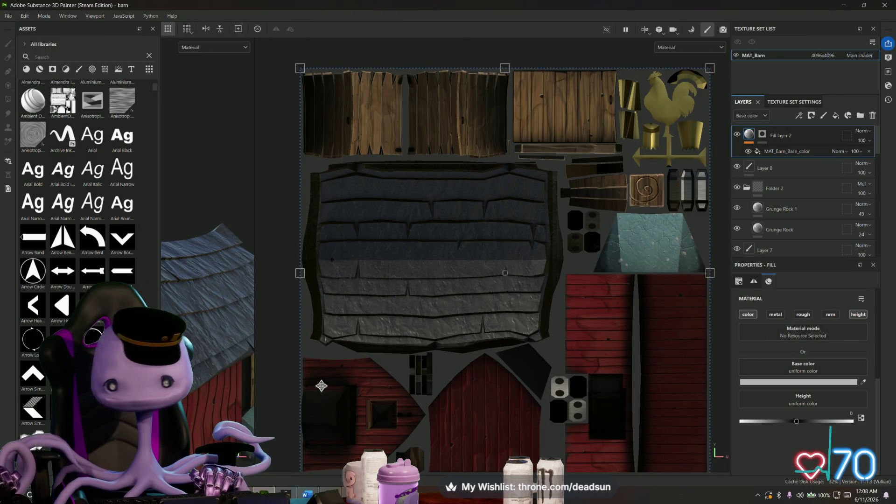
pyautogui.scroll(-3, 84, 211)
pyautogui.scroll(-3, 84, 211)
pyautogui.scroll(-4, 85, 210)
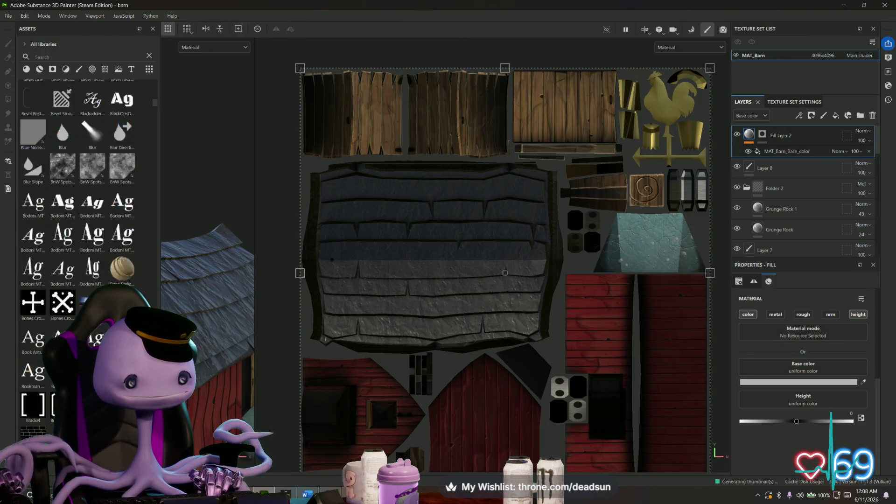
pyautogui.scroll(-4, 85, 210)
pyautogui.scroll(4, 84, 210)
pyautogui.scroll(4, 84, 210)
pyautogui.scroll(3, 84, 210)
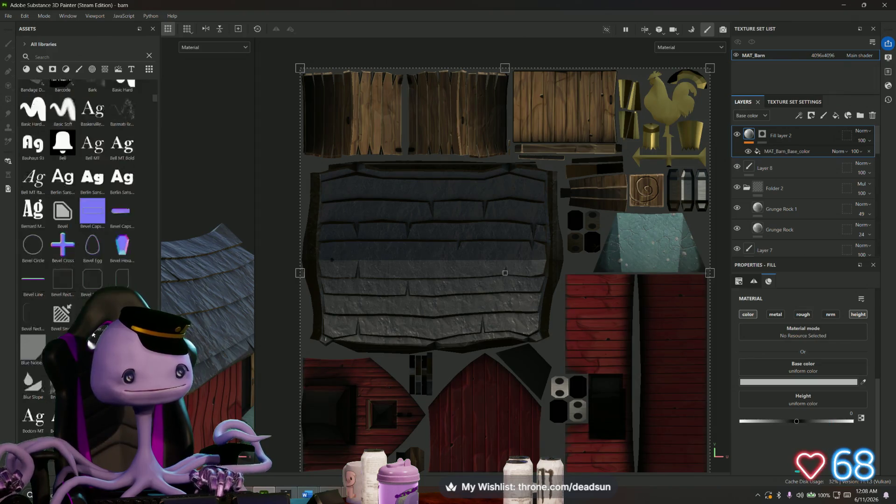
pyautogui.scroll(3, 84, 210)
pyautogui.scroll(-3, 92, 336)
pyautogui.scroll(-3, 91, 337)
pyautogui.scroll(-3, 92, 336)
pyautogui.scroll(-4, 91, 336)
pyautogui.scroll(-4, 98, 335)
pyautogui.scroll(-4, 98, 334)
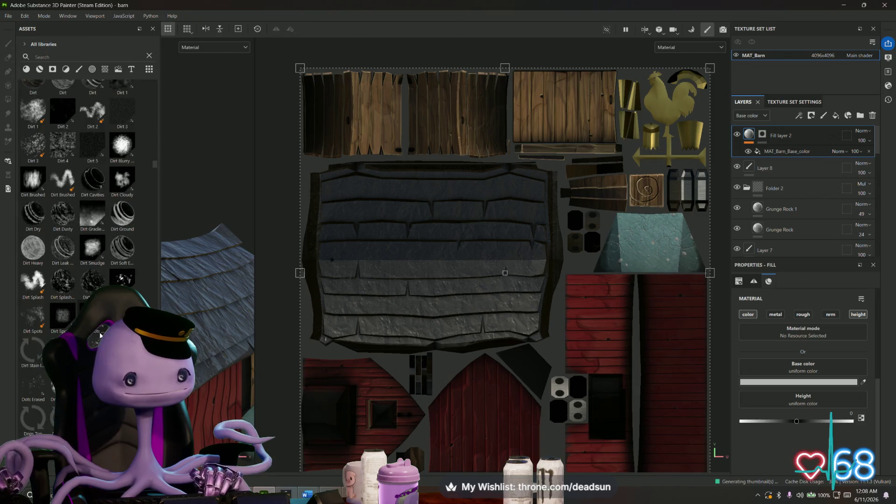
pyautogui.scroll(-4, 98, 334)
pyautogui.scroll(-3, 98, 335)
pyautogui.moveTo(155, 192)
pyautogui.mouseDown()
pyautogui.moveTo(156, 420)
pyautogui.moveTo(152, 84)
pyautogui.mouseUp()
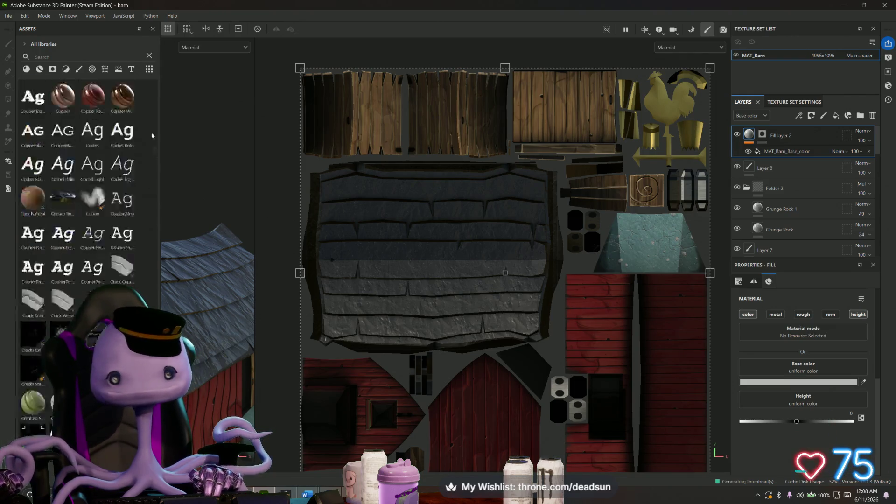
# Step: Step through the Assets category filters: materials, filters, brushes, alphas, environments and textures
pyautogui.click(27, 71)
pyautogui.click(40, 69)
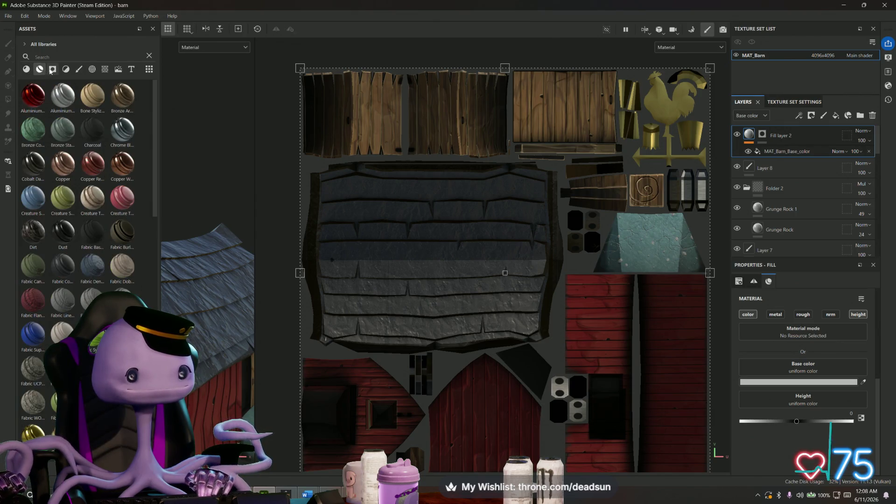
pyautogui.click(66, 68)
pyautogui.click(80, 70)
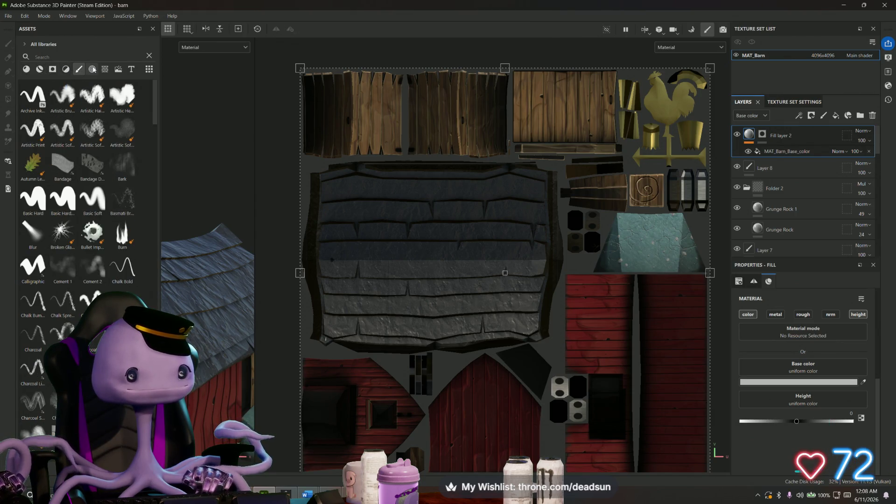
pyautogui.click(93, 69)
pyautogui.click(105, 69)
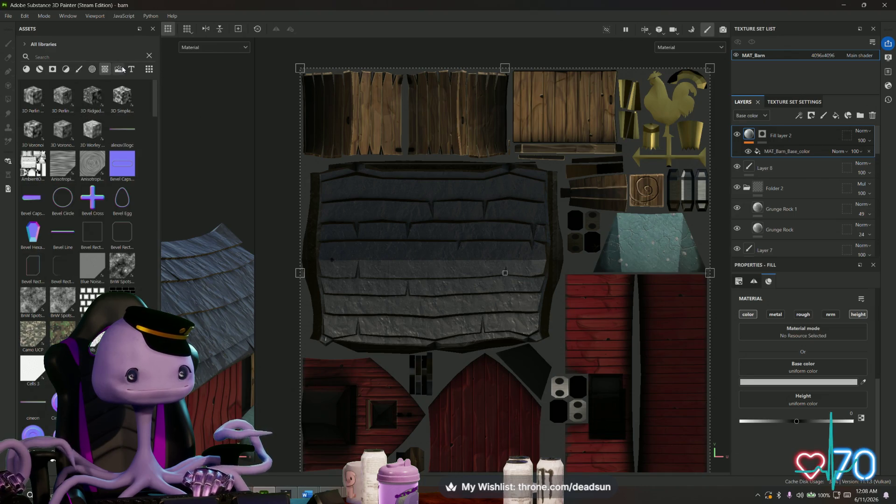
pyautogui.click(105, 69)
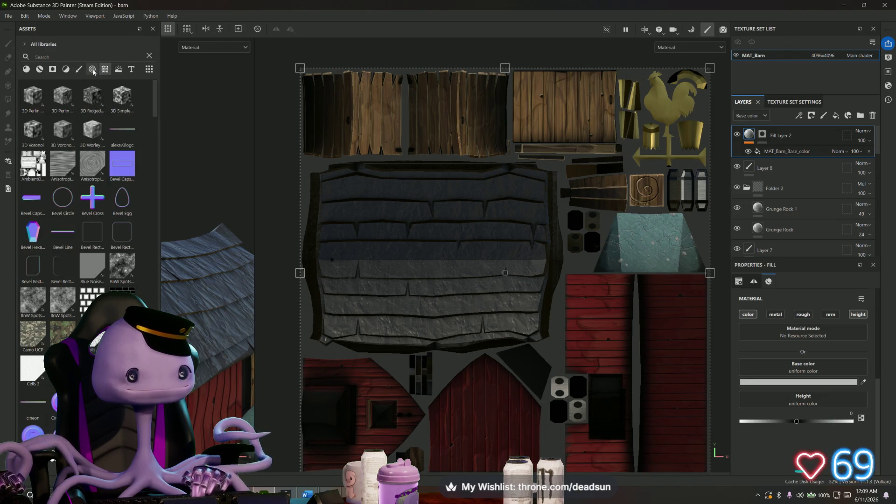
pyautogui.scroll(-10, 92, 210)
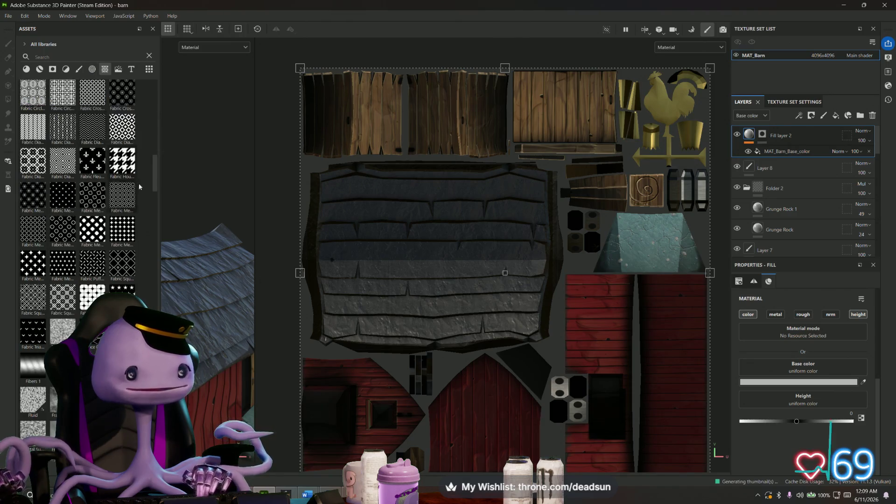
pyautogui.scroll(-10, 91, 210)
pyautogui.scroll(10, 91, 211)
pyautogui.scroll(10, 91, 210)
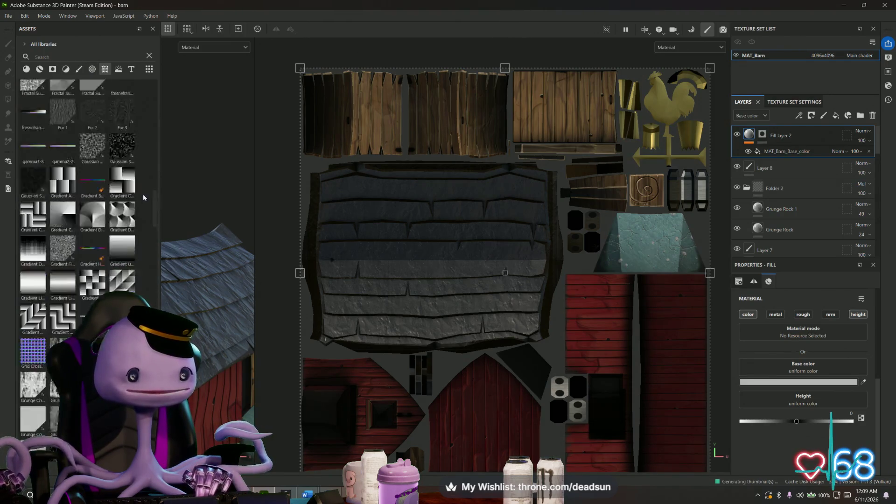
pyautogui.scroll(10, 91, 210)
# Step: Peek at the thumbnail size menu, then settle on the Filters category in the asset library
pyautogui.click(148, 70)
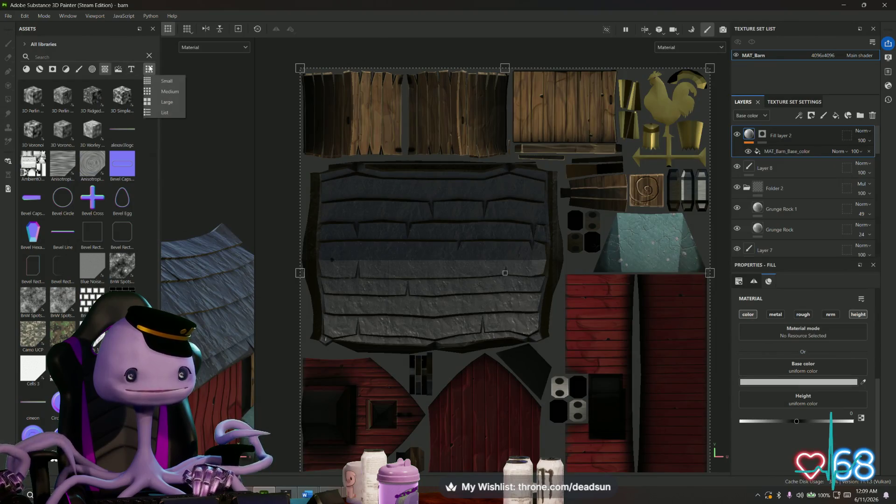
pyautogui.click(110, 70)
pyautogui.click(92, 69)
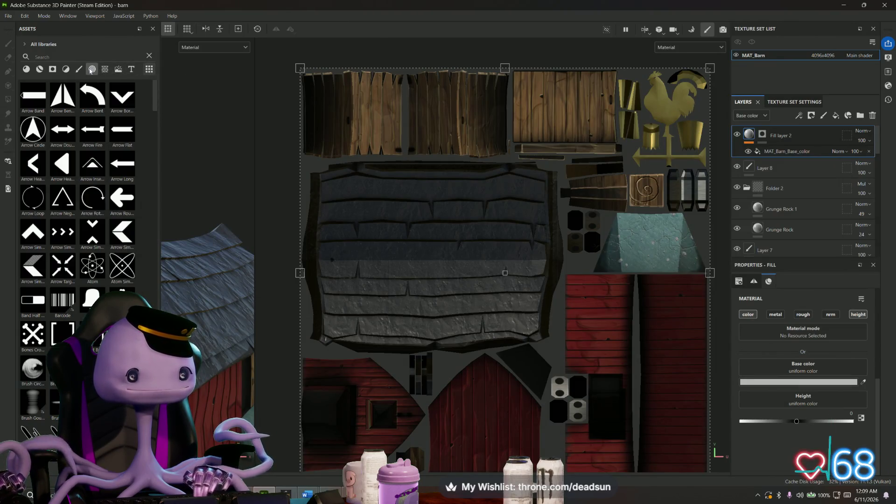
pyautogui.scroll(-3, 120, 102)
pyautogui.scroll(-8, 121, 211)
pyautogui.scroll(-8, 121, 210)
pyautogui.scroll(15, 91, 210)
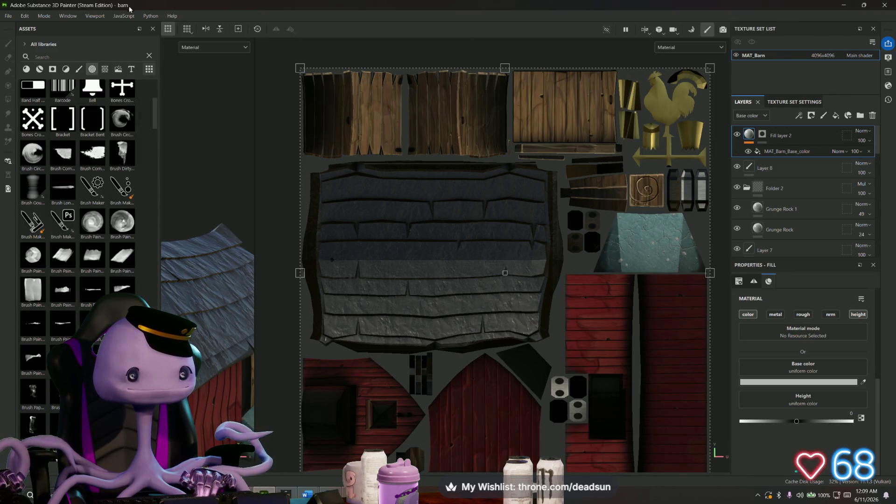
pyautogui.click(79, 69)
pyautogui.click(65, 69)
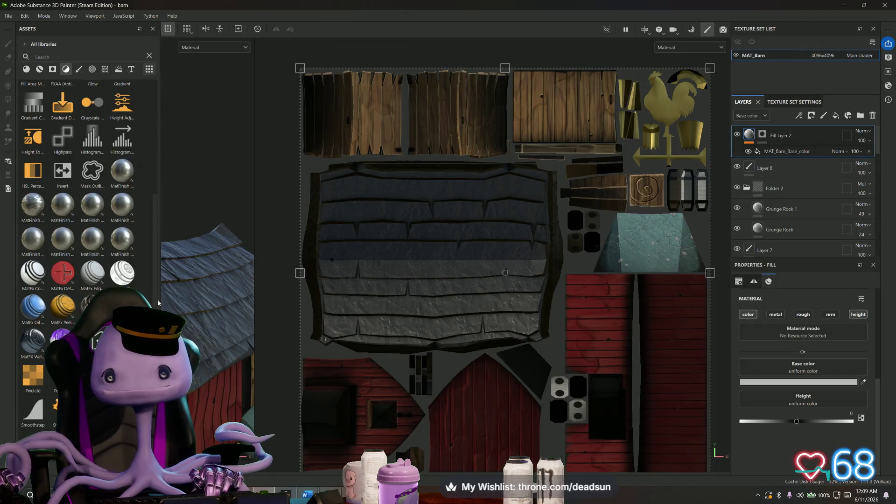
# Step: Search the asset library for 'barn' and 'mat', then clear the search box
pyautogui.click(60, 56)
pyautogui.write('barn')
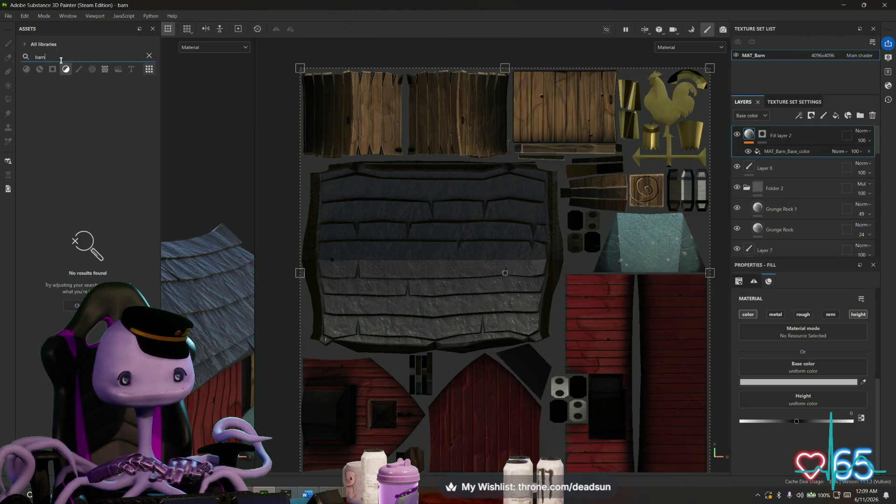
pyautogui.hotkey('ctrl', 'a')
pyautogui.press('BackSpace')
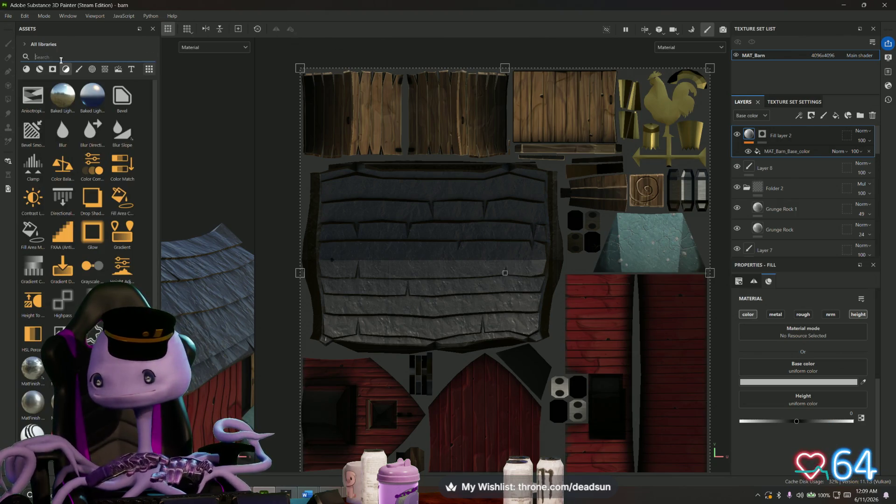
pyautogui.write('mat')
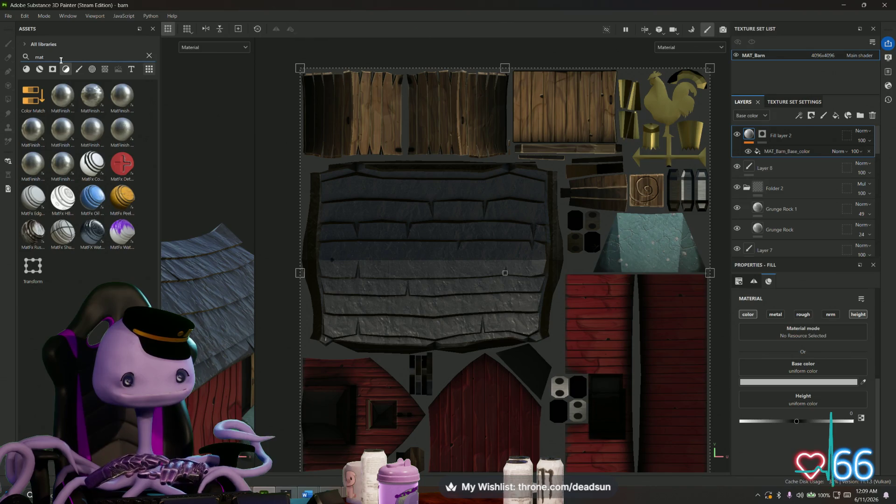
pyautogui.hotkey('ctrl', 'a')
pyautogui.press('BackSpace')
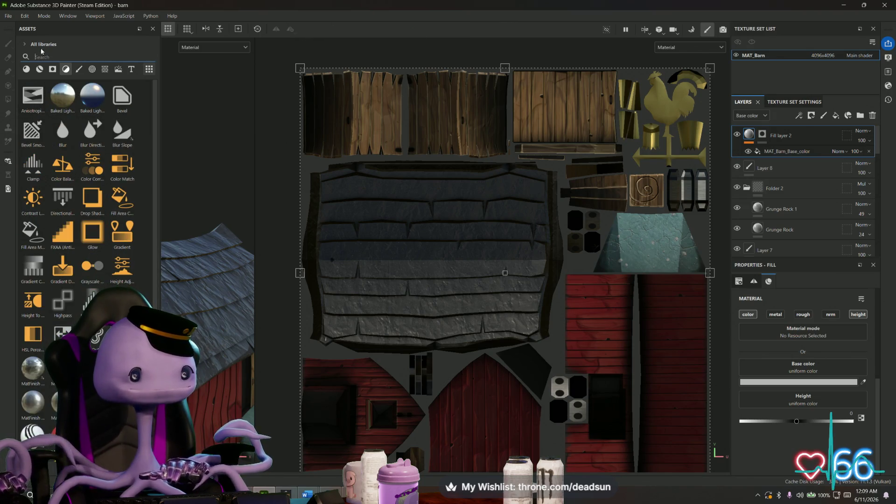
# Step: Browse the library's Materials, Smart Materials, Smart Masks, Filters, Brushes and Alphas categories
pyautogui.click(40, 69)
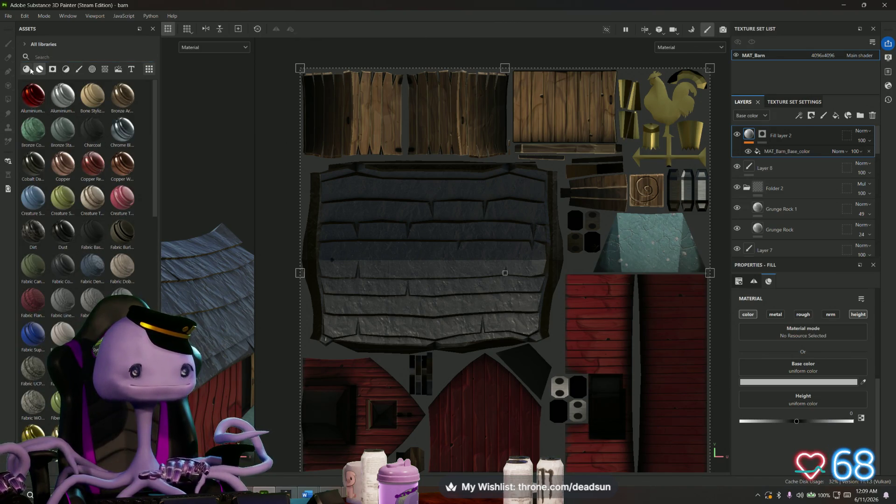
pyautogui.click(27, 69)
pyautogui.scroll(-5, 48, 100)
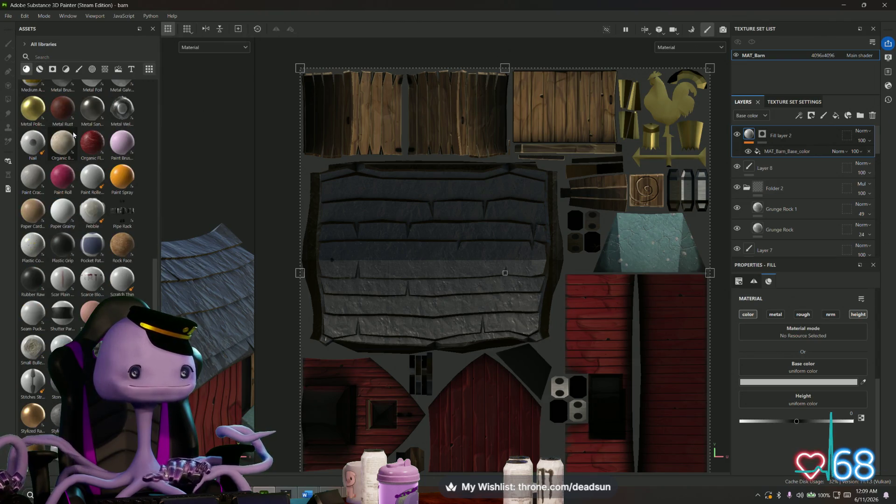
pyautogui.scroll(-3, 74, 135)
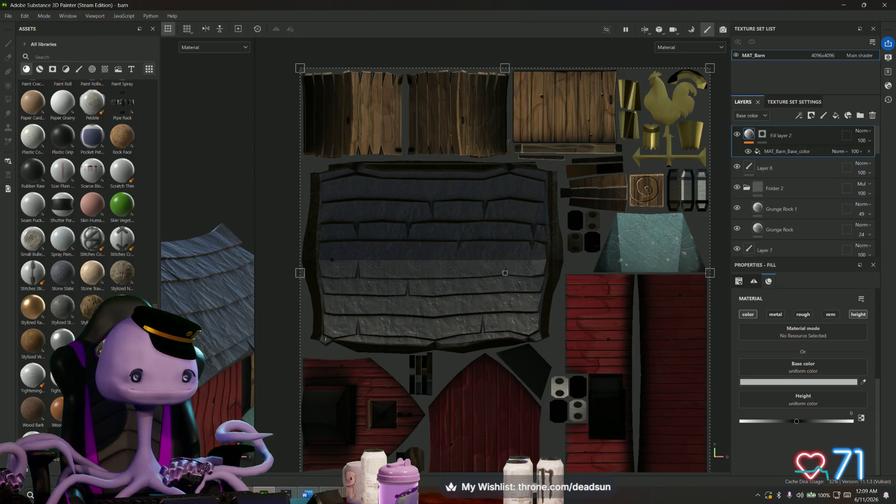
pyautogui.click(39, 69)
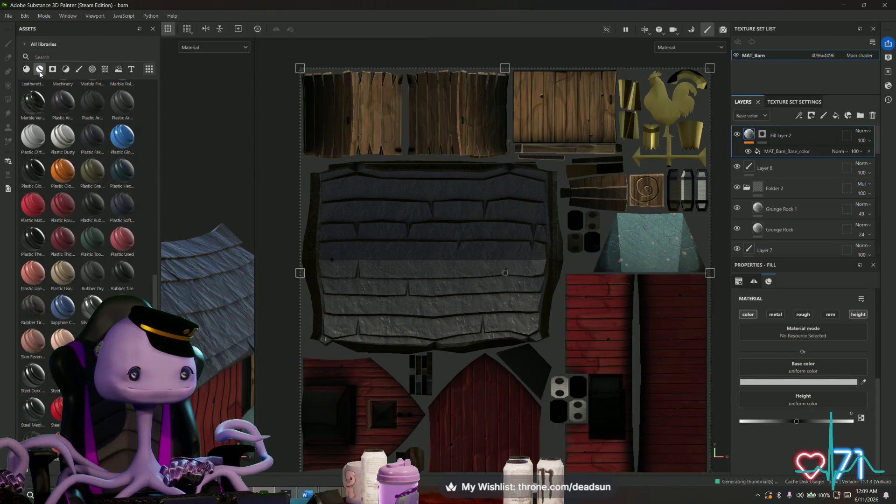
pyautogui.click(53, 70)
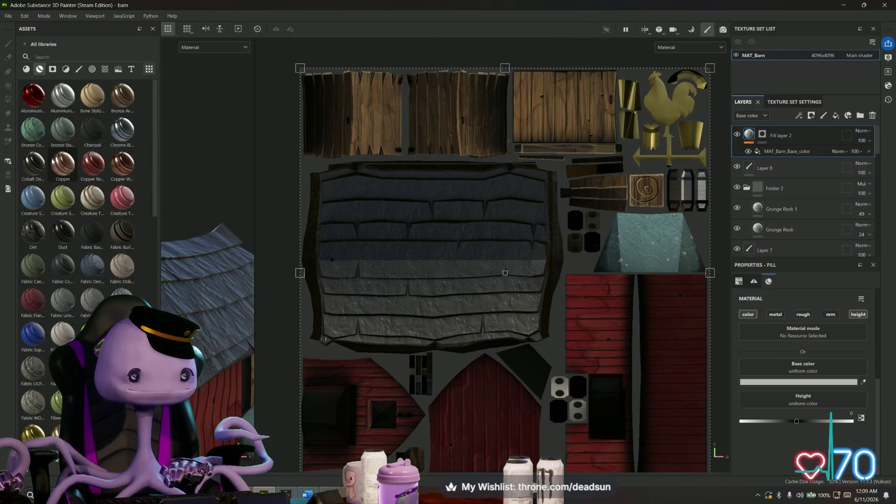
pyautogui.click(53, 69)
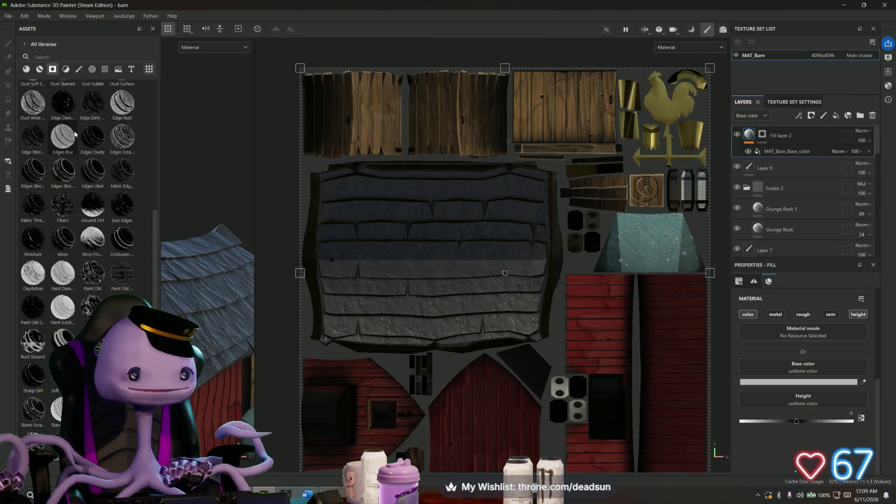
pyautogui.click(66, 69)
pyautogui.scroll(-3, 89, 114)
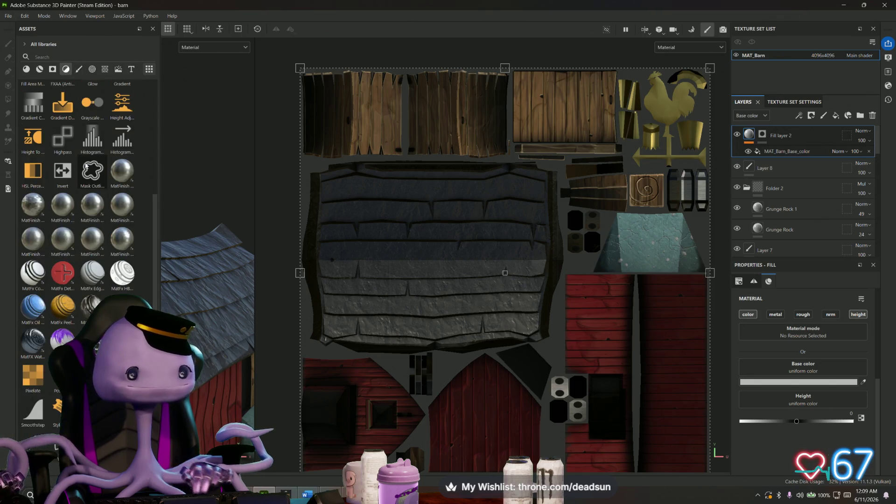
pyautogui.click(79, 70)
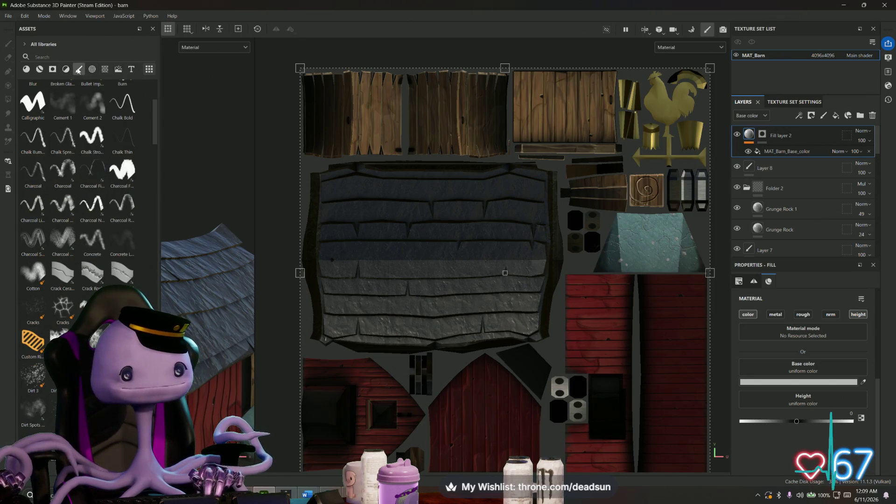
pyautogui.scroll(-5, 79, 112)
pyautogui.scroll(-5, 71, 162)
pyautogui.scroll(-4, 71, 162)
pyautogui.scroll(-5, 70, 162)
pyautogui.scroll(-5, 71, 163)
pyautogui.scroll(-5, 70, 162)
pyautogui.scroll(-4, 70, 163)
pyautogui.scroll(5, 71, 162)
pyautogui.scroll(5, 71, 163)
pyautogui.scroll(5, 74, 158)
pyautogui.scroll(4, 78, 153)
pyautogui.scroll(5, 78, 152)
pyautogui.scroll(5, 76, 151)
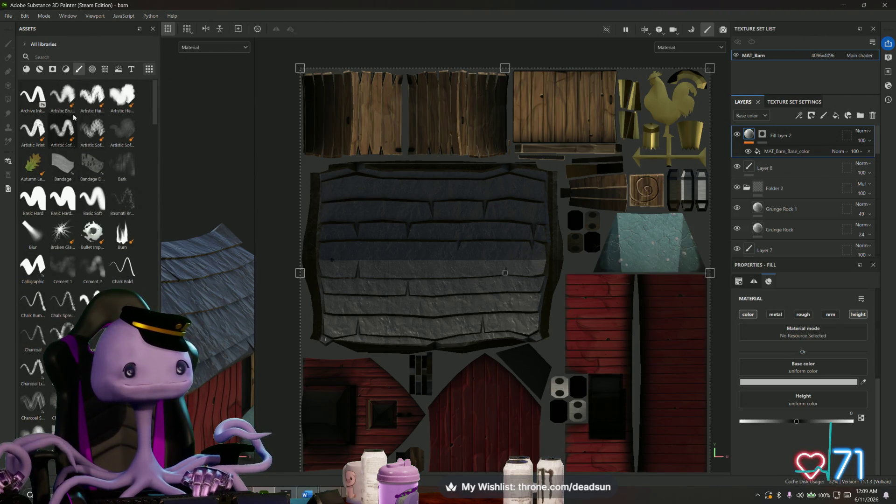
pyautogui.click(91, 70)
pyautogui.scroll(-5, 77, 140)
pyautogui.scroll(-5, 77, 140)
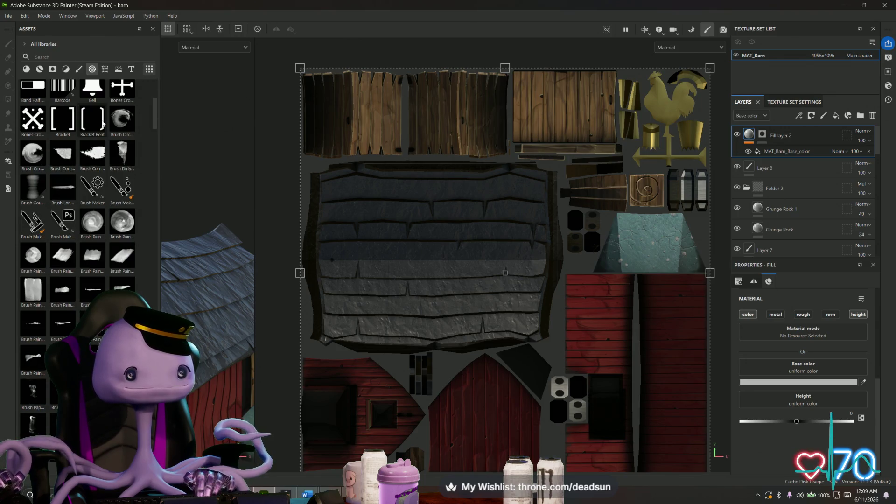
pyautogui.scroll(-5, 104, 125)
pyautogui.scroll(-5, 104, 124)
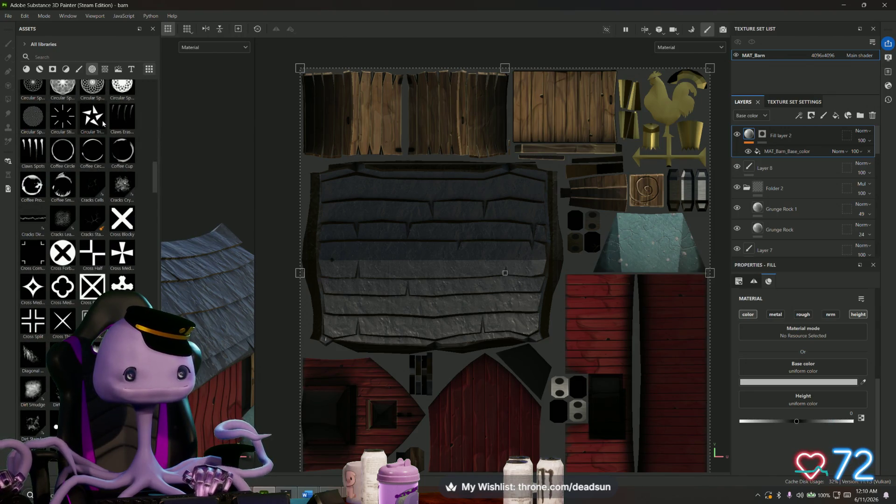
pyautogui.scroll(-5, 103, 124)
pyautogui.scroll(-5, 103, 126)
pyautogui.scroll(-5, 103, 127)
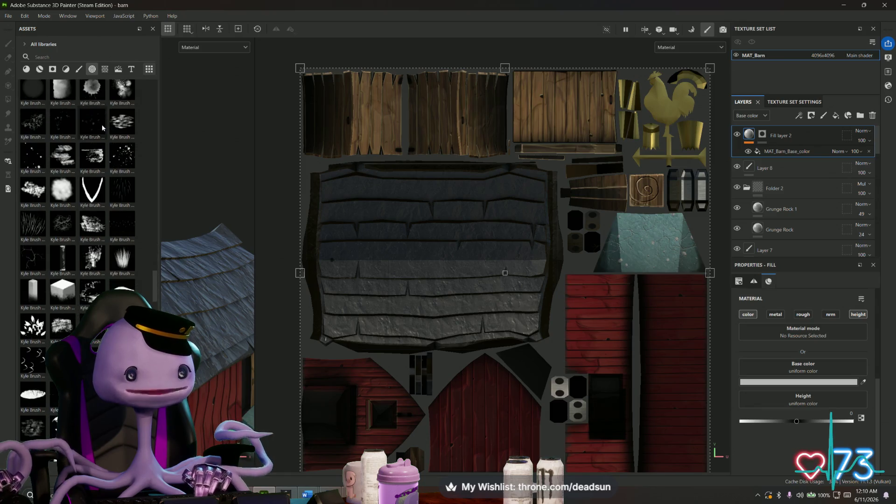
pyautogui.scroll(-5, 102, 130)
pyautogui.scroll(-5, 103, 133)
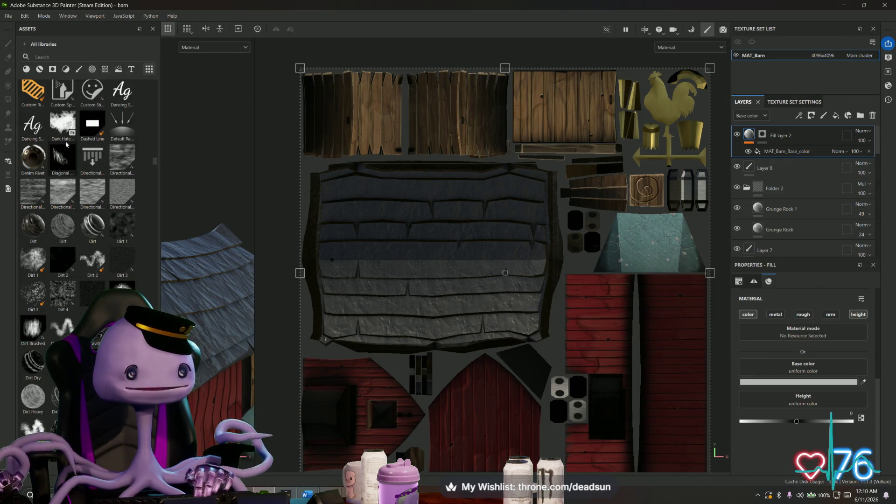
pyautogui.scroll(5, 67, 143)
pyautogui.scroll(5, 66, 144)
pyautogui.scroll(5, 68, 145)
pyautogui.scroll(5, 70, 147)
pyautogui.scroll(5, 70, 146)
pyautogui.scroll(3, 70, 146)
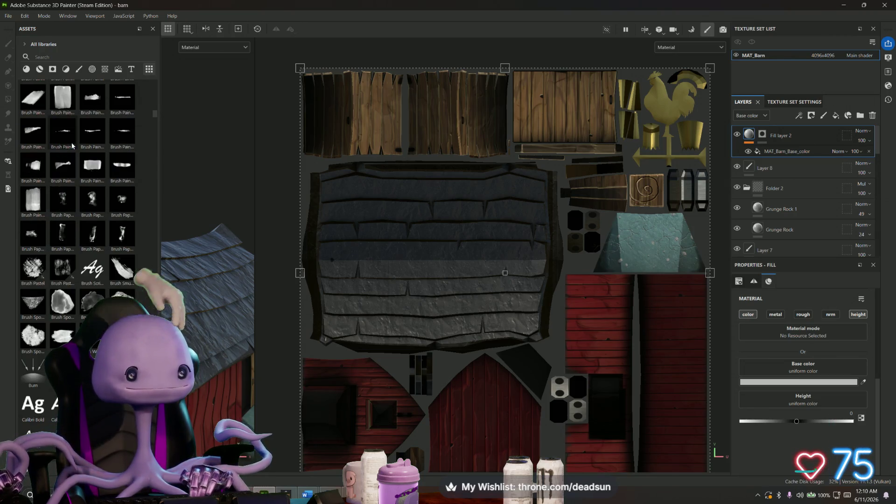
pyautogui.scroll(5, 72, 146)
pyautogui.scroll(5, 72, 145)
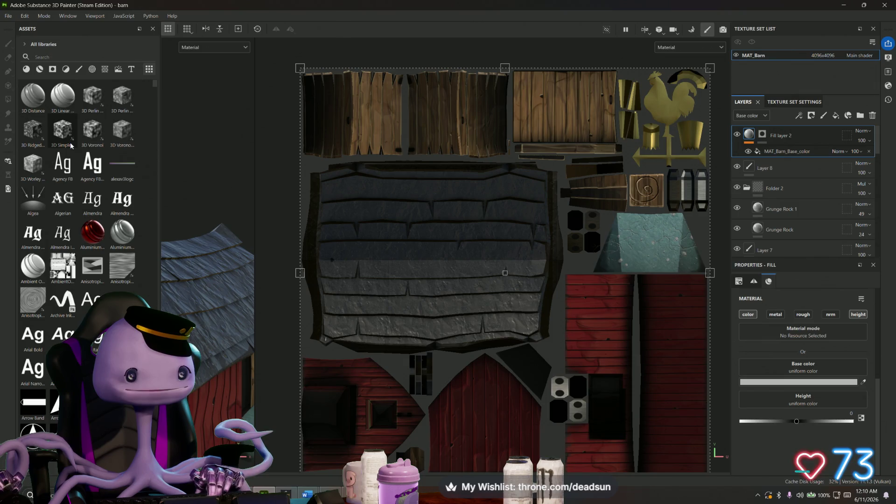
pyautogui.scroll(-5, 72, 146)
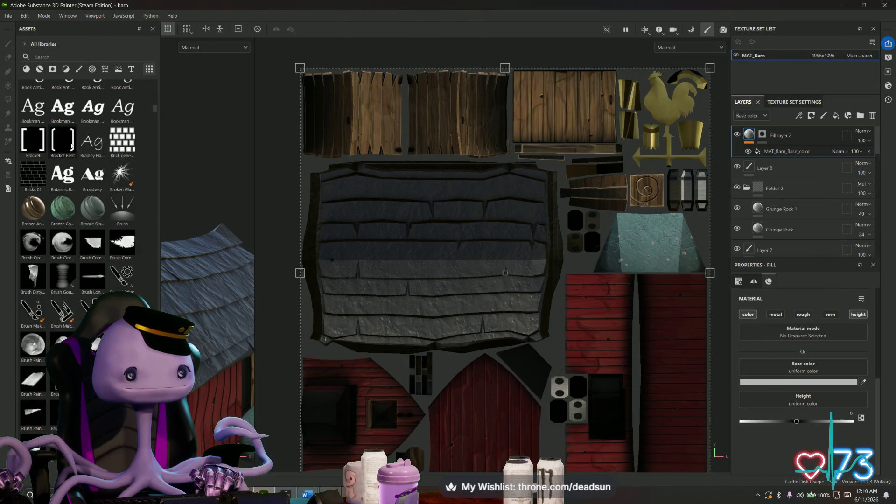
pyautogui.scroll(-5, 72, 146)
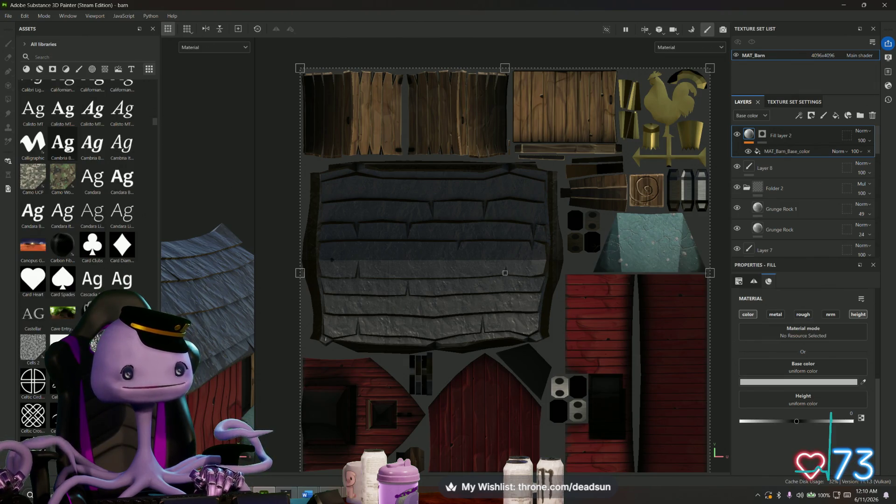
pyautogui.scroll(-5, 61, 132)
pyautogui.scroll(-5, 62, 131)
pyautogui.scroll(-5, 62, 140)
pyautogui.scroll(-5, 62, 155)
pyautogui.scroll(-5, 74, 155)
pyautogui.scroll(-3, 75, 154)
pyautogui.scroll(-5, 84, 154)
pyautogui.scroll(-5, 106, 153)
pyautogui.scroll(-5, 105, 153)
pyautogui.scroll(-5, 104, 147)
pyautogui.scroll(-5, 103, 144)
pyautogui.scroll(-4, 100, 138)
pyautogui.scroll(-5, 100, 140)
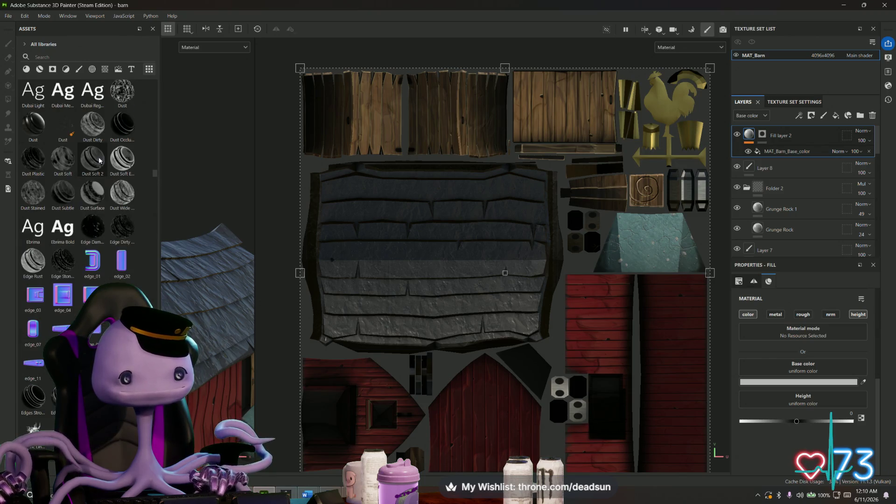
pyautogui.scroll(-5, 100, 154)
pyautogui.scroll(-4, 101, 163)
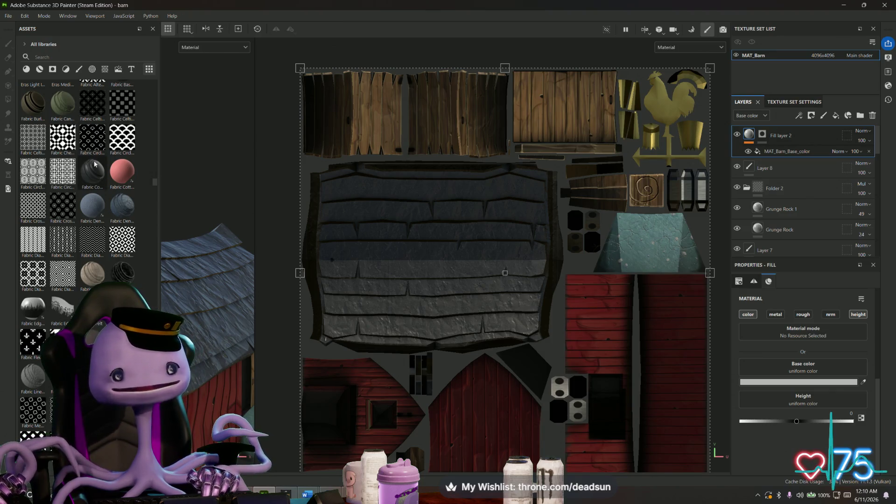
pyautogui.scroll(-5, 95, 165)
pyautogui.scroll(-5, 94, 168)
pyautogui.scroll(-4, 93, 174)
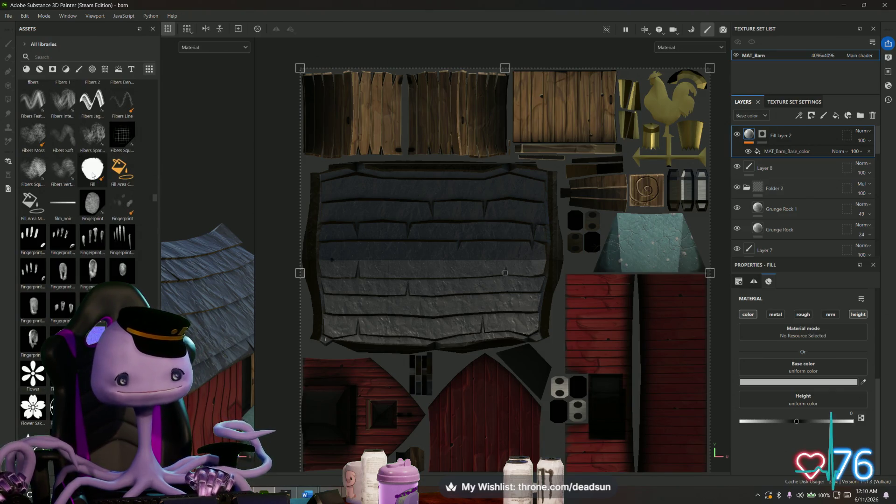
pyautogui.scroll(-8, 93, 175)
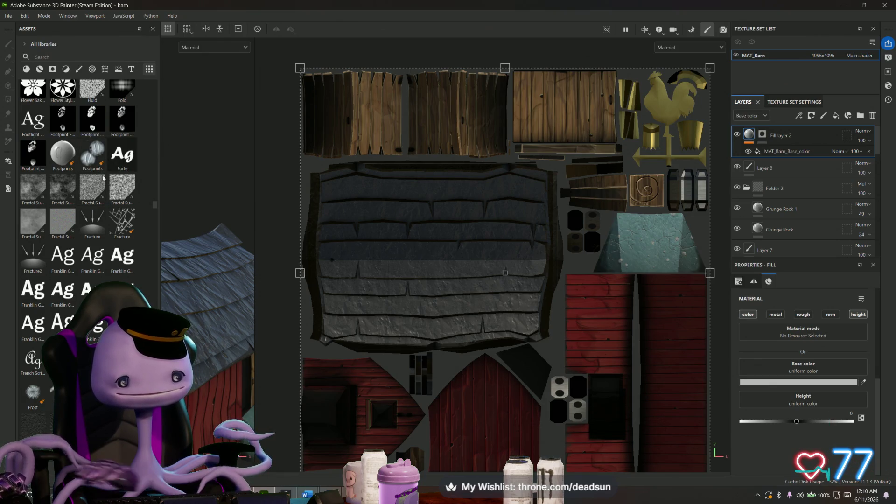
pyautogui.moveTo(94, 154)
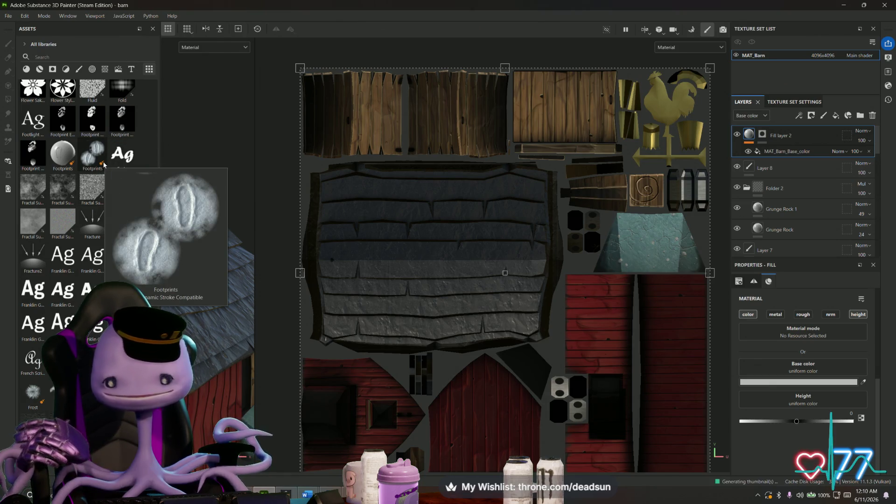
pyautogui.scroll(-8, 76, 272)
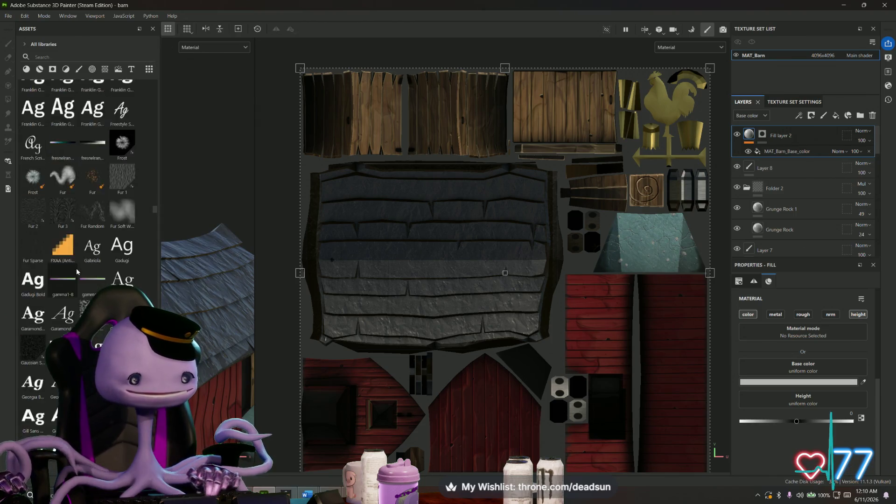
pyautogui.scroll(-4, 77, 272)
pyautogui.scroll(-4, 98, 286)
pyautogui.scroll(-5, 94, 290)
pyautogui.scroll(-5, 95, 291)
pyautogui.scroll(-5, 94, 291)
pyautogui.scroll(-3, 95, 291)
pyautogui.scroll(-5, 94, 290)
pyautogui.scroll(-5, 95, 290)
pyautogui.scroll(-5, 94, 315)
pyautogui.scroll(-5, 92, 337)
pyautogui.scroll(-10, 91, 337)
pyautogui.scroll(-5, 91, 329)
pyautogui.scroll(-5, 92, 315)
pyautogui.scroll(-5, 92, 301)
pyautogui.scroll(-5, 92, 291)
pyautogui.moveTo(93, 295)
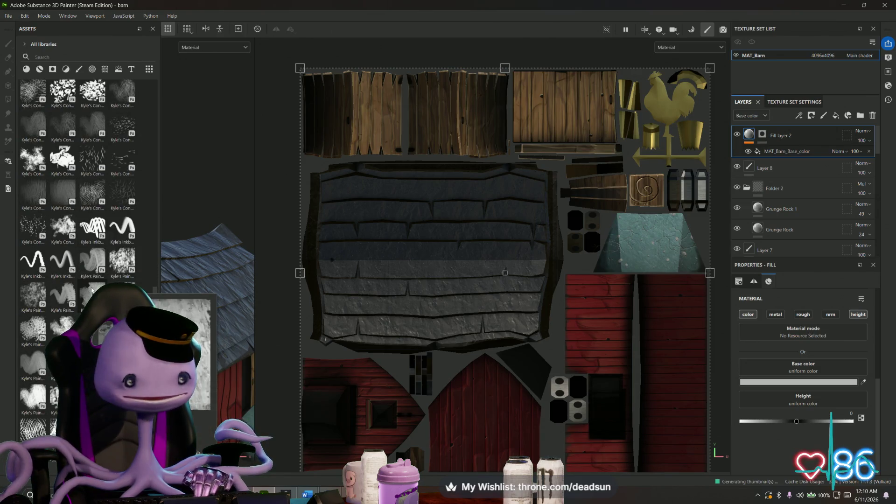
pyautogui.scroll(-5, 92, 291)
pyautogui.scroll(-5, 87, 277)
pyautogui.scroll(-5, 85, 272)
pyautogui.scroll(-5, 86, 271)
pyautogui.scroll(-10, 90, 277)
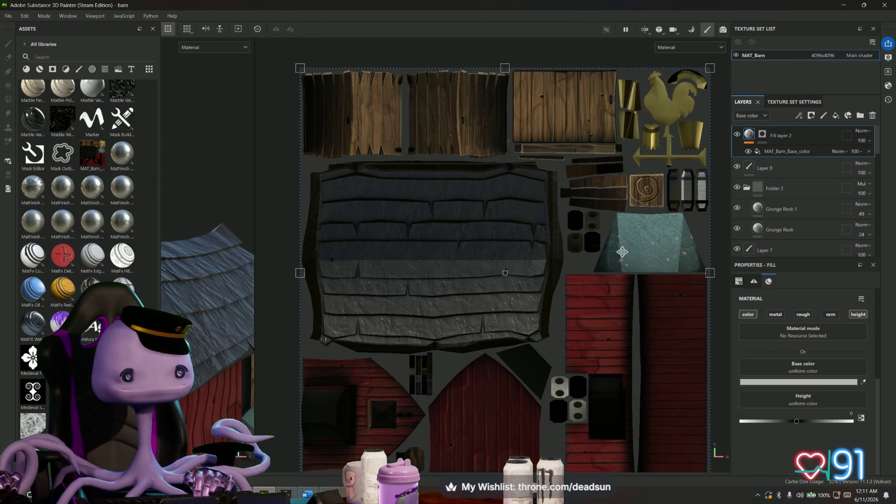
# Step: Assign the MAT_Barn_Base_color texture to the Height slot of the fill layer
pyautogui.moveTo(92, 154)
pyautogui.mouseDown()
pyautogui.moveTo(179, 210)
pyautogui.moveTo(807, 386)
pyautogui.mouseUp()
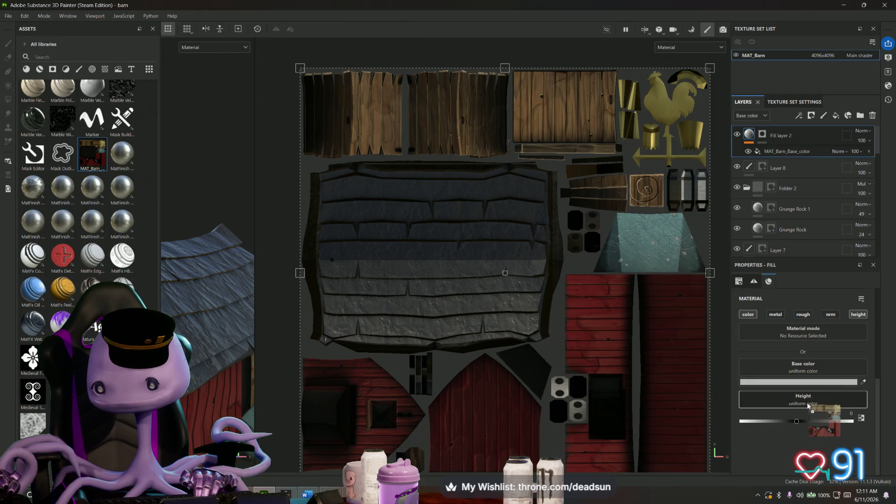
pyautogui.moveTo(806, 387); pyautogui.dragTo(807, 406)
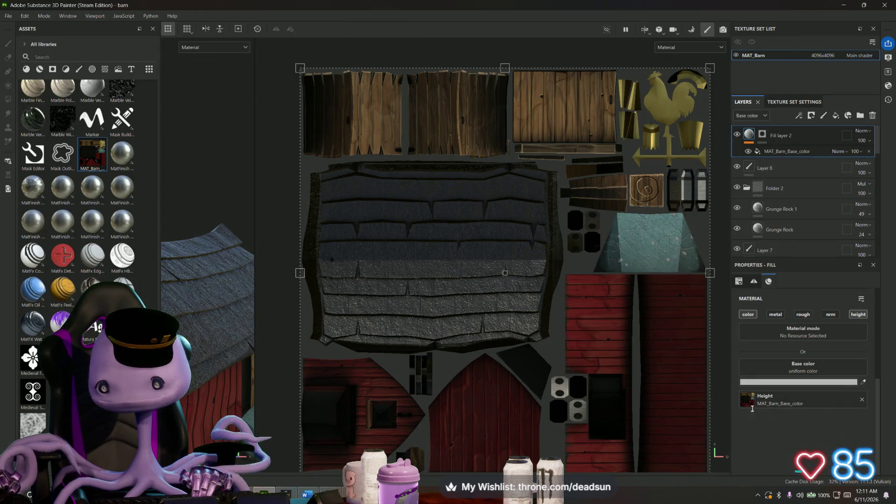
pyautogui.scroll(3, 421, 327)
pyautogui.scroll(3, 420, 327)
pyautogui.scroll(3, 428, 333)
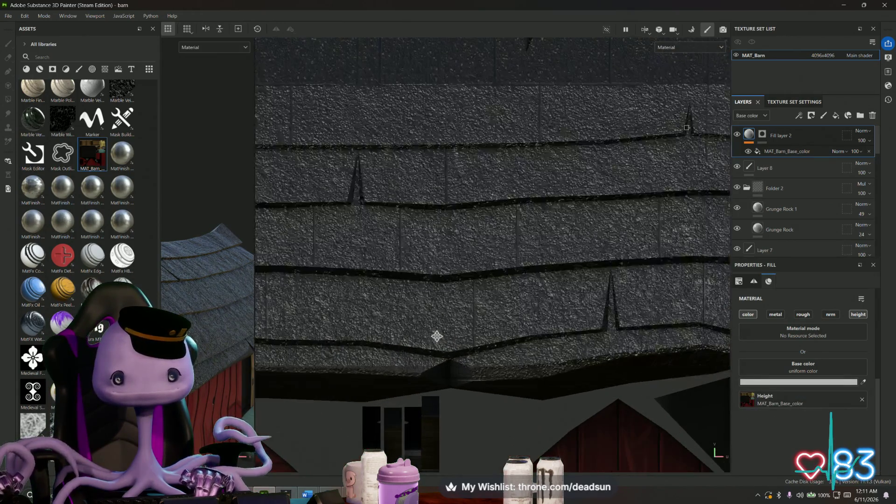
# Step: Enlarge the 3D viewport with the splitter and zoom onto the barn roof's new relief
pyautogui.moveTo(210, 280)
pyautogui.mouseDown(button='middle')
pyautogui.moveTo(210, 315)
pyautogui.moveTo(240, 381)
pyautogui.mouseUp(button='middle')
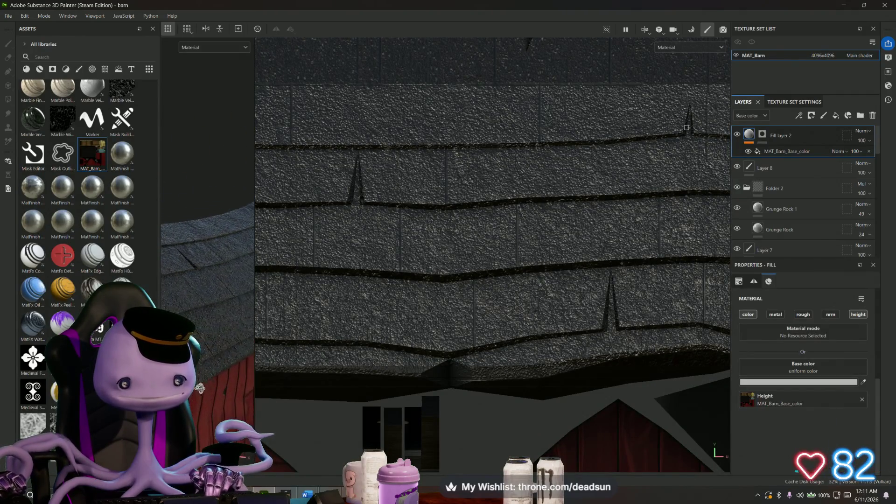
pyautogui.moveTo(255, 382); pyautogui.dragTo(613, 392)
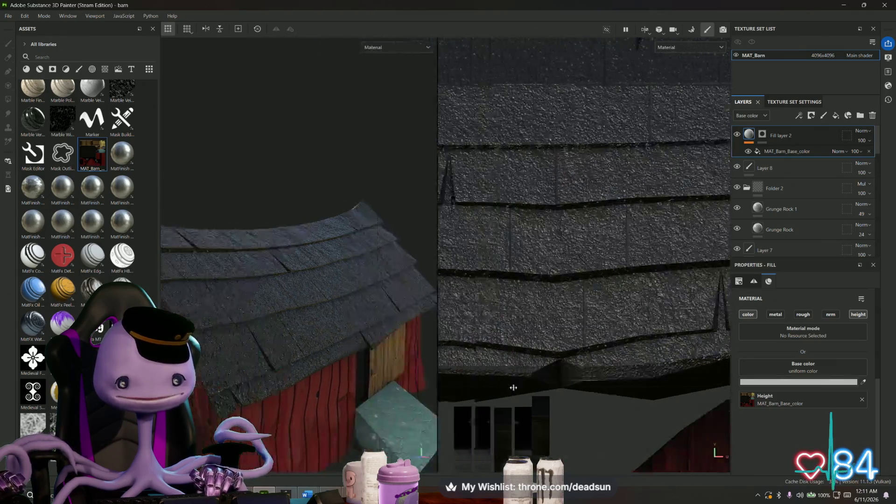
pyautogui.moveTo(495, 394)
pyautogui.keyDown('alt'); pyautogui.mouseDown()
pyautogui.moveTo(349, 459)
pyautogui.moveTo(425, 412)
pyautogui.moveTo(392, 443)
pyautogui.moveTo(392, 420)
pyautogui.mouseUp(); pyautogui.keyUp('alt')
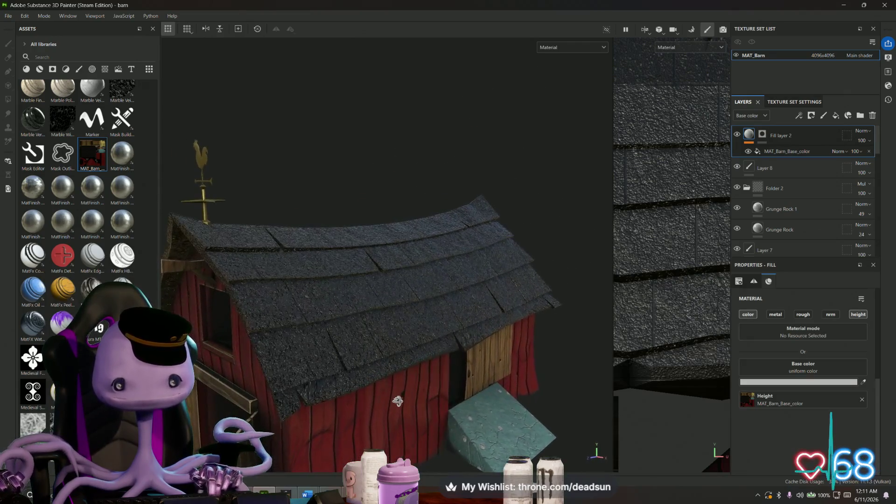
# Step: Add a roughness channel to Fill layer 2 and lower it to about 0.49 while inspecting the roof
pyautogui.click(803, 314)
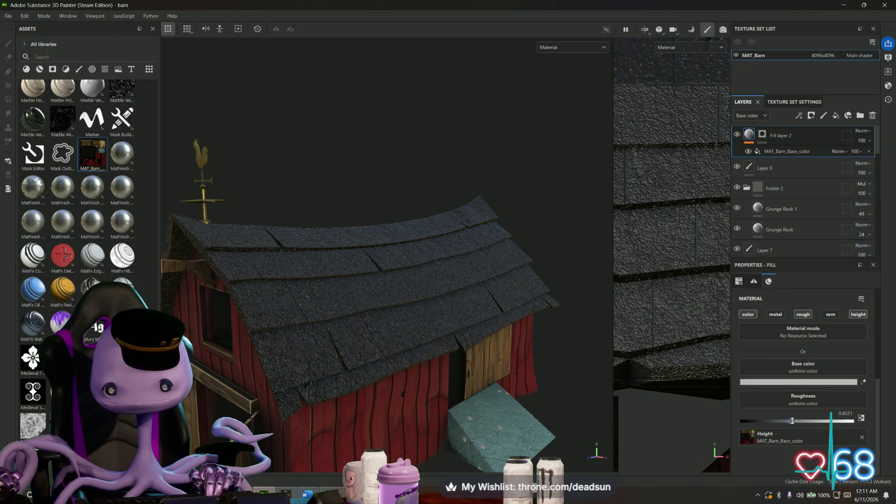
pyautogui.moveTo(385, 280)
pyautogui.keyDown('alt'); pyautogui.mouseDown()
pyautogui.moveTo(456, 211)
pyautogui.moveTo(350, 280)
pyautogui.mouseUp(); pyautogui.keyUp('alt')
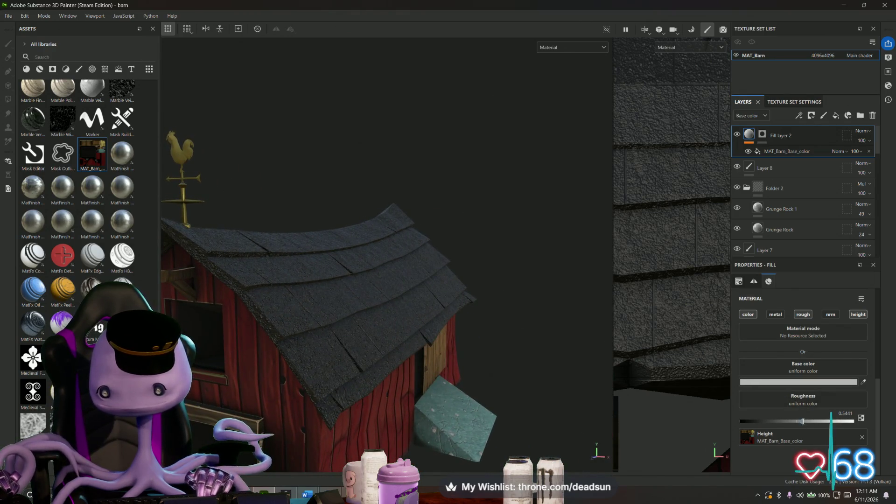
pyautogui.moveTo(420, 315)
pyautogui.keyDown('alt'); pyautogui.mouseDown()
pyautogui.moveTo(353, 382)
pyautogui.moveTo(417, 340)
pyautogui.moveTo(301, 350)
pyautogui.moveTo(392, 381)
pyautogui.moveTo(413, 301)
pyautogui.moveTo(457, 332)
pyautogui.mouseUp(); pyautogui.keyUp('alt')
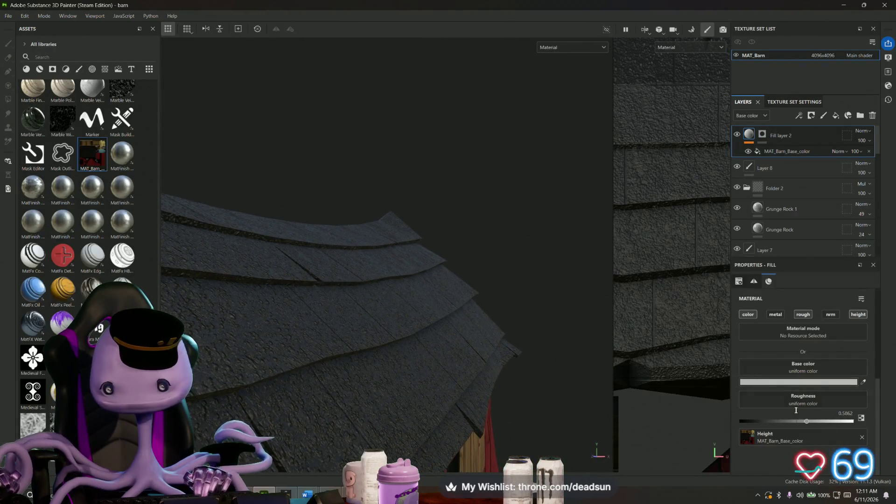
pyautogui.moveTo(806, 421); pyautogui.dragTo(787, 421)
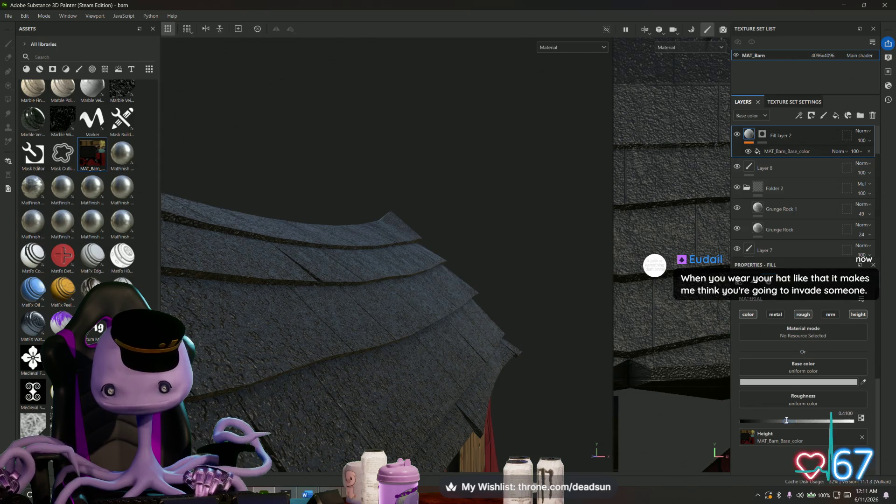
pyautogui.moveTo(459, 384)
pyautogui.keyDown('alt'); pyautogui.mouseDown()
pyautogui.moveTo(326, 362)
pyautogui.moveTo(488, 259)
pyautogui.moveTo(411, 345)
pyautogui.mouseUp(); pyautogui.keyUp('alt')
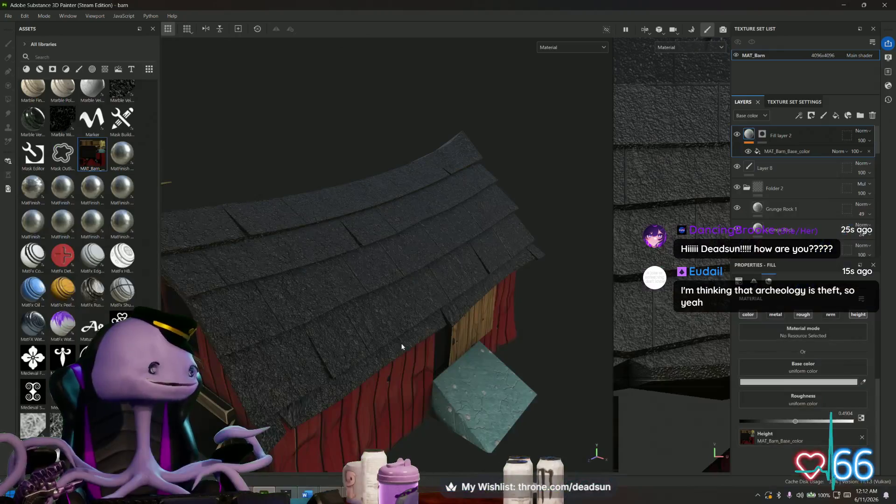
# Step: Look over the barn roof from above, then bring up the File menu
pyautogui.moveTo(402, 346)
pyautogui.mouseDown(button='middle')
pyautogui.moveTo(346, 423)
pyautogui.moveTo(420, 255)
pyautogui.mouseUp(button='middle')
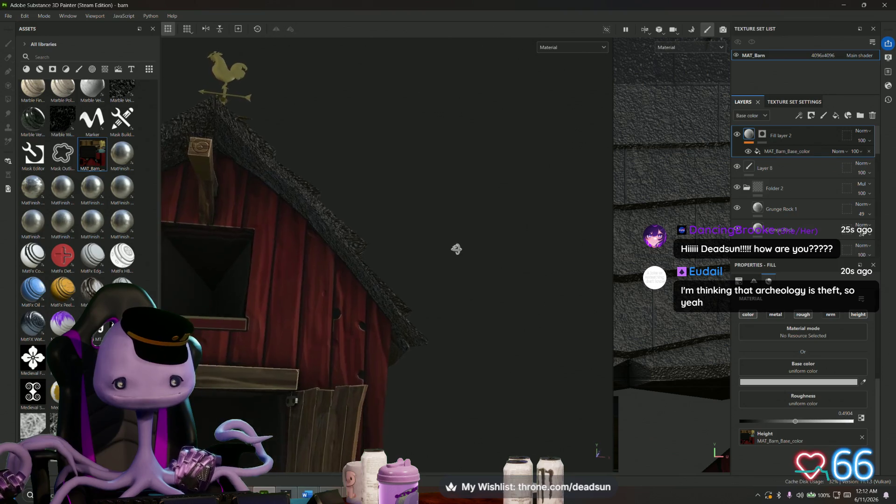
pyautogui.moveTo(331, 345)
pyautogui.mouseDown(button='middle')
pyautogui.moveTo(260, 365)
pyautogui.moveTo(419, 299)
pyautogui.moveTo(468, 293)
pyautogui.moveTo(448, 322)
pyautogui.mouseUp(button='middle')
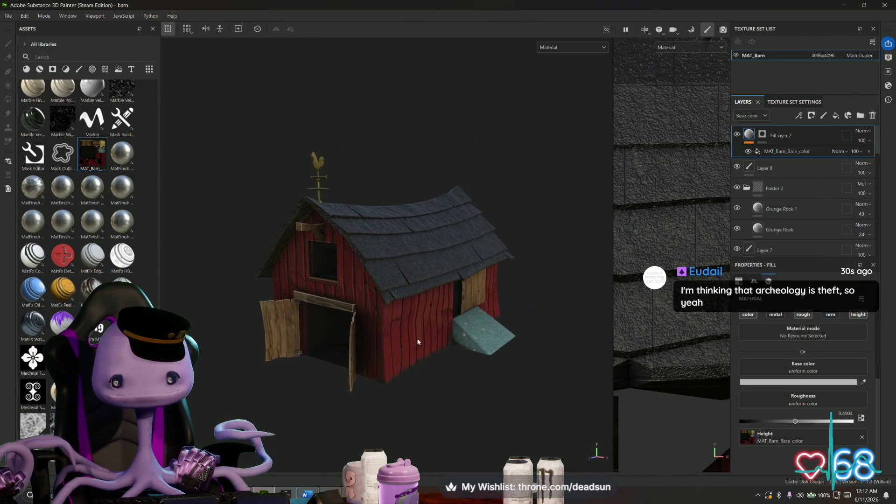
pyautogui.click(8, 16)
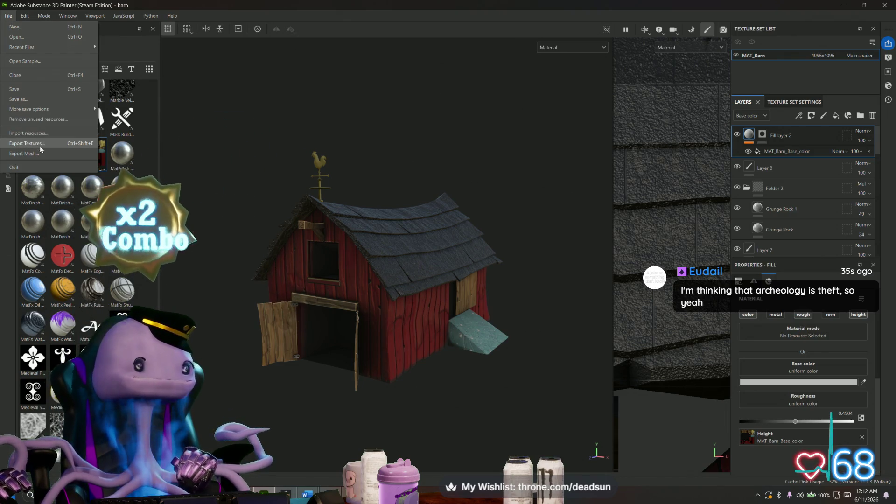
# Step: Export the MAT_Barn texture maps to PNG with default settings and show the export folder
pyautogui.click(26, 144)
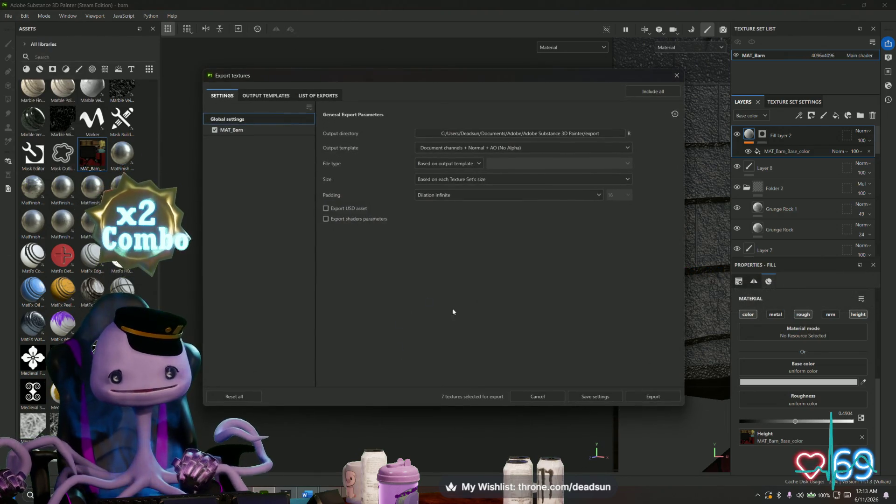
pyautogui.click(653, 397)
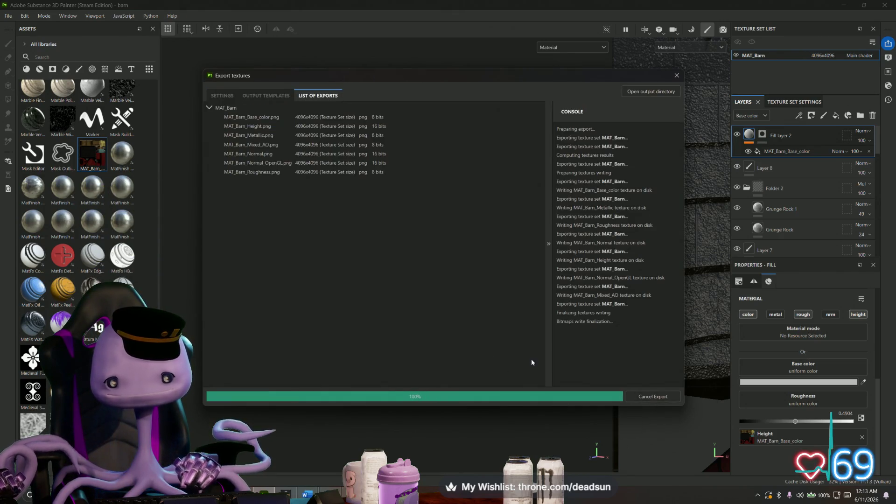
pyautogui.click(651, 92)
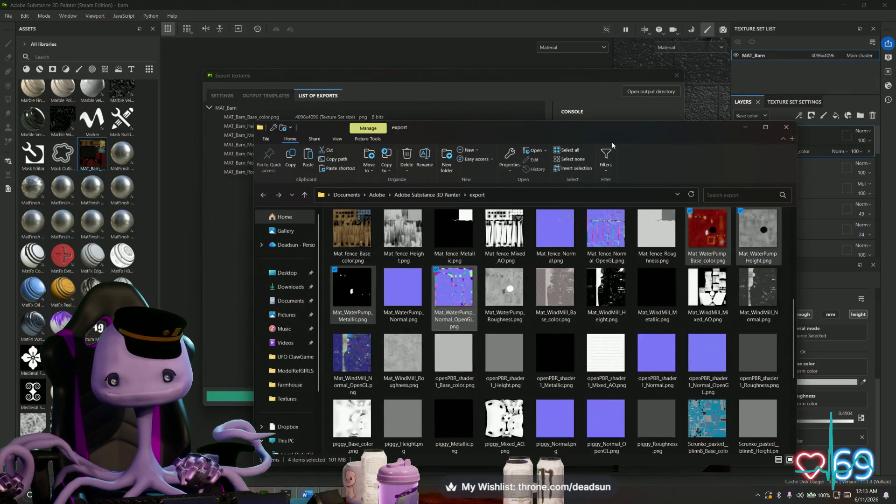
pyautogui.scroll(-5, 527, 316)
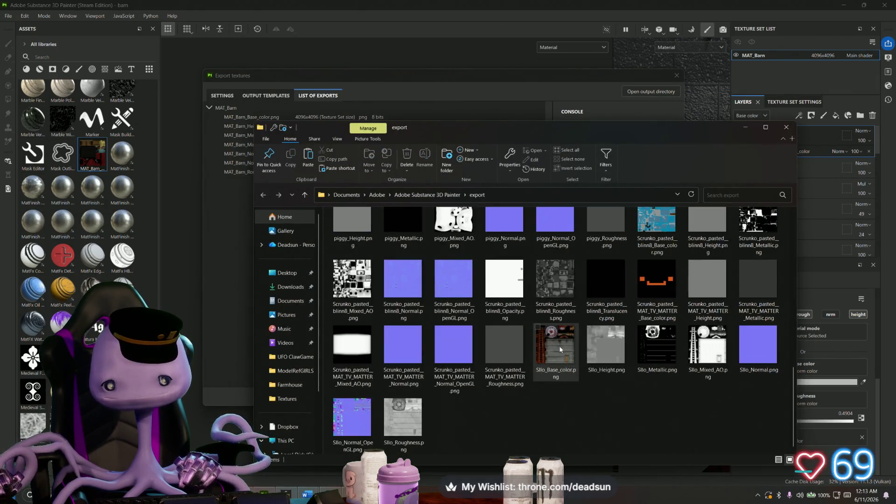
pyautogui.scroll(4, 559, 345)
# Step: Copy the six MAT_Barn PNGs: Base_color, Height, Metallic, Mixed_AO, Normal and Normal_OpenGL
pyautogui.click(706, 237)
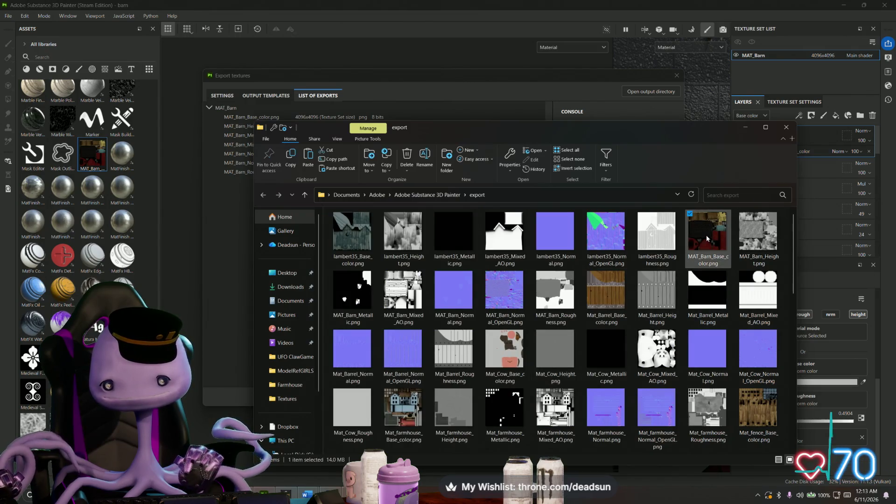
pyautogui.keyDown('ctrl'); pyautogui.click(757, 237); pyautogui.keyUp('ctrl')
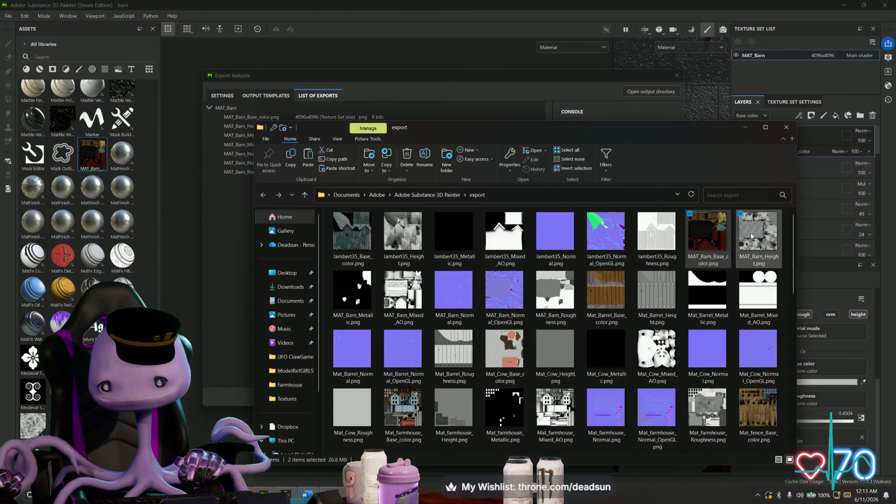
pyautogui.keyDown('ctrl'); pyautogui.click(364, 304); pyautogui.keyUp('ctrl')
pyautogui.keyDown('ctrl'); pyautogui.click(403, 297); pyautogui.keyUp('ctrl')
pyautogui.keyDown('ctrl'); pyautogui.click(454, 298); pyautogui.keyUp('ctrl')
pyautogui.keyDown('ctrl'); pyautogui.click(505, 297); pyautogui.keyUp('ctrl')
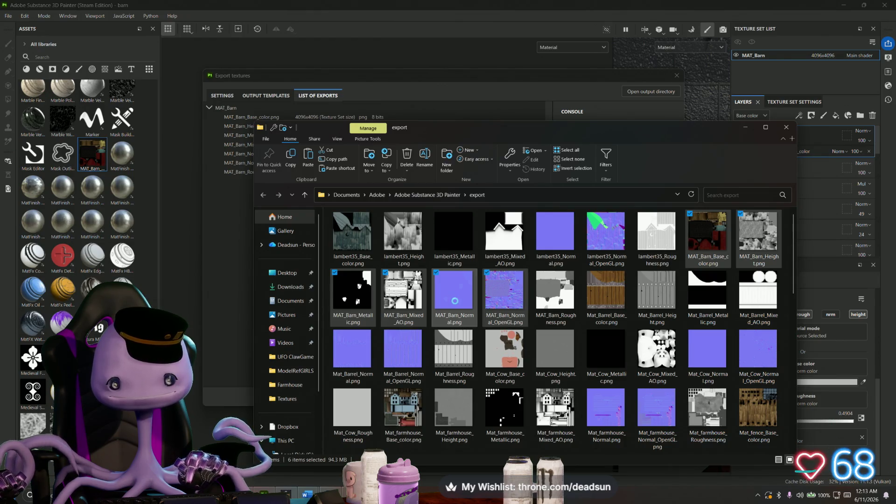
pyautogui.rightClick(454, 300)
pyautogui.click(482, 247)
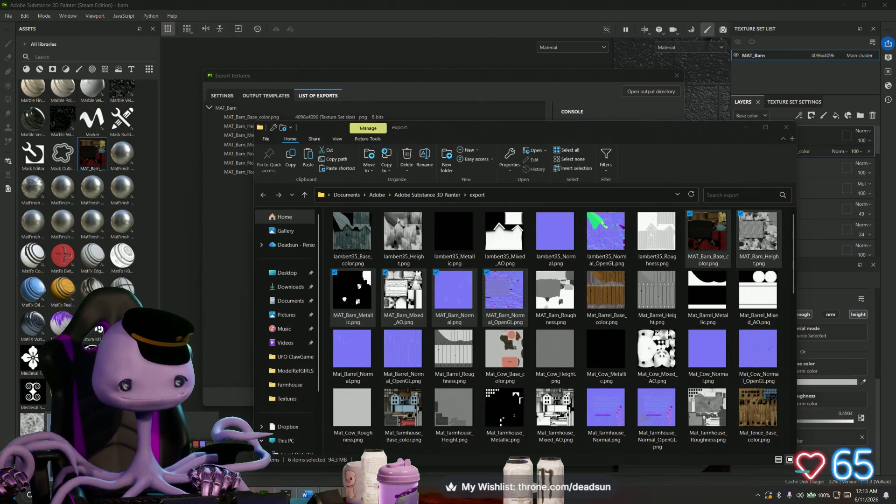
# Step: Create a Barn folder in UFO ClawGame, paste the textures into it, and minimize both Explorer windows
pyautogui.hotkey('alt', 'Tab')
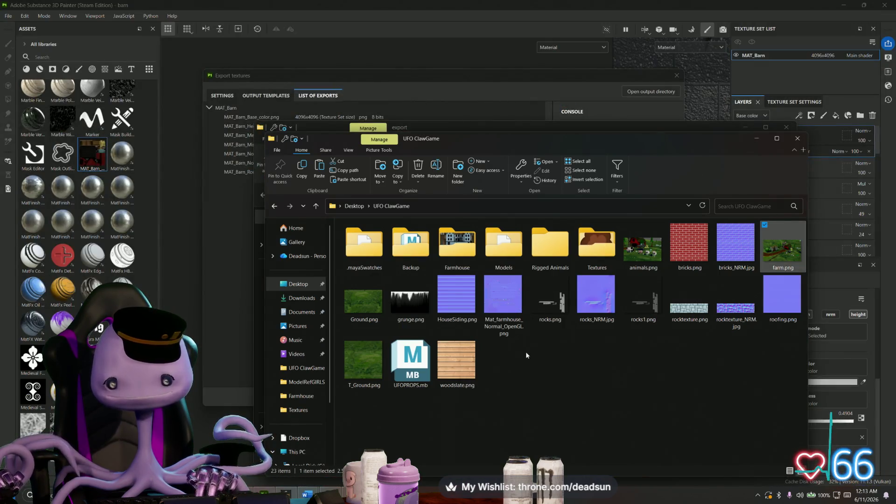
pyautogui.rightClick(525, 372)
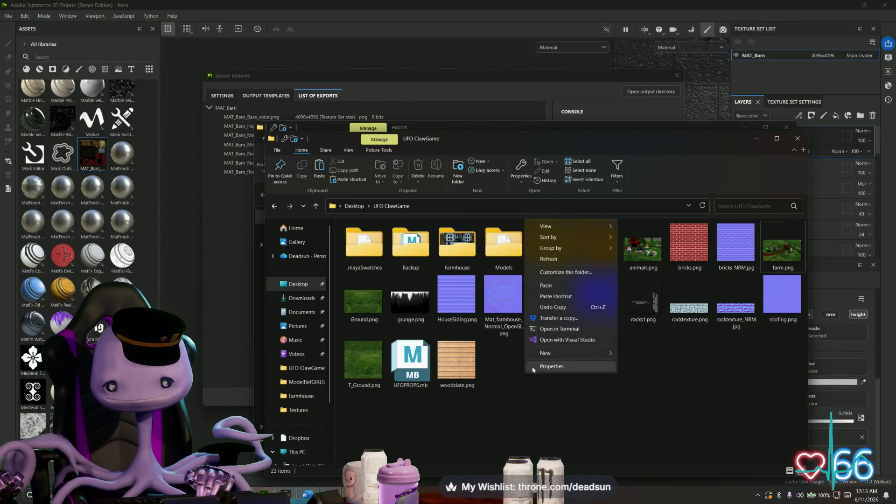
pyautogui.click(567, 353)
pyautogui.click(655, 349)
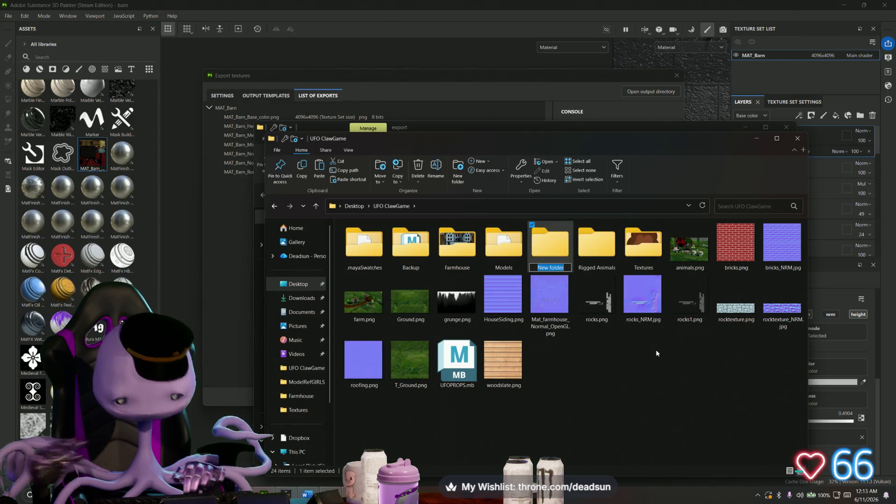
pyautogui.write('Barn')
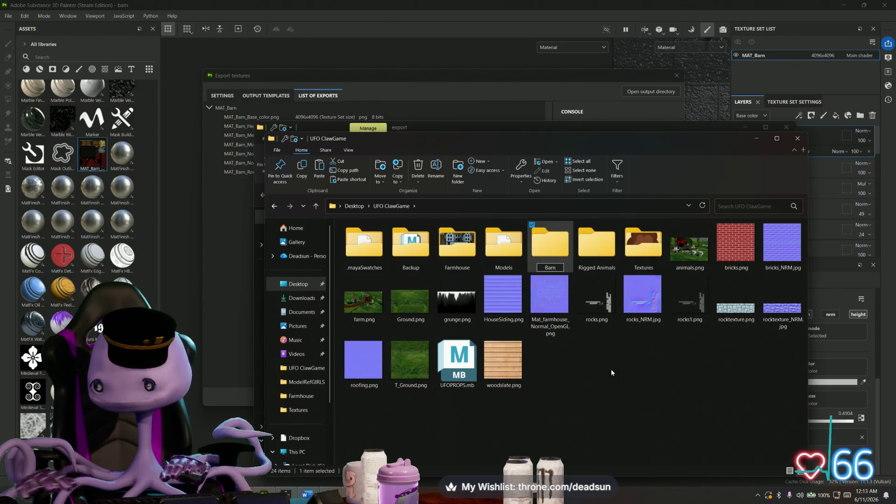
pyautogui.doubleClick(553, 249)
pyautogui.rightClick(437, 302)
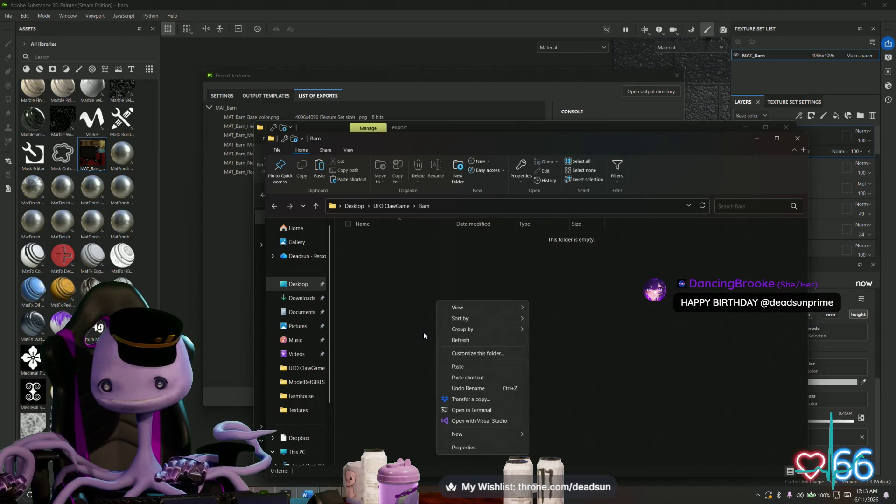
pyautogui.click(458, 367)
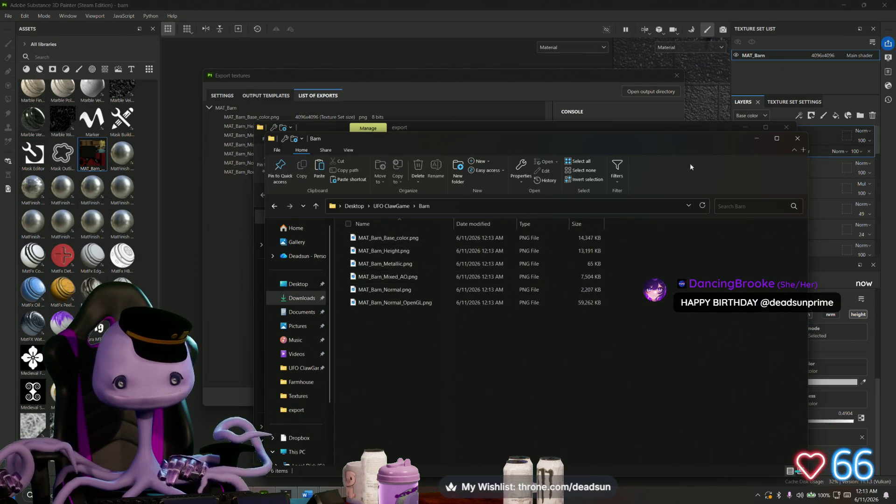
pyautogui.click(754, 139)
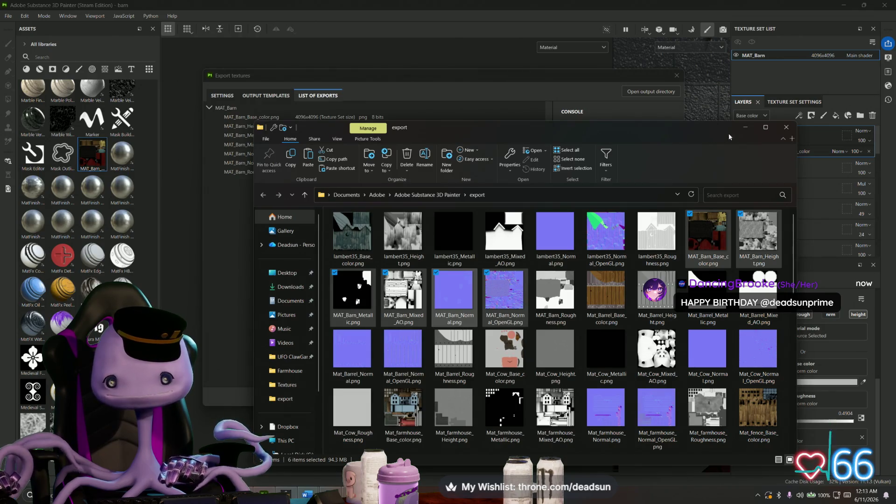
pyautogui.click(745, 127)
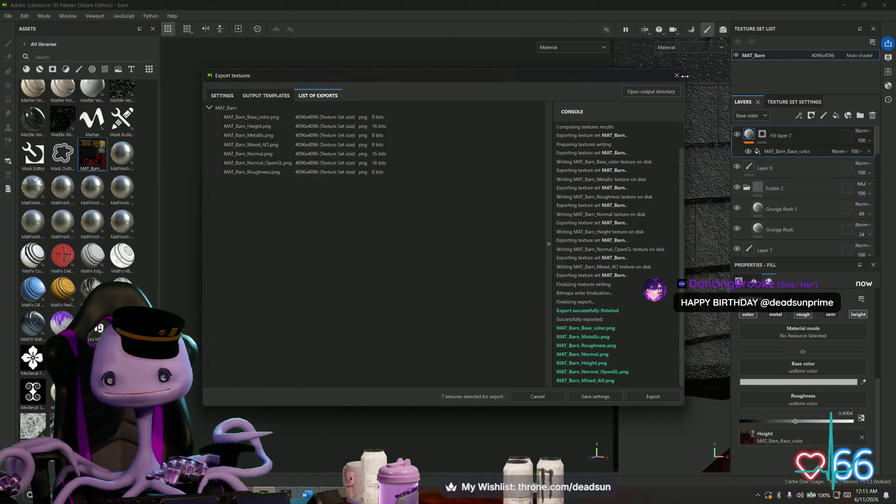
# Step: Close the Export textures window, save the barn project, and switch to the browser
pyautogui.click(676, 75)
pyautogui.moveTo(449, 210)
pyautogui.keyDown('alt'); pyautogui.mouseDown()
pyautogui.moveTo(389, 172)
pyautogui.moveTo(385, 150)
pyautogui.mouseUp(); pyautogui.keyUp('alt')
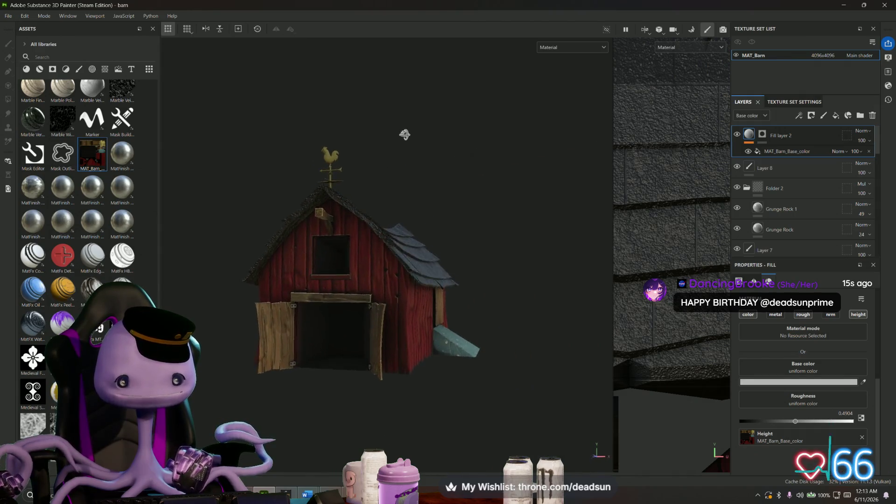
pyautogui.click(8, 16)
pyautogui.click(28, 88)
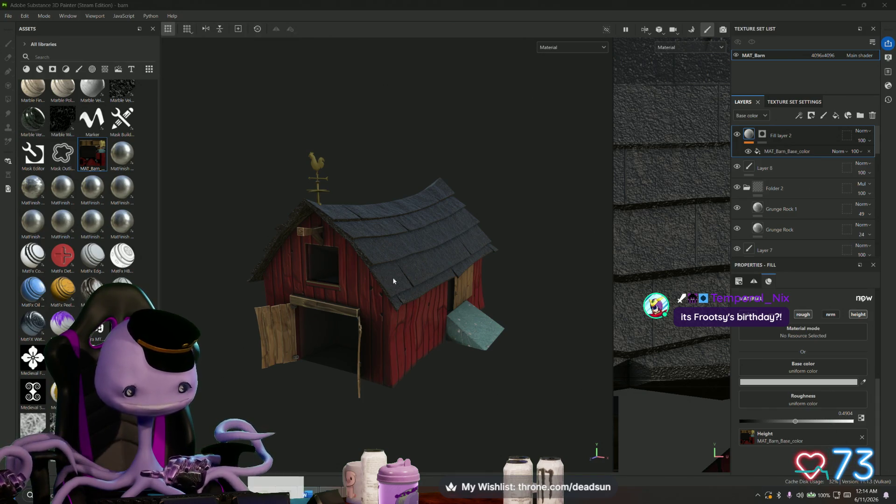
pyautogui.hotkey('alt', 'Tab')
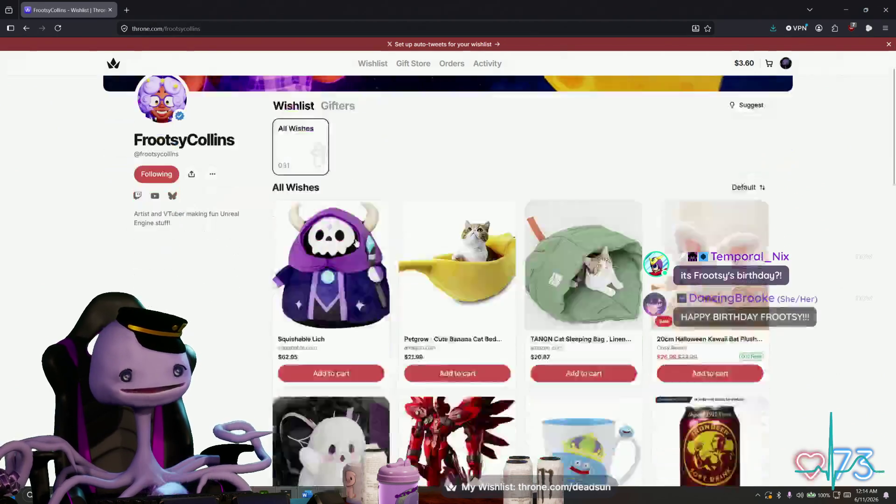
pyautogui.scroll(-2, 357, 242)
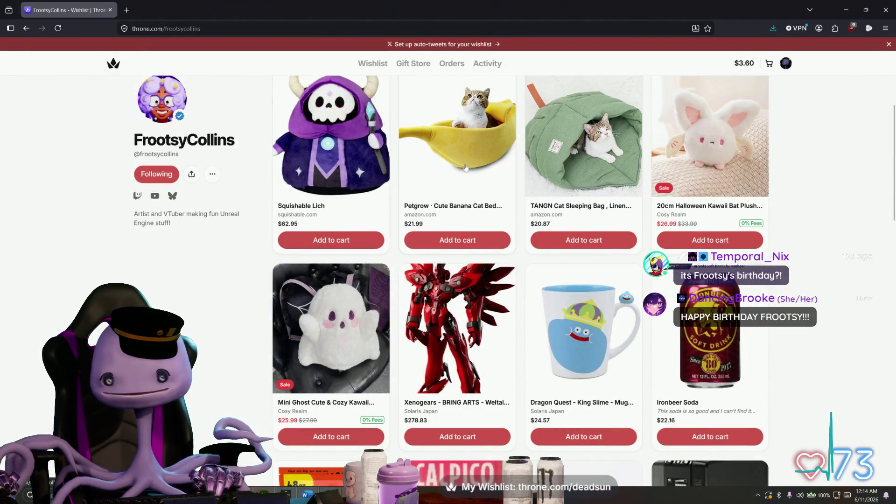
pyautogui.scroll(-2, 357, 241)
pyautogui.scroll(-1, 358, 242)
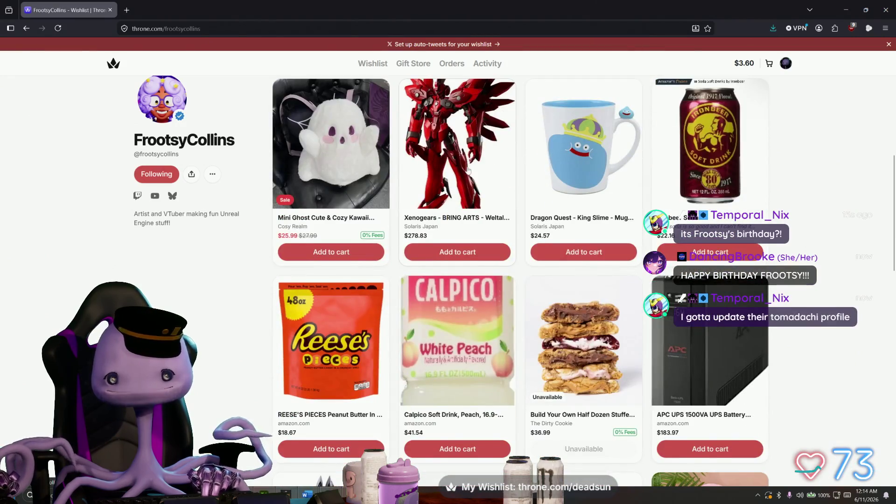
pyautogui.scroll(-1, 469, 168)
pyautogui.scroll(-2, 470, 168)
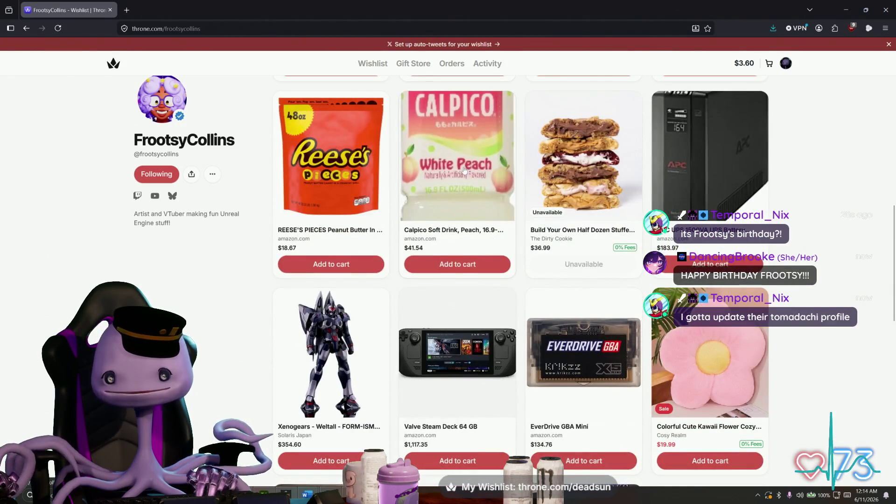
pyautogui.scroll(-1, 462, 170)
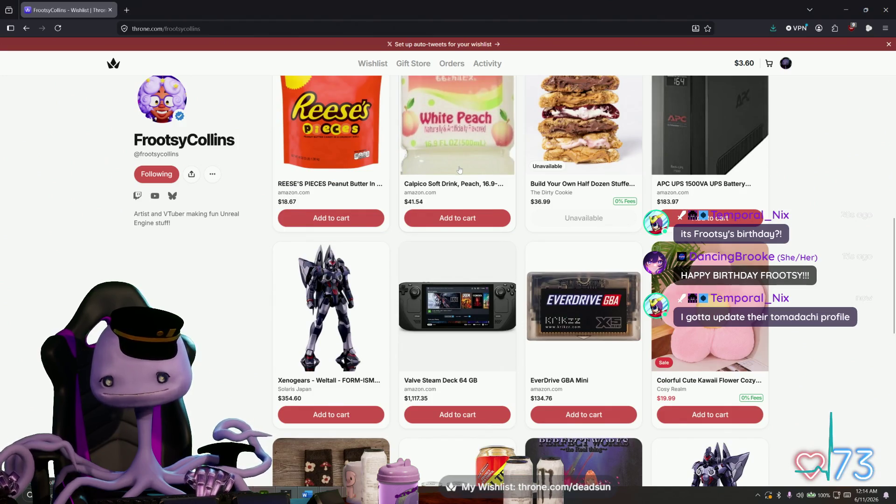
pyautogui.scroll(-3, 460, 170)
pyautogui.scroll(-2, 460, 170)
pyautogui.scroll(-2, 460, 171)
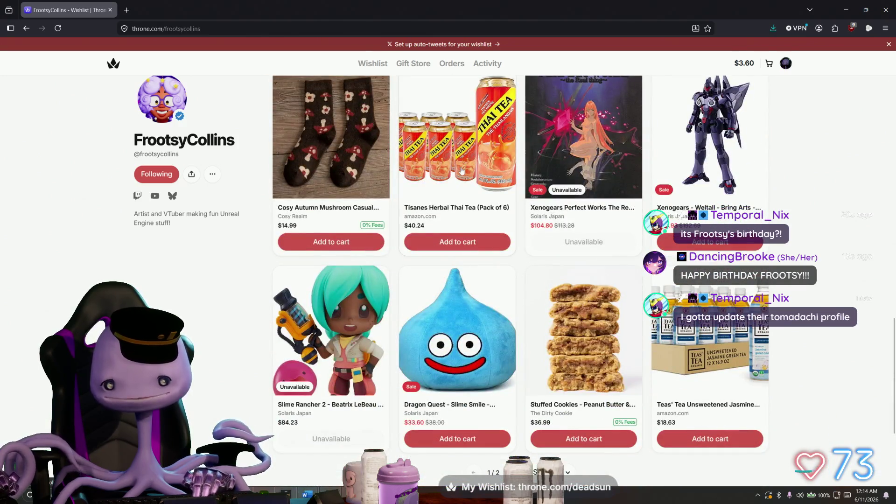
pyautogui.scroll(-2, 461, 170)
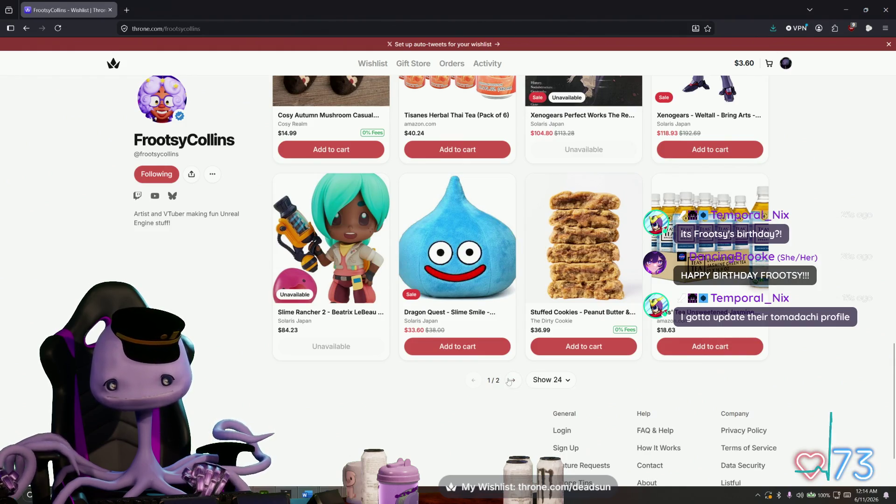
# Step: View page 2 of the Throne wishlist, then switch to Maya, select Barn1 and frame it
pyautogui.click(510, 380)
pyautogui.scroll(-3, 478, 322)
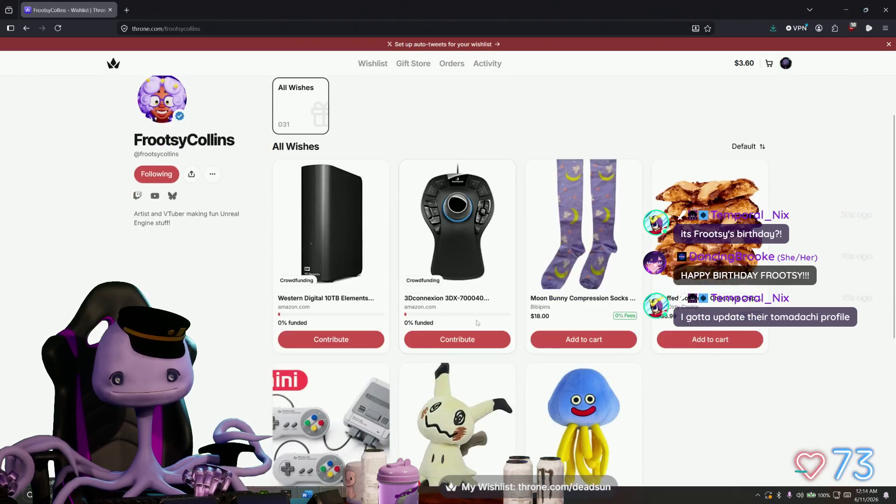
pyautogui.scroll(-3, 477, 322)
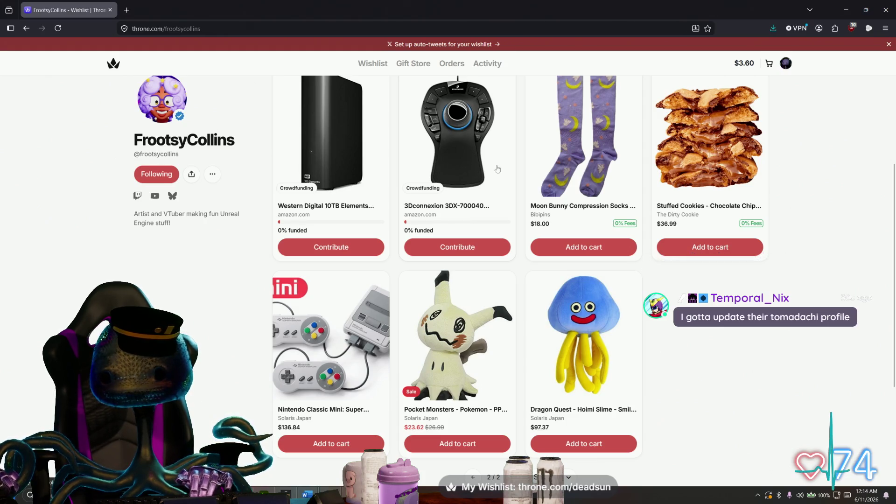
pyautogui.scroll(3, 527, 190)
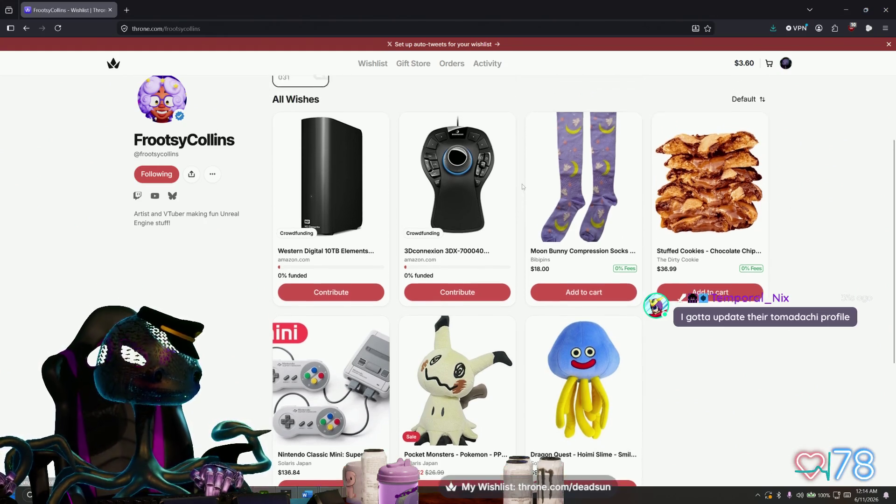
pyautogui.scroll(3, 522, 185)
pyautogui.scroll(2, 514, 197)
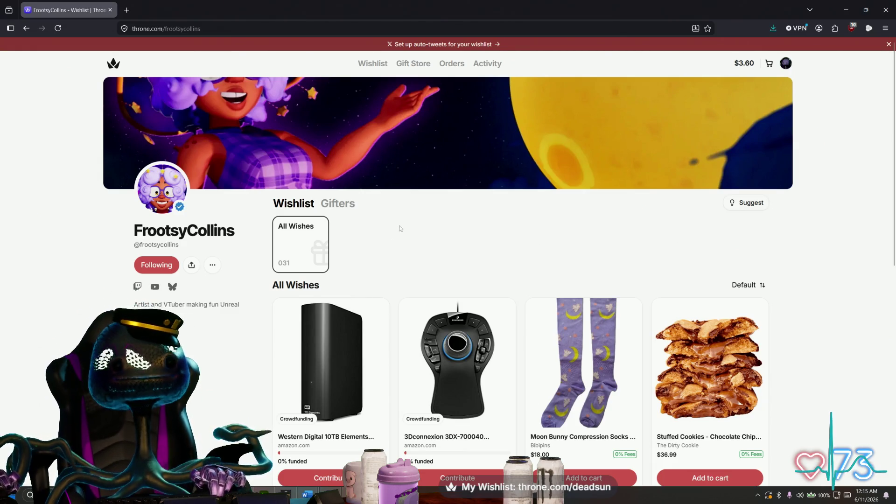
pyautogui.scroll(-1, 395, 247)
pyautogui.scroll(1, 396, 247)
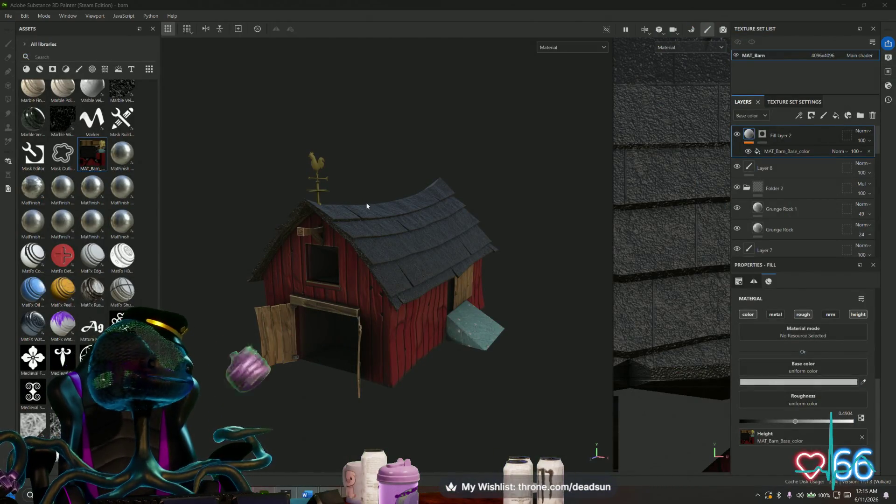
pyautogui.moveTo(367, 206)
pyautogui.keyDown('alt'); pyautogui.mouseDown()
pyautogui.moveTo(418, 242)
pyautogui.moveTo(338, 240)
pyautogui.mouseUp(); pyautogui.keyUp('alt')
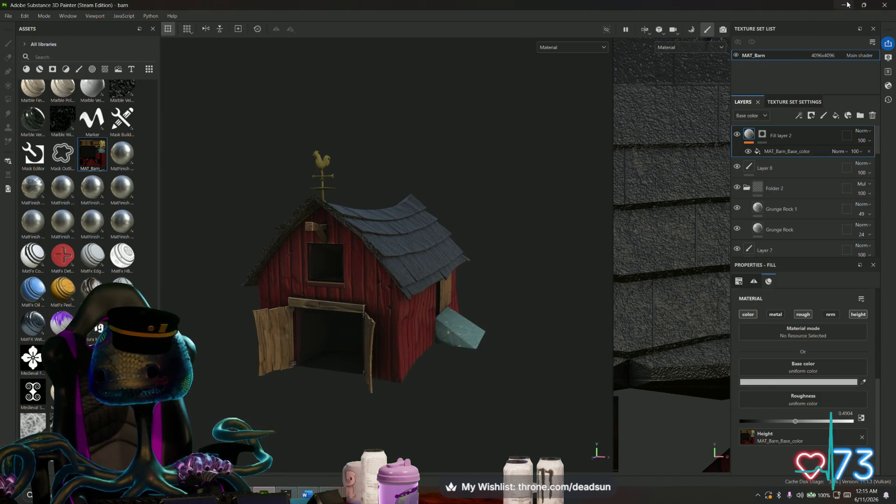
pyautogui.click(847, 5)
pyautogui.click(483, 136)
pyautogui.press('f')
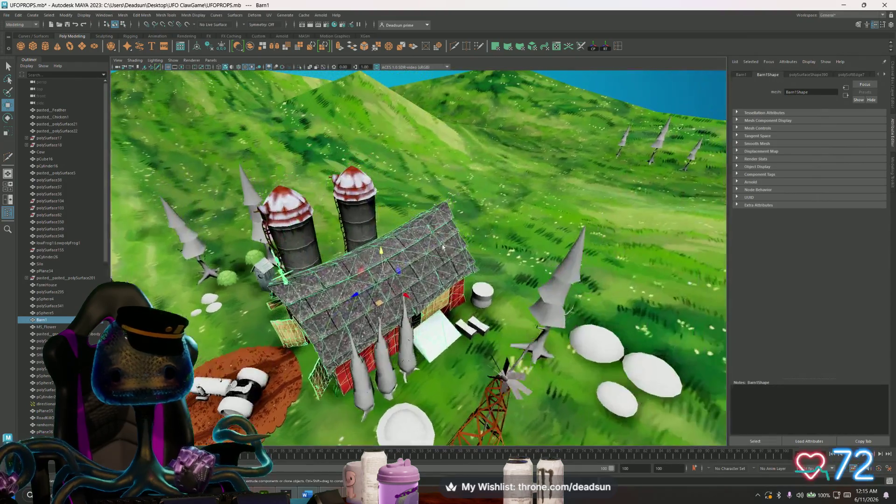
# Step: Review the barn's node attributes, then delete all construction history via Edit > Delete All by Type
pyautogui.moveTo(448, 253)
pyautogui.keyDown('alt'); pyautogui.mouseDown()
pyautogui.moveTo(544, 205)
pyautogui.moveTo(448, 255)
pyautogui.mouseUp(); pyautogui.keyUp('alt')
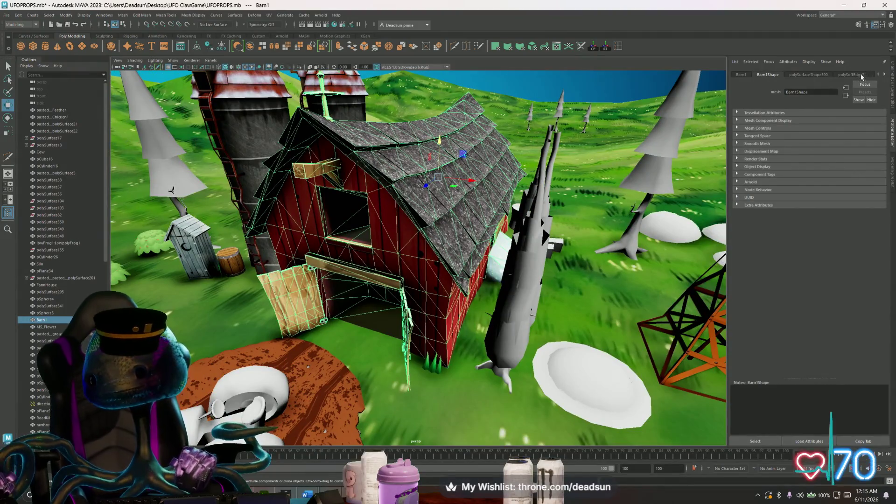
pyautogui.click(862, 76)
pyautogui.click(811, 75)
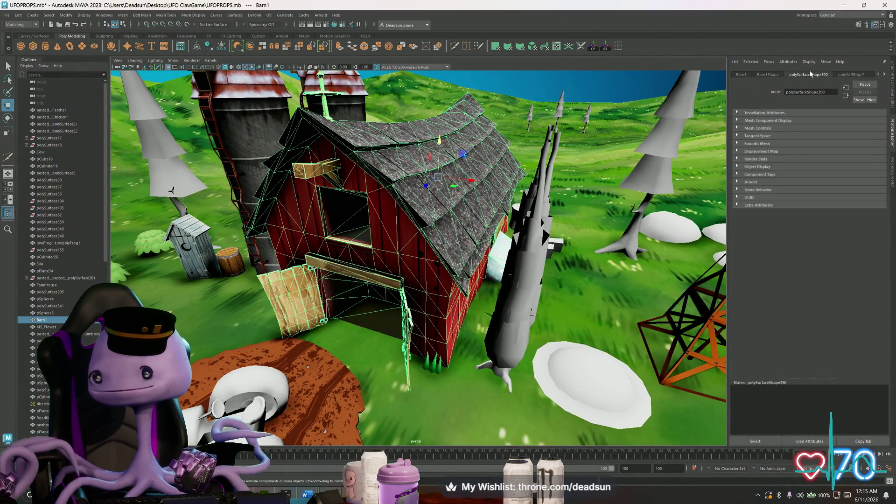
pyautogui.click(742, 75)
pyautogui.click(811, 75)
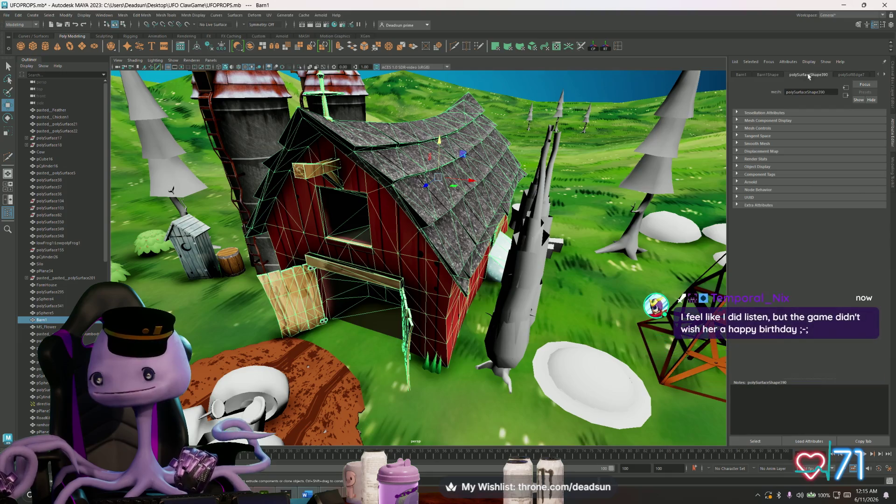
pyautogui.click(850, 75)
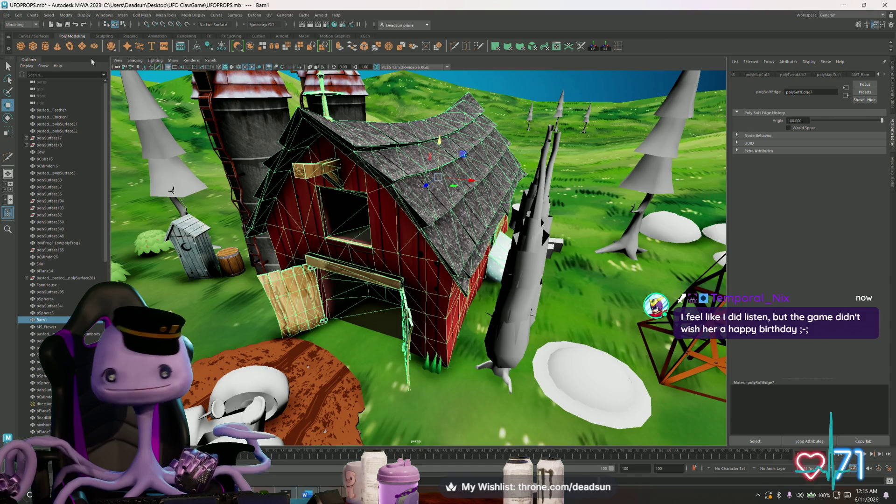
pyautogui.click(16, 16)
pyautogui.moveTo(43, 106)
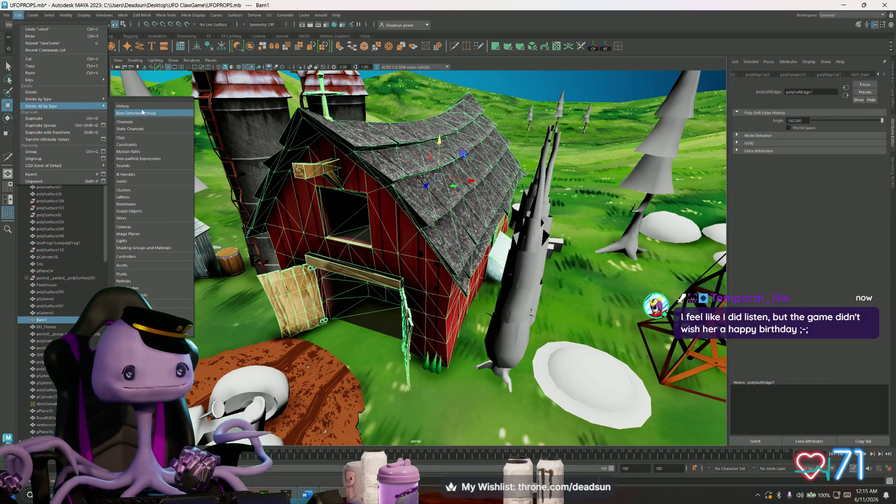
pyautogui.click(143, 113)
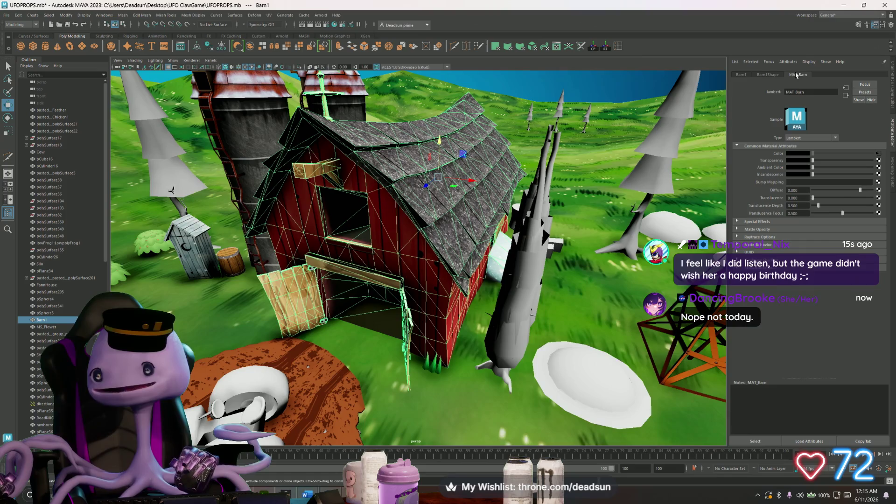
# Step: Follow MAT_Barn's Color input to the file7 node and browse for a replacement image
pyautogui.click(880, 152)
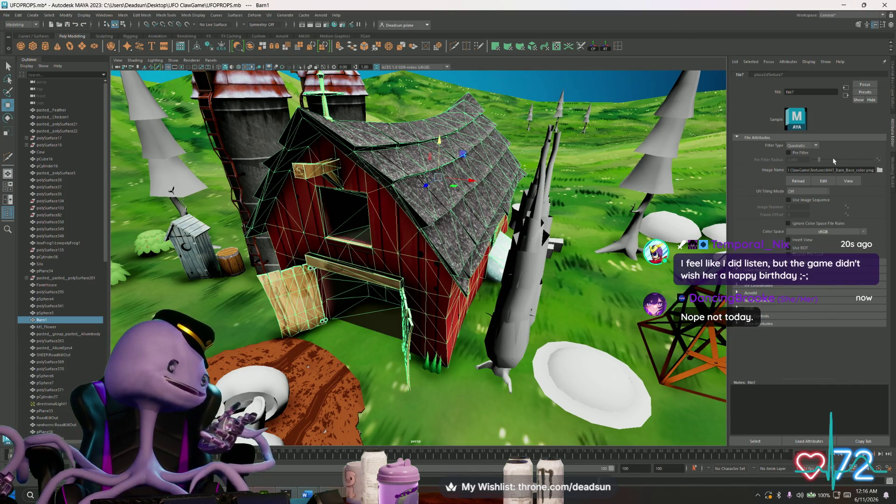
pyautogui.click(880, 170)
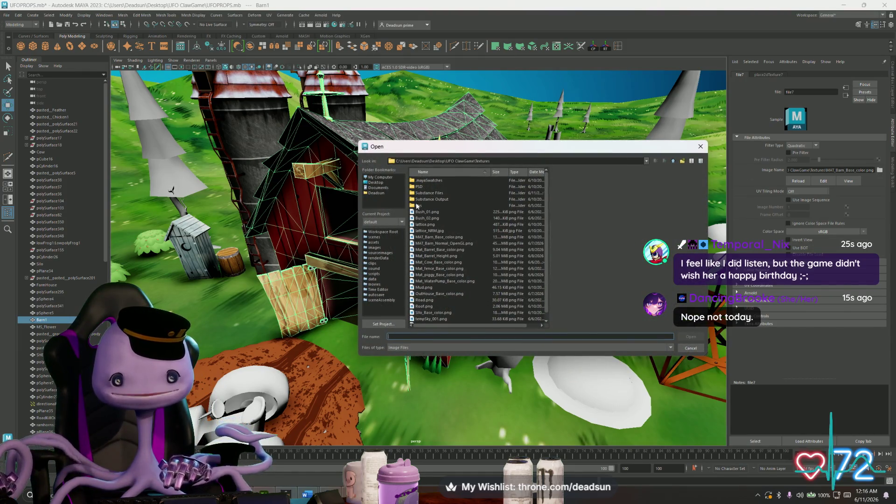
# Step: Browse from the home folder to Desktop\UFO ClawGame\Barn in the image browser
pyautogui.click(380, 193)
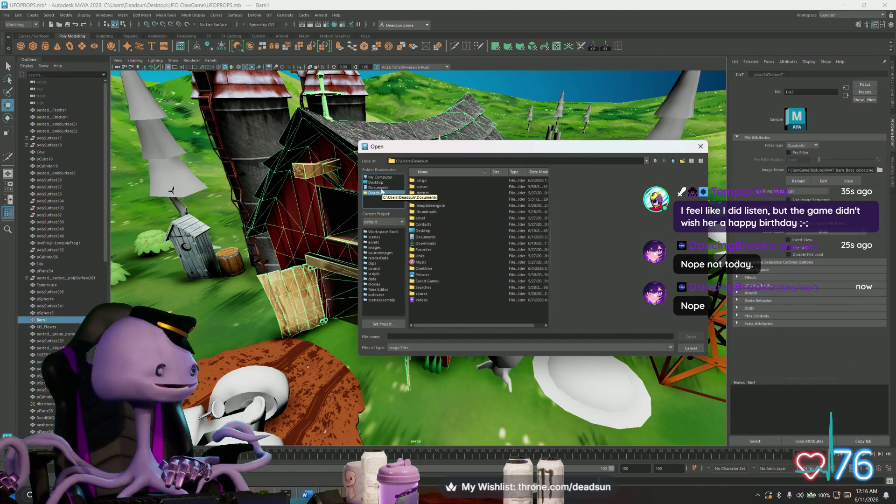
pyautogui.click(378, 188)
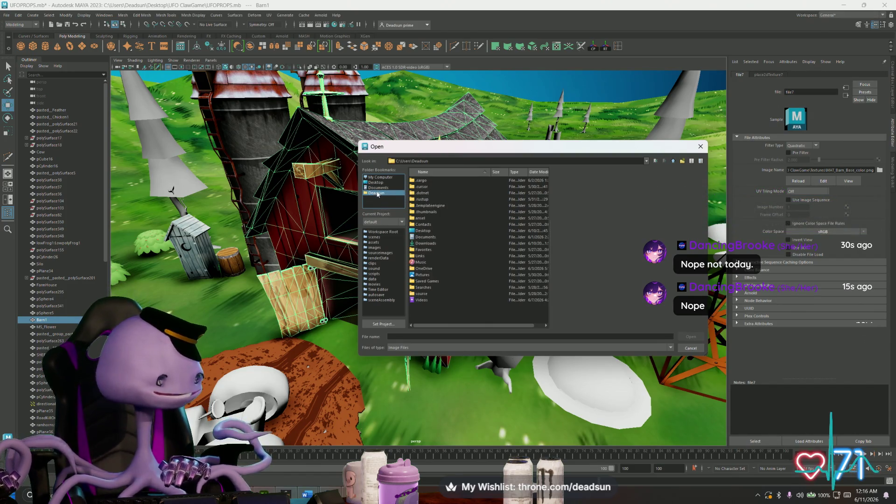
pyautogui.click(377, 193)
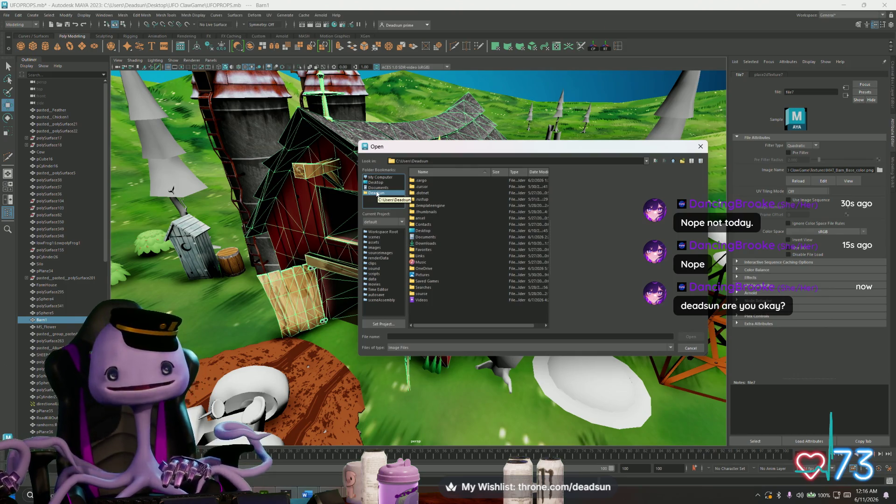
pyautogui.click(378, 188)
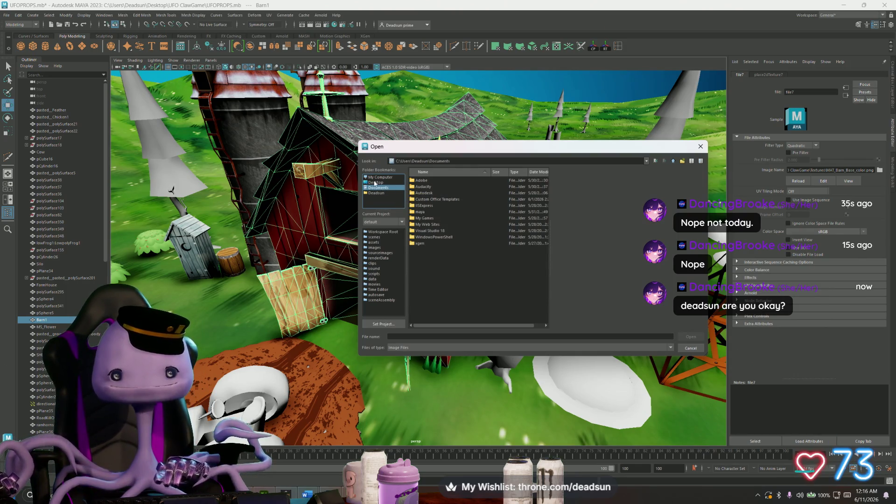
pyautogui.click(376, 183)
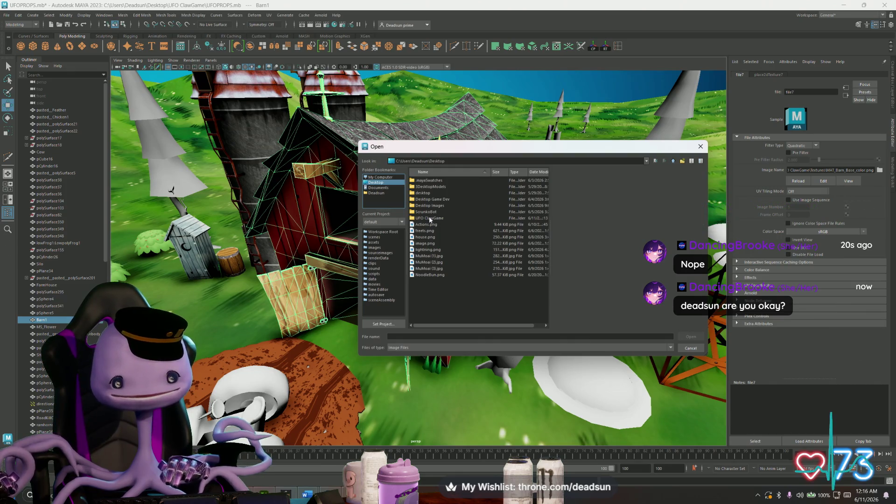
pyautogui.doubleClick(429, 218)
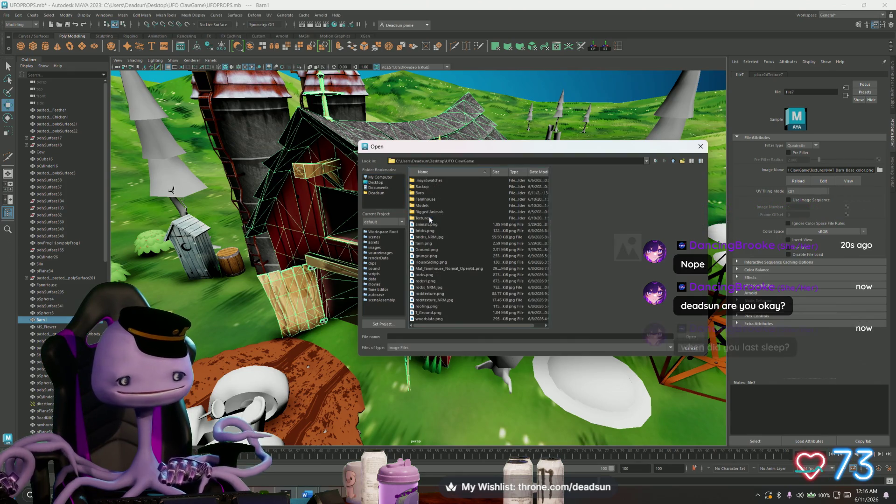
pyautogui.click(420, 193)
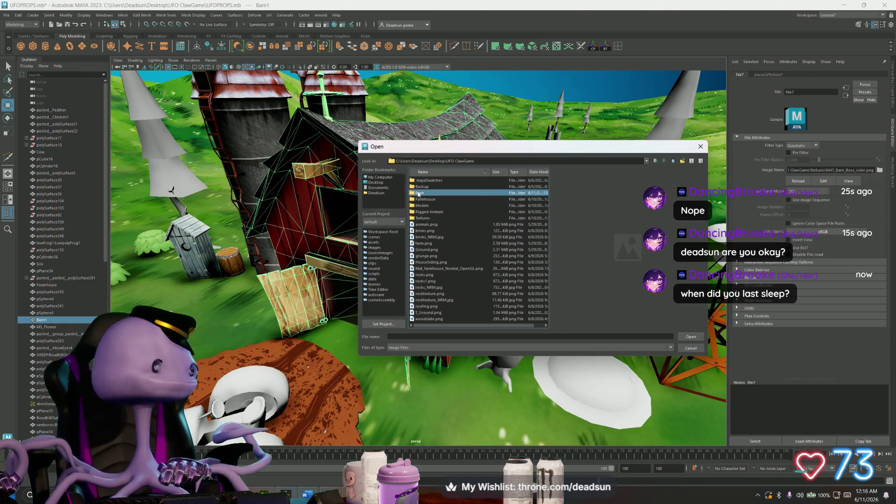
pyautogui.doubleClick(419, 195)
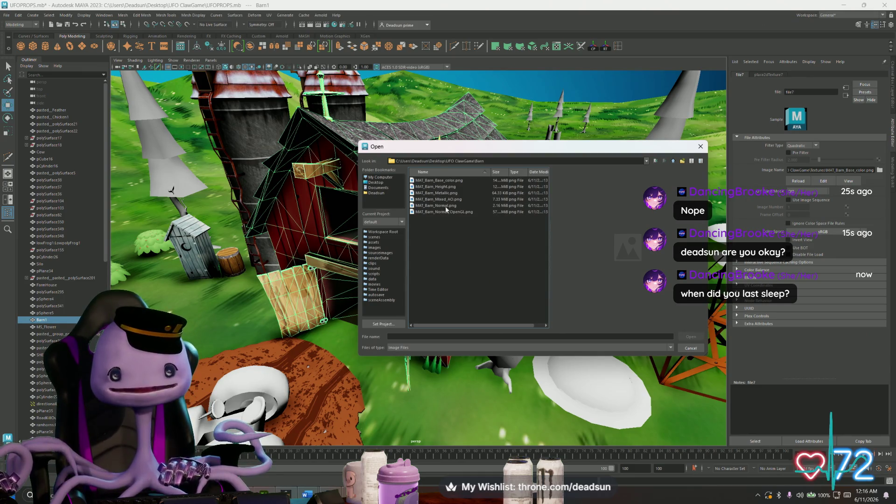
# Step: Load MAT_Barn_Base_color.png as the barn's colour texture and orbit to check it
pyautogui.click(438, 180)
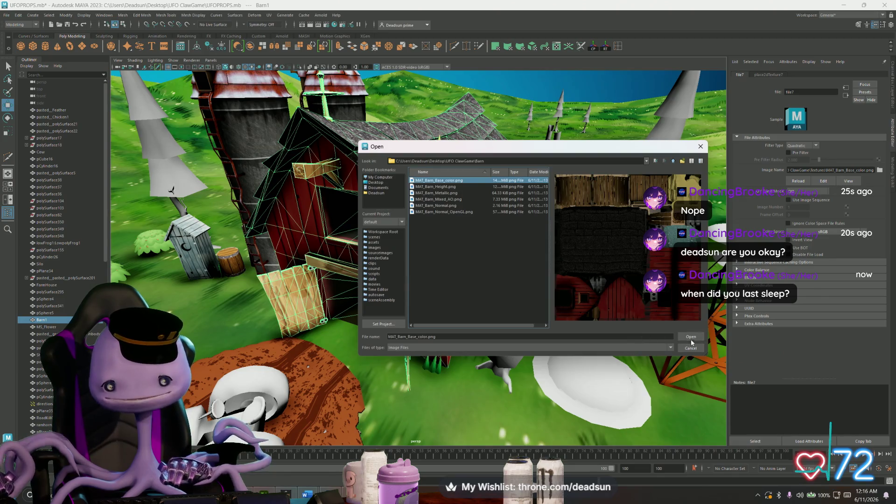
pyautogui.click(691, 337)
pyautogui.moveTo(490, 266)
pyautogui.keyDown('alt'); pyautogui.mouseDown()
pyautogui.moveTo(448, 259)
pyautogui.moveTo(445, 249)
pyautogui.mouseUp(); pyautogui.keyUp('alt')
pyautogui.scroll(-5, 423, 224)
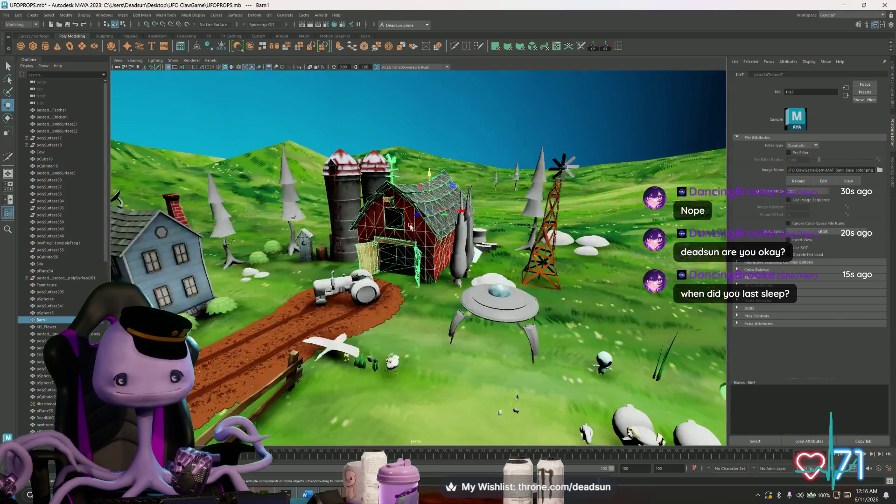
pyautogui.click(380, 229)
pyautogui.press('f')
pyautogui.moveTo(430, 217)
pyautogui.keyDown('alt'); pyautogui.mouseDown()
pyautogui.moveTo(424, 239)
pyautogui.moveTo(404, 211)
pyautogui.moveTo(352, 232)
pyautogui.moveTo(418, 231)
pyautogui.moveTo(408, 236)
pyautogui.mouseUp(); pyautogui.keyUp('alt')
pyautogui.scroll(3, 424, 239)
pyautogui.scroll(2, 424, 239)
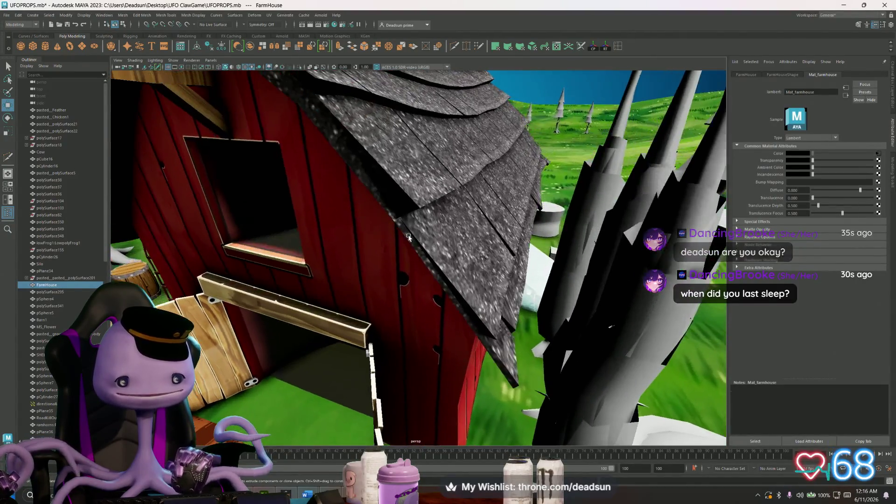
pyautogui.keyDown('alt'); pyautogui.moveTo(408, 236); pyautogui.dragTo(364, 232, button='right'); pyautogui.keyUp('alt')
pyautogui.keyDown('alt'); pyautogui.moveTo(364, 231); pyautogui.dragTo(406, 231); pyautogui.keyUp('alt')
pyautogui.keyDown('alt'); pyautogui.moveTo(406, 231); pyautogui.dragTo(395, 228, button='right'); pyautogui.keyUp('alt')
pyautogui.keyDown('alt'); pyautogui.moveTo(395, 227); pyautogui.dragTo(397, 292); pyautogui.keyUp('alt')
pyautogui.keyDown('alt'); pyautogui.moveTo(397, 292); pyautogui.dragTo(378, 280, button='right'); pyautogui.keyUp('alt')
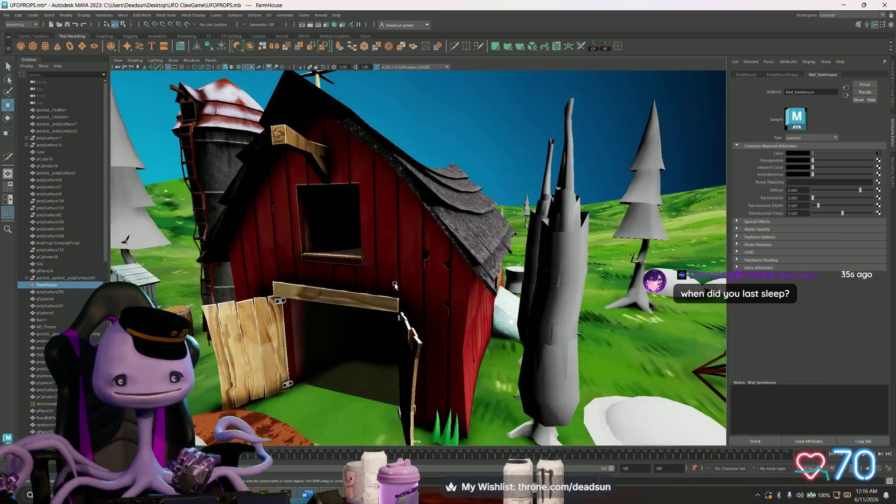
pyautogui.keyDown('alt'); pyautogui.moveTo(379, 281); pyautogui.dragTo(394, 269); pyautogui.keyUp('alt')
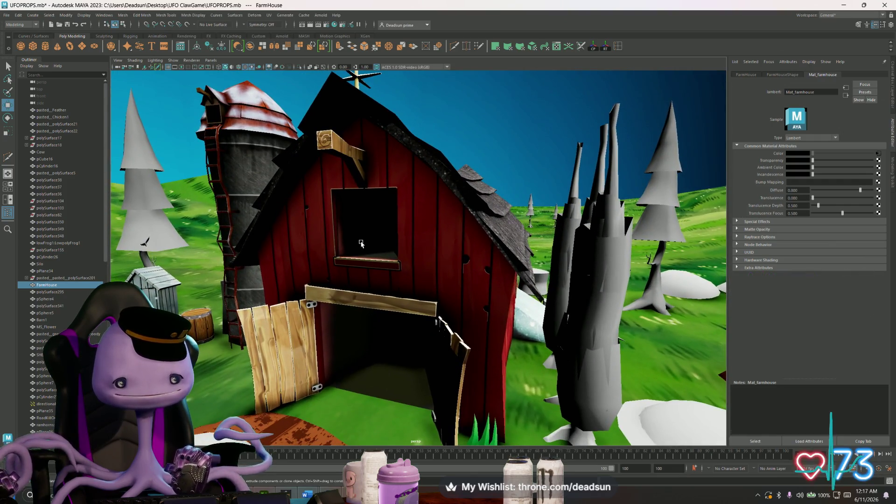
pyautogui.moveTo(362, 244)
pyautogui.keyDown('alt'); pyautogui.mouseDown()
pyautogui.moveTo(379, 274)
pyautogui.moveTo(414, 257)
pyautogui.moveTo(405, 269)
pyautogui.moveTo(401, 258)
pyautogui.mouseUp(); pyautogui.keyUp('alt')
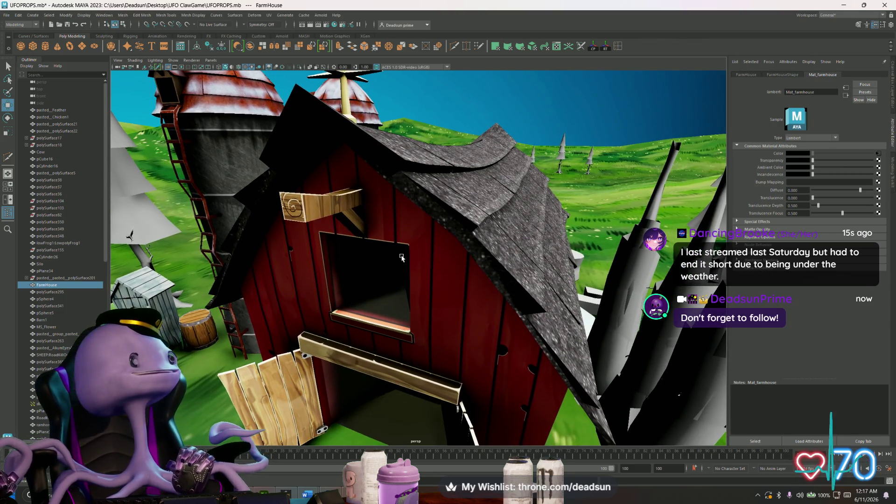
pyautogui.moveTo(402, 258)
pyautogui.keyDown('alt'); pyautogui.mouseDown()
pyautogui.moveTo(407, 246)
pyautogui.moveTo(365, 244)
pyautogui.moveTo(387, 252)
pyautogui.moveTo(373, 256)
pyautogui.moveTo(370, 274)
pyautogui.moveTo(381, 210)
pyautogui.moveTo(378, 272)
pyautogui.moveTo(384, 203)
pyautogui.moveTo(399, 261)
pyautogui.moveTo(388, 245)
pyautogui.moveTo(410, 266)
pyautogui.moveTo(364, 280)
pyautogui.moveTo(379, 275)
pyautogui.mouseUp(); pyautogui.keyUp('alt')
pyautogui.scroll(3, 407, 247)
pyautogui.scroll(3, 407, 245)
pyautogui.scroll(-8, 409, 243)
pyautogui.scroll(-4, 376, 267)
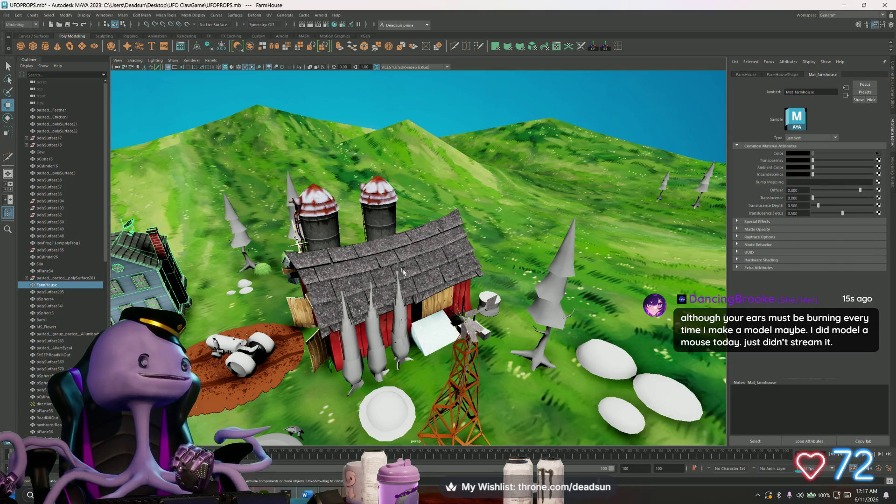
pyautogui.keyDown('alt'); pyautogui.moveTo(407, 261); pyautogui.dragTo(420, 252); pyautogui.keyUp('alt')
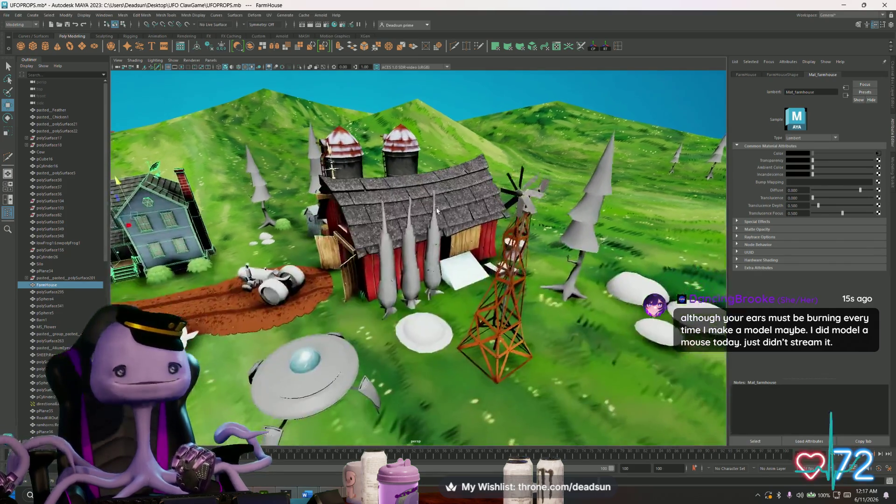
pyautogui.keyDown('alt'); pyautogui.moveTo(421, 252); pyautogui.dragTo(442, 205, button='right'); pyautogui.keyUp('alt')
pyautogui.moveTo(442, 205)
pyautogui.keyDown('alt'); pyautogui.mouseDown()
pyautogui.moveTo(410, 207)
pyautogui.moveTo(417, 210)
pyautogui.mouseUp(); pyautogui.keyUp('alt')
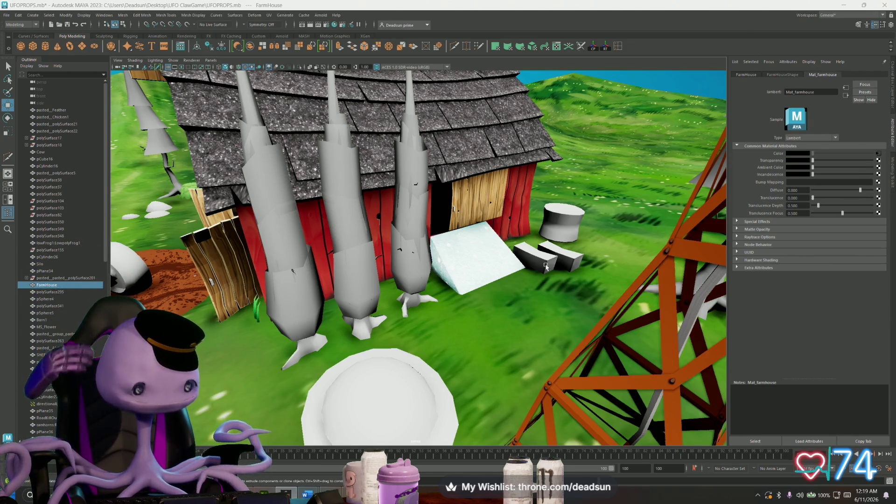
pyautogui.keyDown('alt'); pyautogui.moveTo(546, 266); pyautogui.dragTo(489, 378); pyautogui.keyUp('alt')
pyautogui.keyDown('alt'); pyautogui.moveTo(489, 378); pyautogui.dragTo(492, 369, button='right'); pyautogui.keyUp('alt')
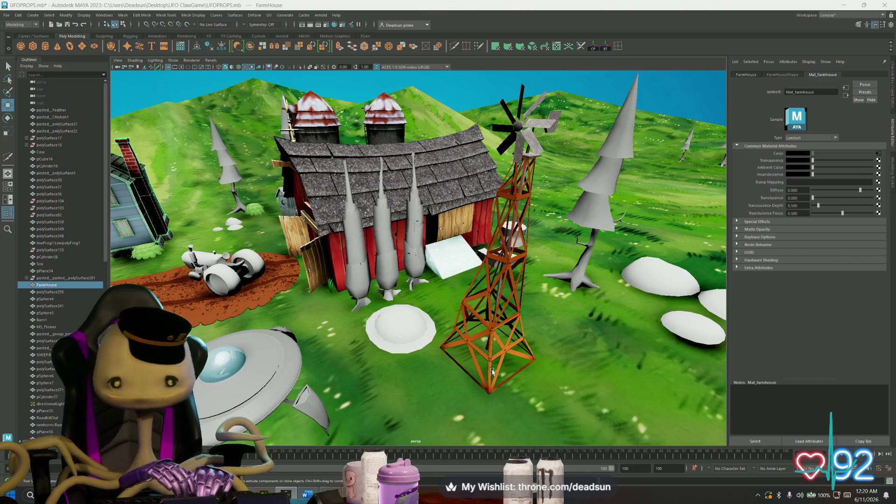
pyautogui.moveTo(492, 371)
pyautogui.keyDown('alt'); pyautogui.mouseDown()
pyautogui.moveTo(366, 289)
pyautogui.moveTo(353, 292)
pyautogui.mouseUp(); pyautogui.keyUp('alt')
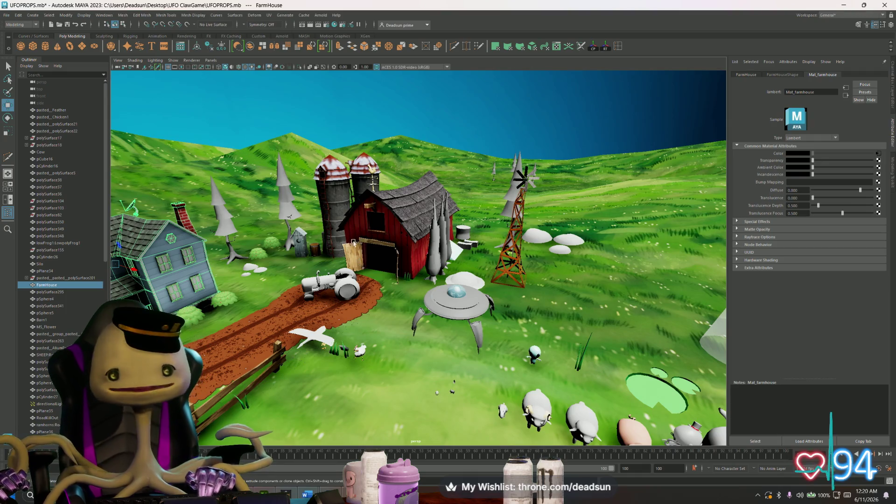
pyautogui.moveTo(358, 263)
pyautogui.keyDown('alt'); pyautogui.mouseDown()
pyautogui.moveTo(371, 311)
pyautogui.moveTo(247, 238)
pyautogui.mouseUp(); pyautogui.keyUp('alt')
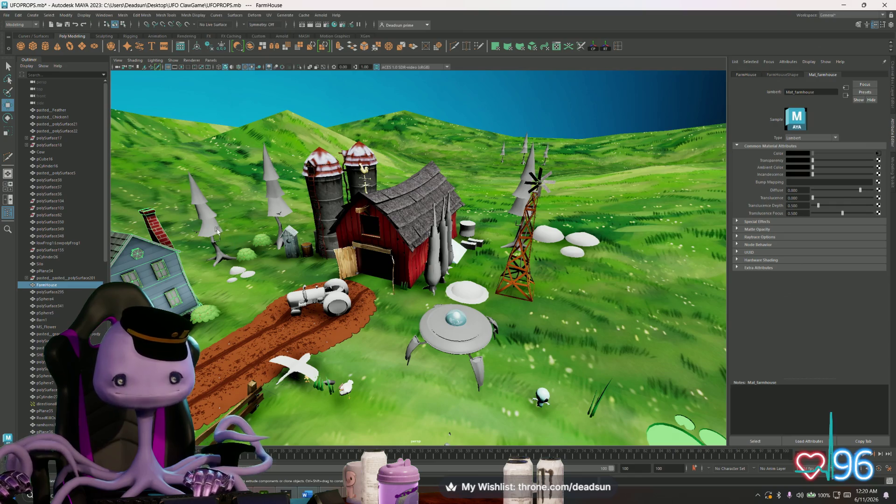
pyautogui.click(217, 231)
pyautogui.keyDown('alt'); pyautogui.moveTo(217, 231); pyautogui.dragTo(318, 285); pyautogui.keyUp('alt')
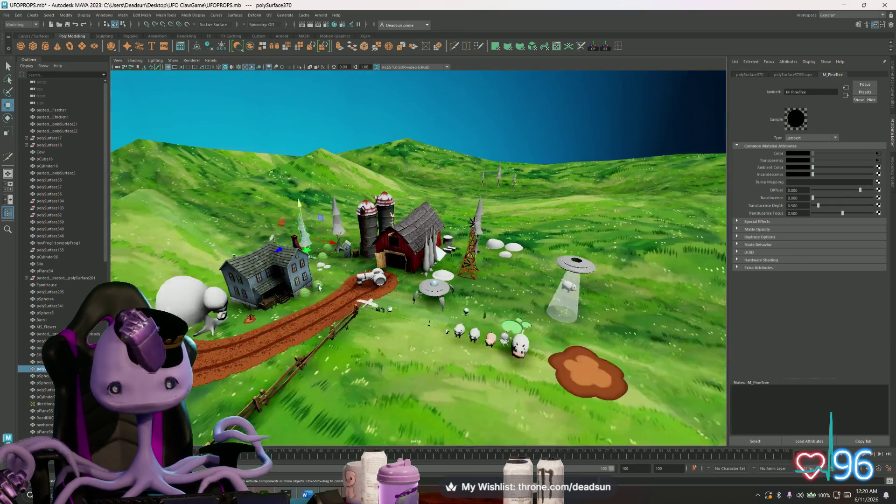
pyautogui.scroll(2, 319, 286)
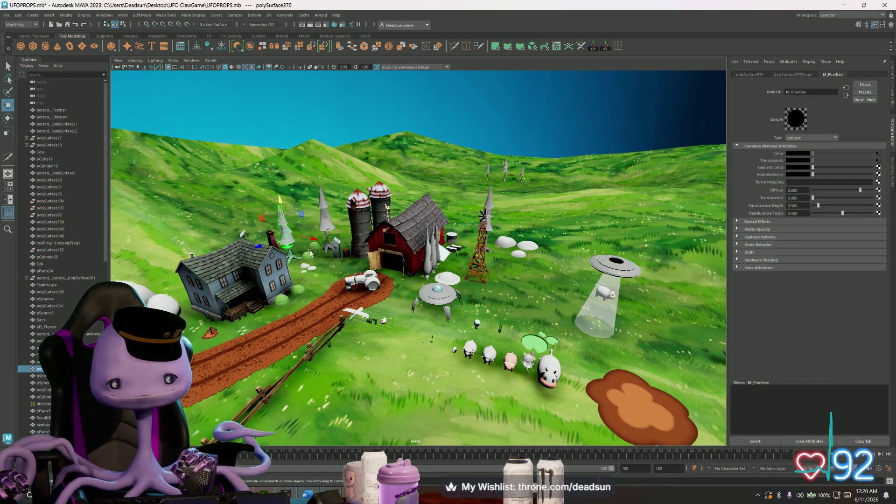
pyautogui.click(303, 267)
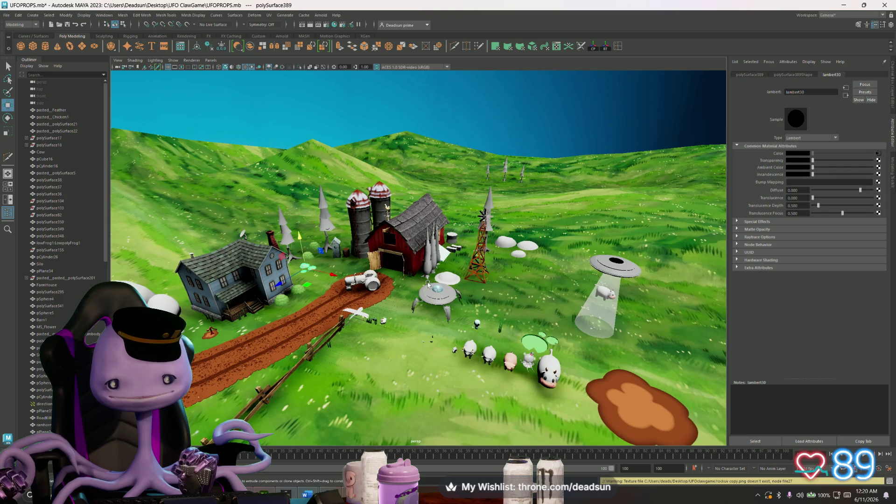
pyautogui.scroll(2, 428, 282)
pyautogui.keyDown('alt'); pyautogui.moveTo(451, 279); pyautogui.dragTo(444, 286); pyautogui.keyUp('alt')
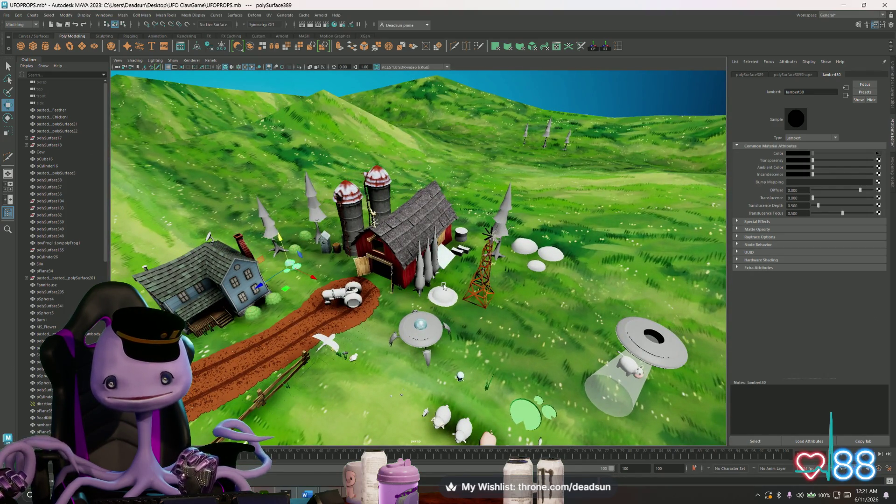
pyautogui.scroll(3, 444, 285)
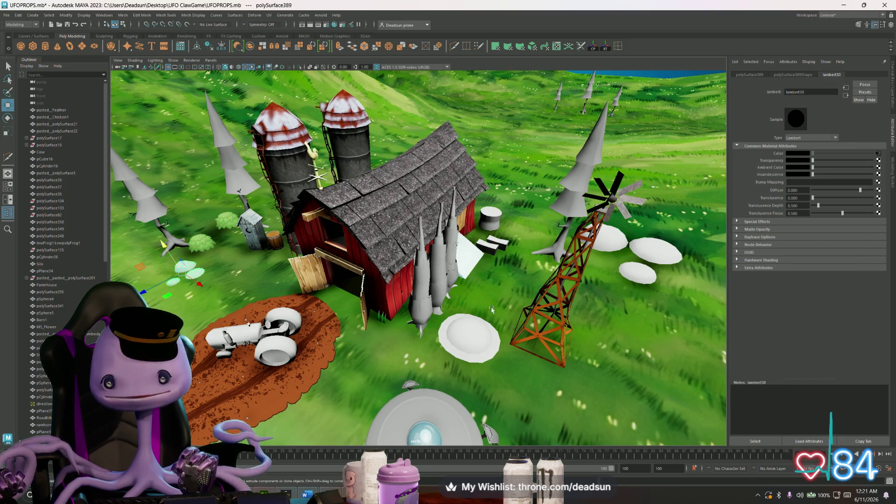
pyautogui.keyDown('alt'); pyautogui.moveTo(492, 309); pyautogui.dragTo(448, 280); pyautogui.keyUp('alt')
pyautogui.click(406, 308)
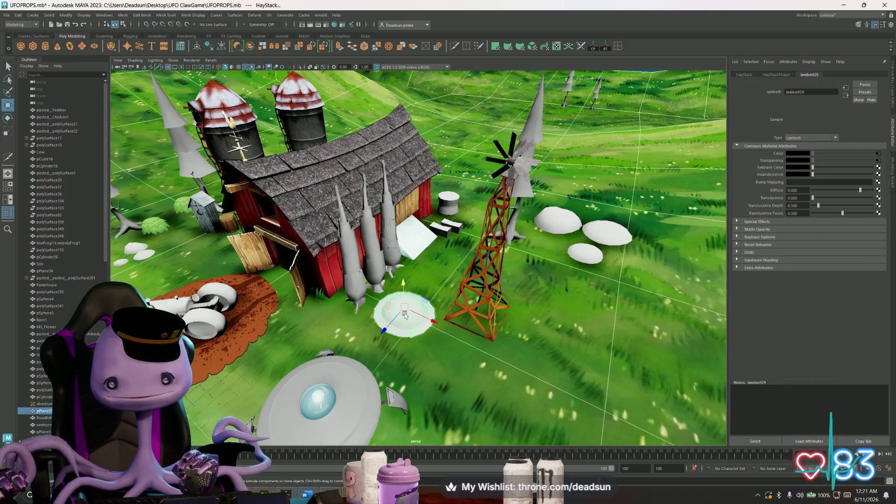
pyautogui.click(449, 227)
pyautogui.click(452, 210)
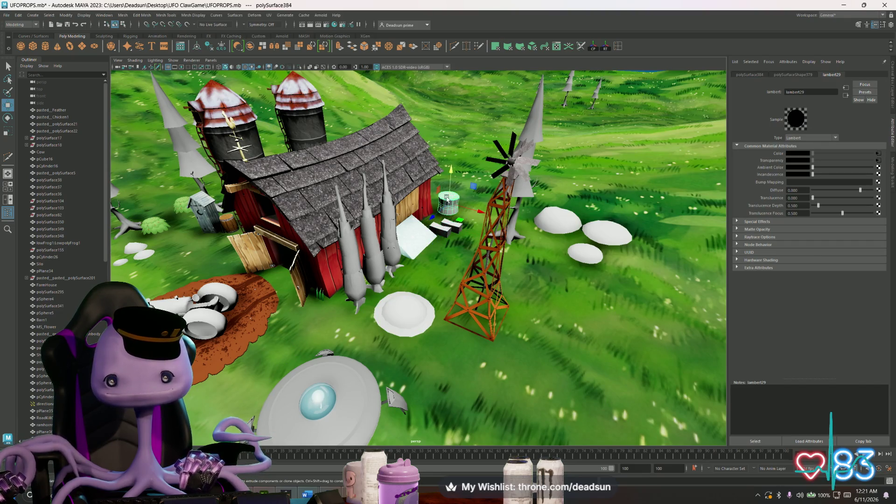
pyautogui.scroll(-4, 415, 270)
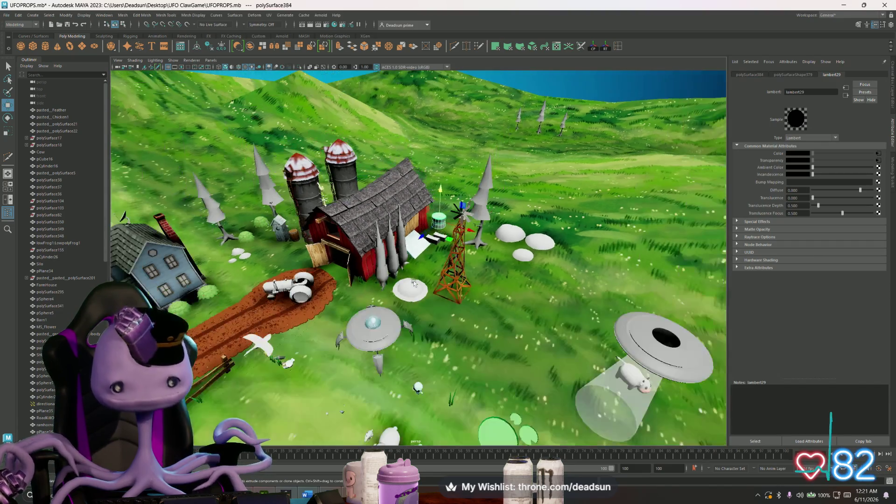
pyautogui.scroll(-1, 415, 280)
pyautogui.scroll(3, 414, 287)
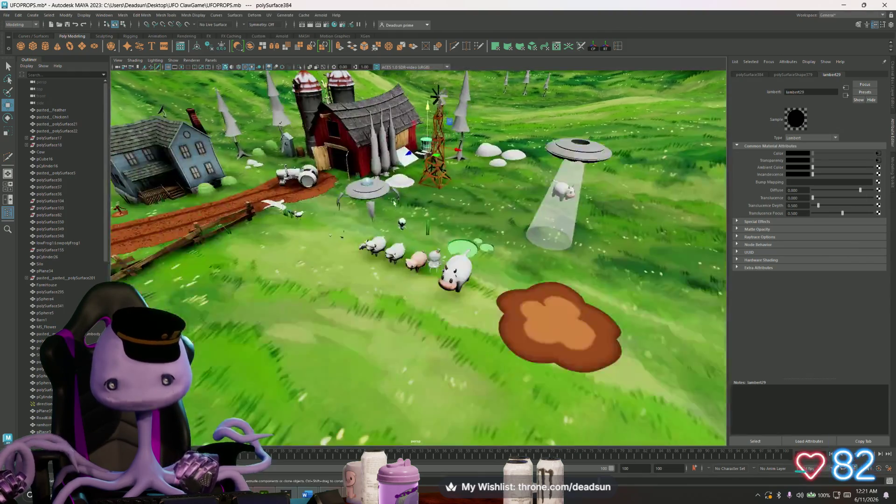
pyautogui.scroll(3, 434, 301)
pyautogui.scroll(2, 454, 319)
pyautogui.scroll(-5, 454, 319)
pyautogui.moveTo(455, 319)
pyautogui.keyDown('alt'); pyautogui.mouseDown()
pyautogui.moveTo(557, 350)
pyautogui.moveTo(563, 369)
pyautogui.moveTo(553, 350)
pyautogui.mouseUp(); pyautogui.keyUp('alt')
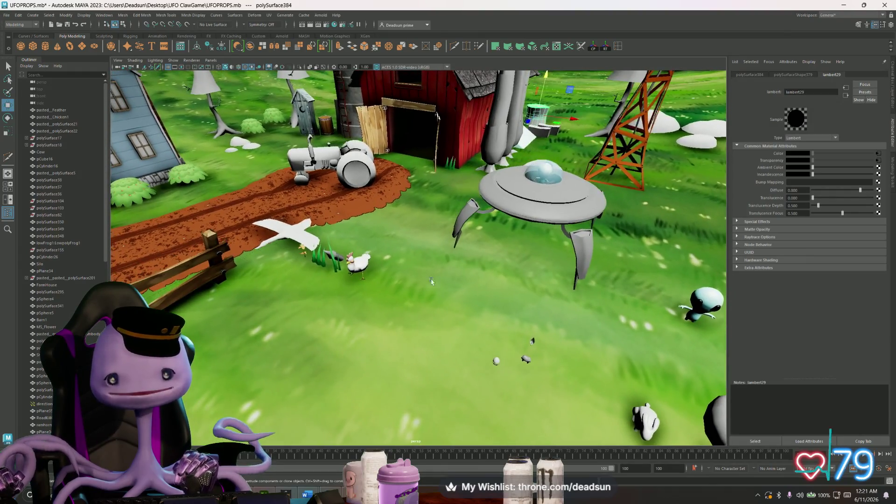
pyautogui.scroll(-4, 426, 277)
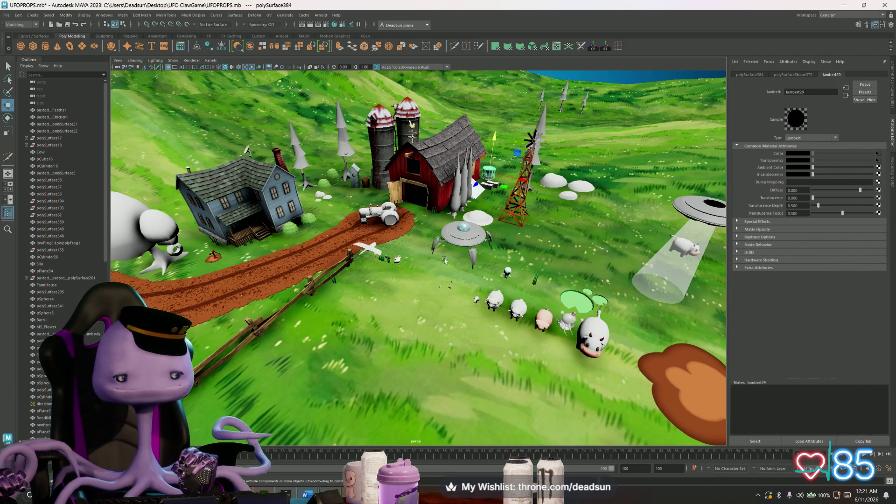
pyautogui.keyDown('alt'); pyautogui.moveTo(560, 329); pyautogui.dragTo(507, 279, button='middle'); pyautogui.keyUp('alt')
pyautogui.keyDown('alt'); pyautogui.moveTo(507, 278); pyautogui.dragTo(475, 270, button='right'); pyautogui.keyUp('alt')
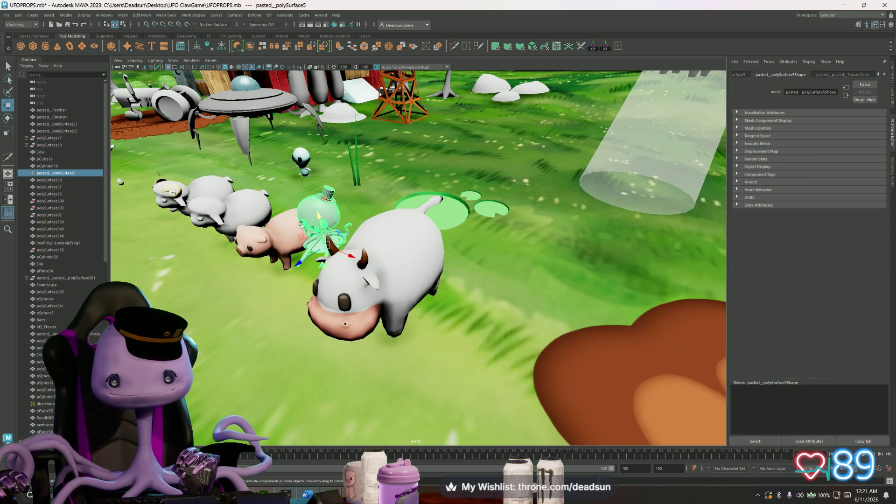
pyautogui.moveTo(336, 238)
pyautogui.keyDown('alt'); pyautogui.mouseDown()
pyautogui.moveTo(394, 267)
pyautogui.moveTo(497, 257)
pyautogui.mouseUp(); pyautogui.keyUp('alt')
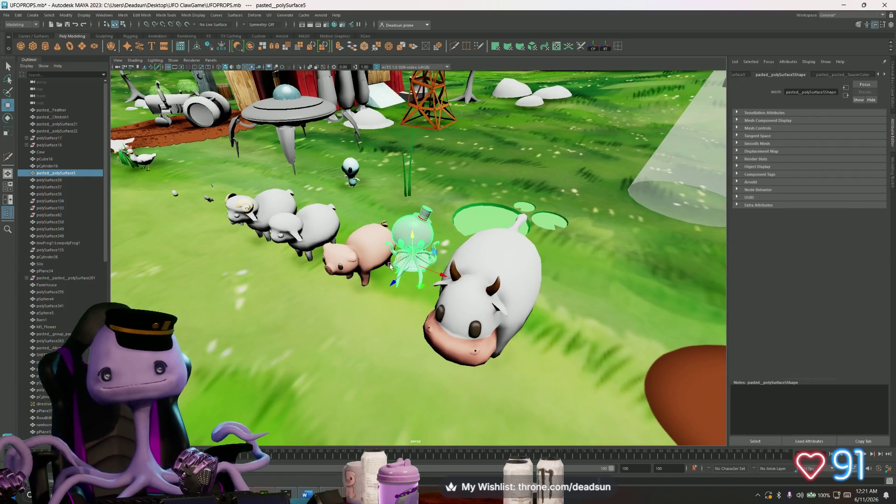
pyautogui.click(498, 257)
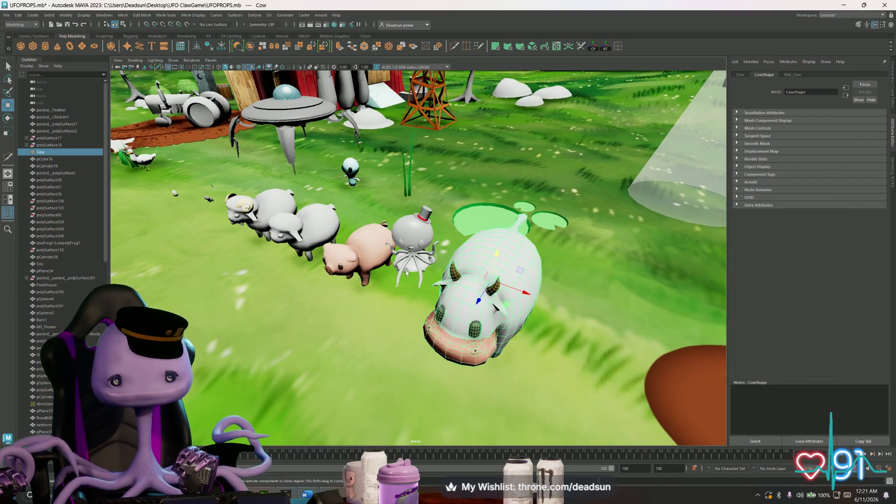
pyautogui.keyDown('alt'); pyautogui.moveTo(407, 273); pyautogui.dragTo(409, 275); pyautogui.keyUp('alt')
pyautogui.keyDown('alt'); pyautogui.moveTo(412, 280); pyautogui.dragTo(420, 273, button='right'); pyautogui.keyUp('alt')
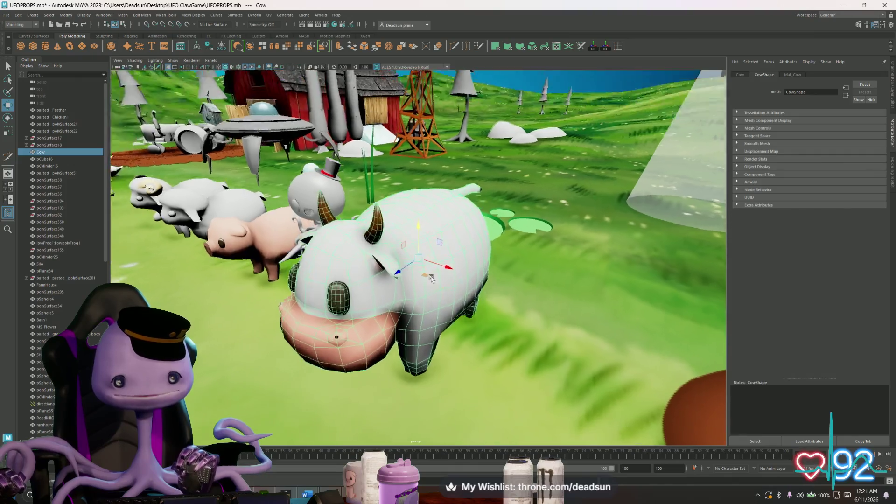
pyautogui.keyDown('alt'); pyautogui.moveTo(420, 273); pyautogui.dragTo(428, 262); pyautogui.keyUp('alt')
pyautogui.click(511, 189)
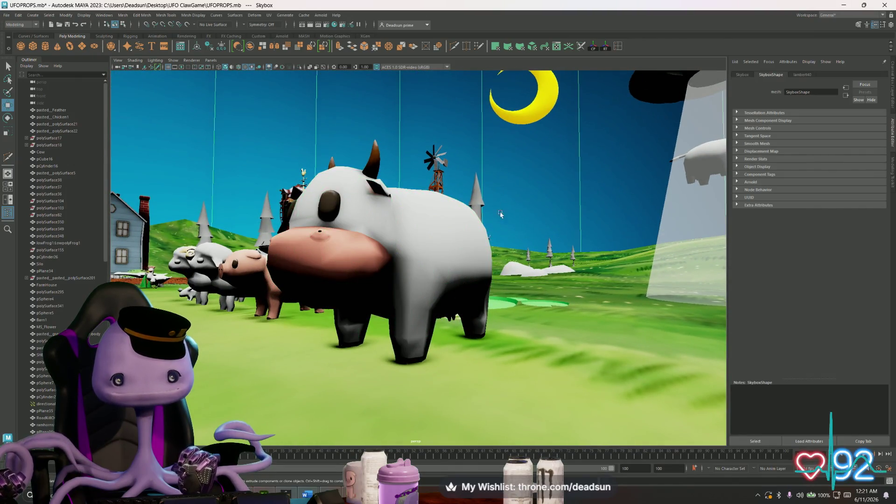
pyautogui.keyDown('alt'); pyautogui.moveTo(511, 189); pyautogui.dragTo(494, 265); pyautogui.keyUp('alt')
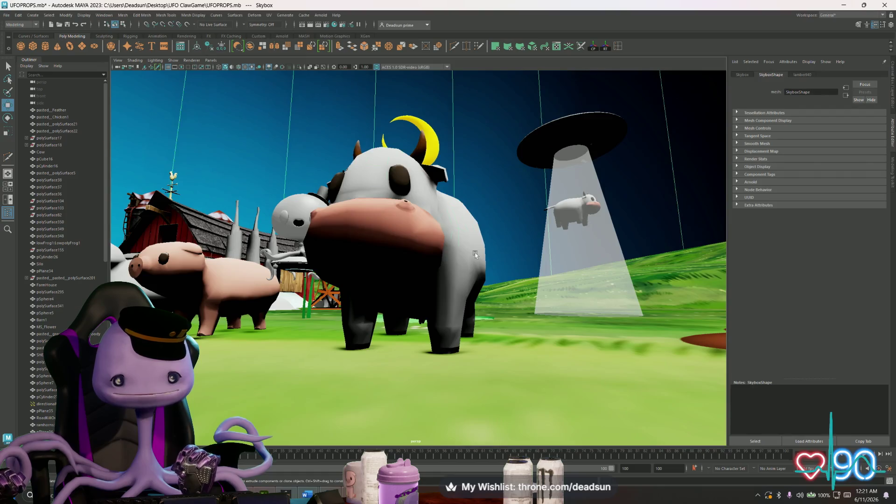
pyautogui.click(421, 267)
pyautogui.moveTo(420, 266)
pyautogui.keyDown('alt'); pyautogui.mouseDown()
pyautogui.moveTo(539, 261)
pyautogui.moveTo(401, 260)
pyautogui.moveTo(499, 276)
pyautogui.mouseUp(); pyautogui.keyUp('alt')
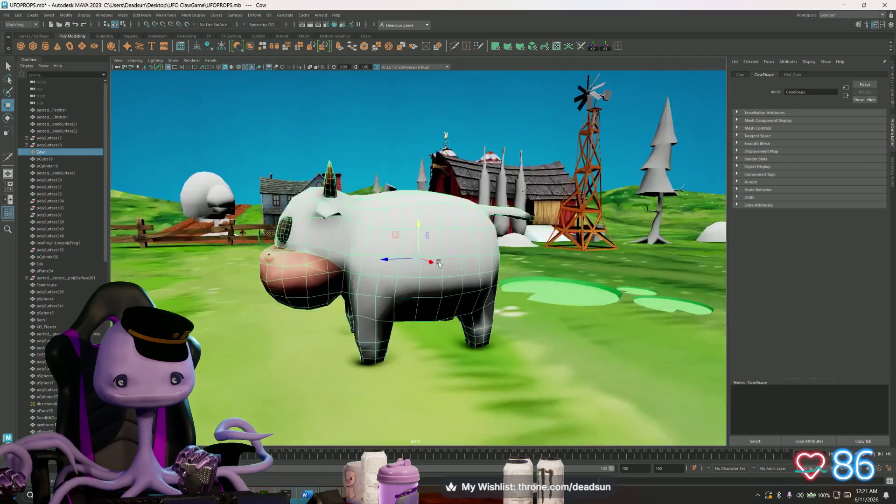
pyautogui.keyDown('alt'); pyautogui.moveTo(359, 280); pyautogui.dragTo(435, 274); pyautogui.keyUp('alt')
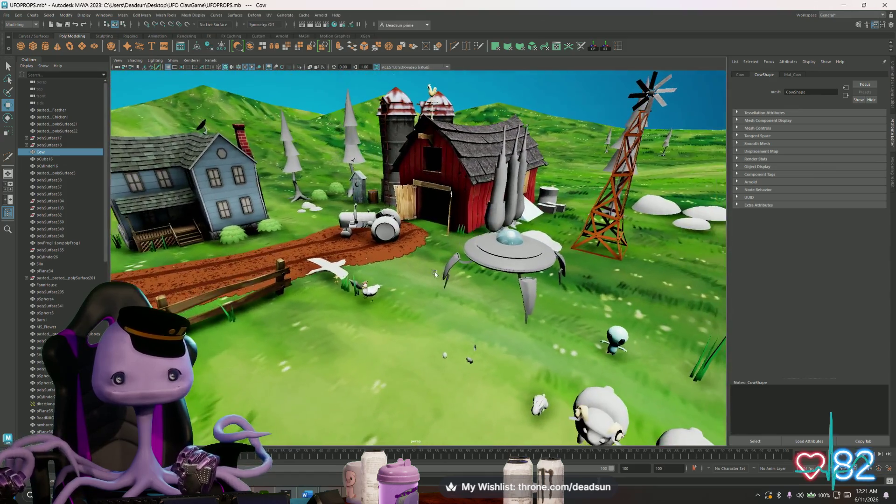
pyautogui.click(391, 229)
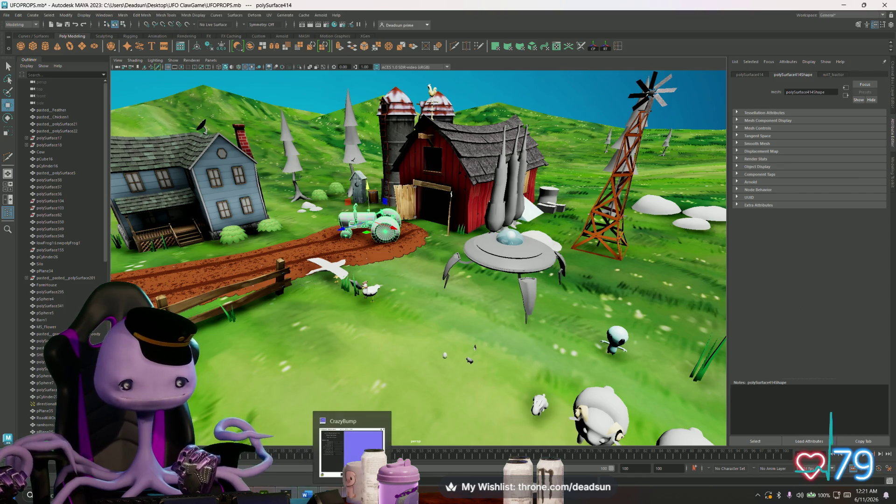
# Step: Close the CrazyBump window and switch to the barn project in Substance Painter
pyautogui.moveTo(352, 494)
pyautogui.click(329, 445)
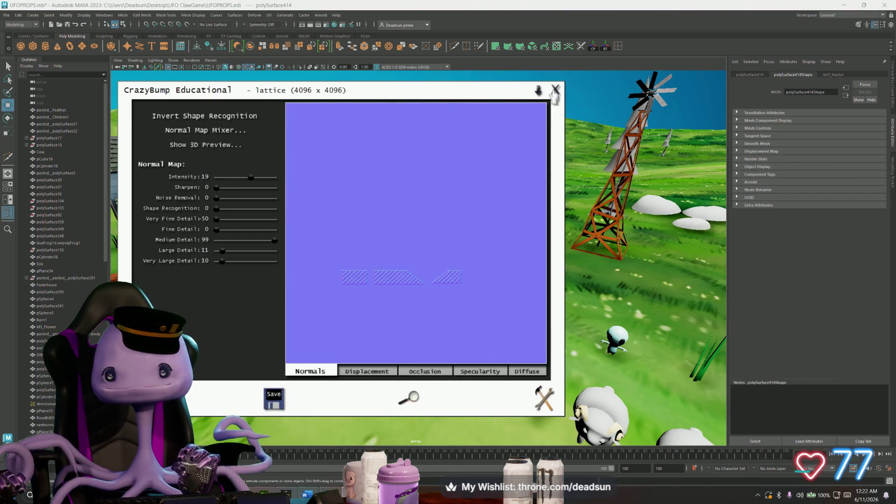
pyautogui.click(555, 90)
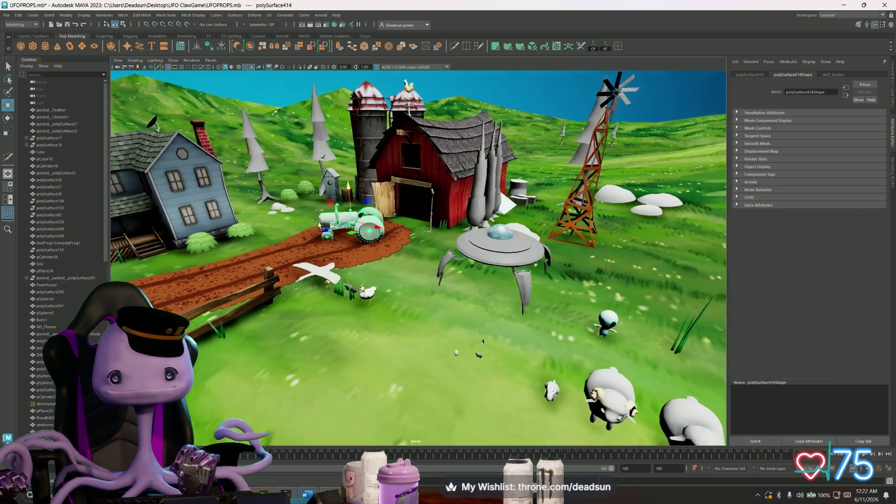
pyautogui.keyDown('alt'); pyautogui.moveTo(311, 222); pyautogui.dragTo(315, 226); pyautogui.keyUp('alt')
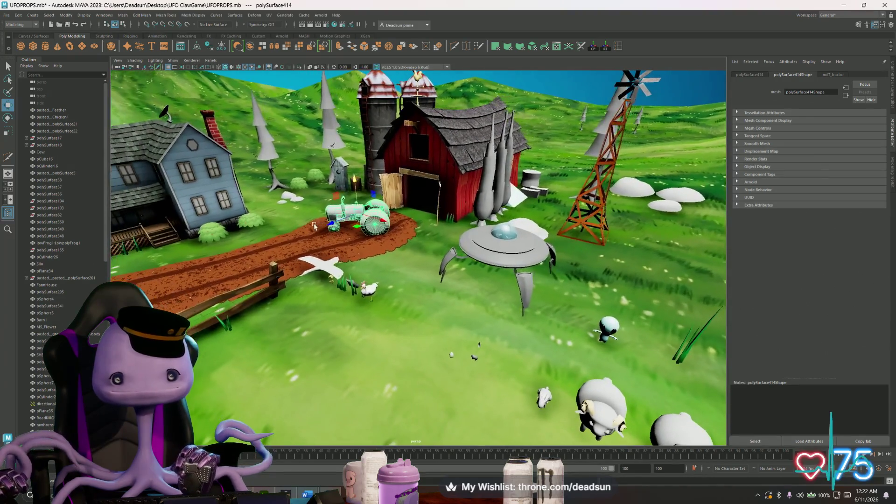
pyautogui.click(273, 490)
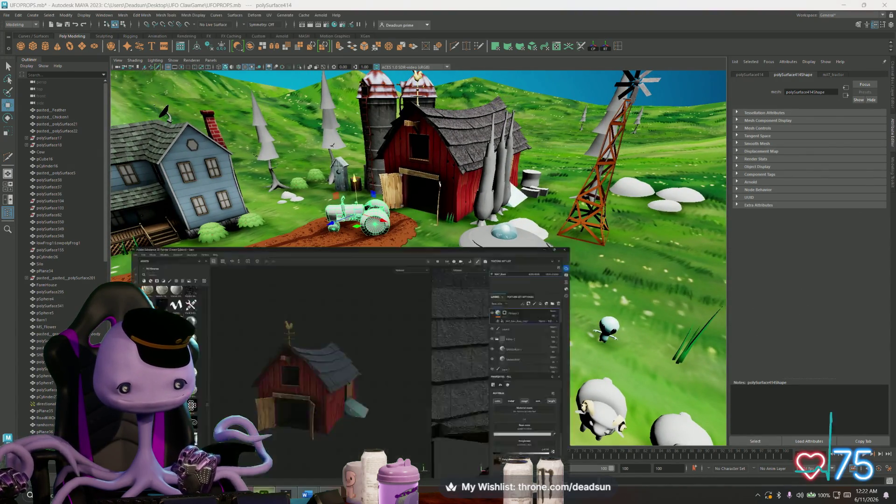
pyautogui.keyDown('alt'); pyautogui.moveTo(383, 171); pyautogui.dragTo(421, 182); pyautogui.keyUp('alt')
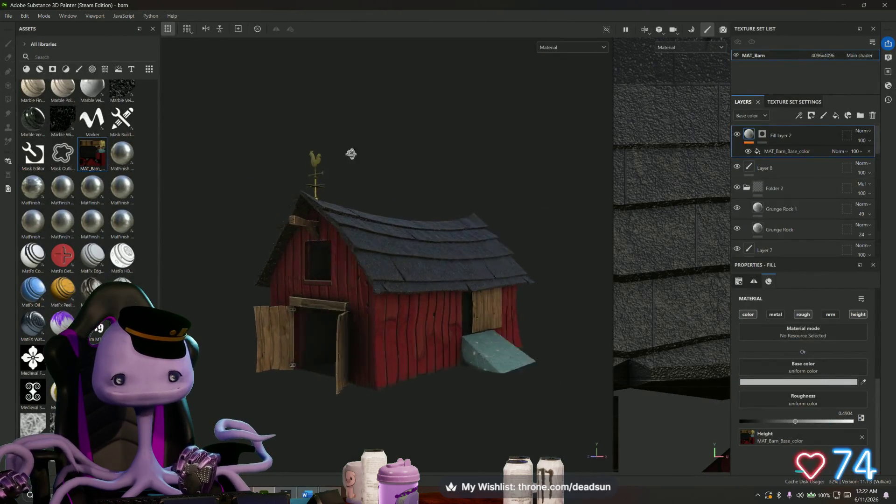
# Step: Save the barn project, then orbit to inspect the barn front, gable and weathervane
pyautogui.click(10, 16)
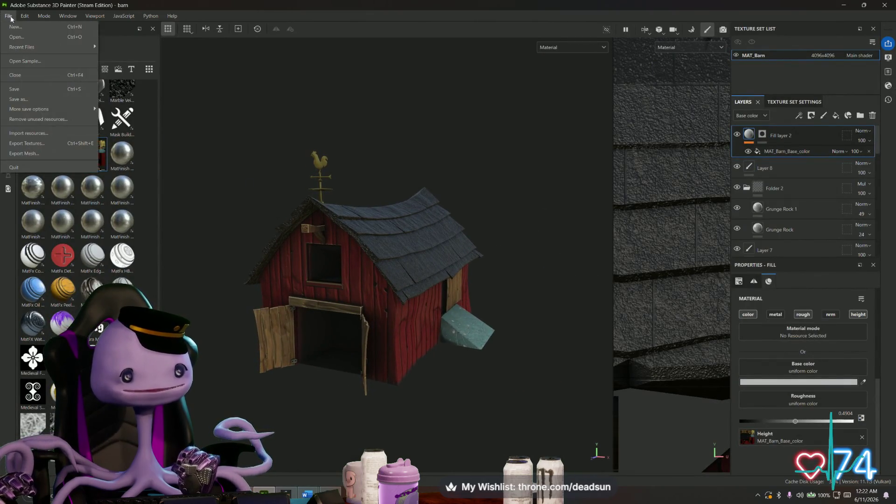
pyautogui.click(21, 90)
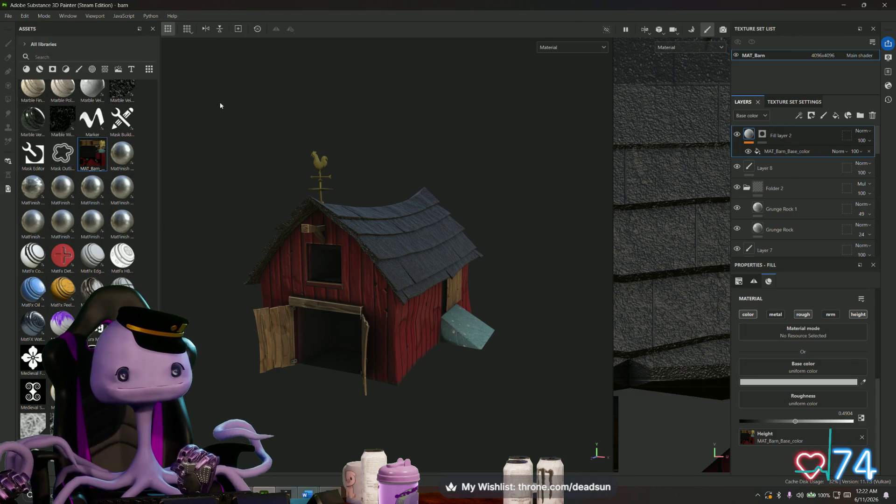
pyautogui.moveTo(220, 106)
pyautogui.keyDown('alt'); pyautogui.mouseDown()
pyautogui.moveTo(305, 103)
pyautogui.moveTo(321, 207)
pyautogui.moveTo(363, 193)
pyautogui.moveTo(317, 207)
pyautogui.moveTo(305, 236)
pyautogui.moveTo(294, 189)
pyautogui.moveTo(302, 207)
pyautogui.mouseUp(); pyautogui.keyUp('alt')
pyautogui.scroll(4, 319, 108)
pyautogui.scroll(3, 319, 108)
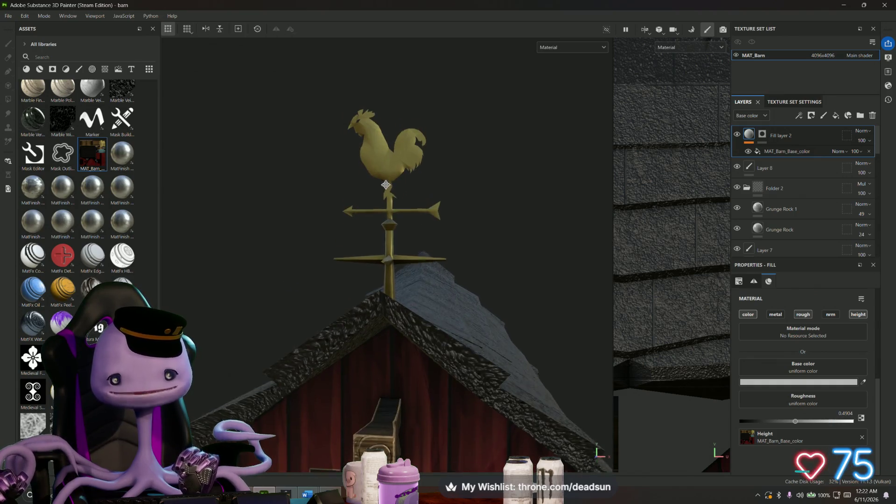
pyautogui.scroll(3, 363, 192)
pyautogui.scroll(3, 386, 205)
pyautogui.scroll(-3, 308, 225)
pyautogui.scroll(-4, 306, 236)
pyautogui.scroll(-3, 308, 256)
pyautogui.scroll(2, 287, 183)
pyautogui.scroll(4, 357, 206)
pyautogui.moveTo(427, 210)
pyautogui.keyDown('ctrl'); pyautogui.keyDown('alt'); pyautogui.mouseDown()
pyautogui.moveTo(273, 215)
pyautogui.moveTo(295, 210)
pyautogui.mouseUp(); pyautogui.keyUp('alt'); pyautogui.keyUp('ctrl')
pyautogui.scroll(-3, 387, 214)
pyautogui.scroll(-4, 401, 229)
pyautogui.scroll(5, 448, 211)
pyautogui.scroll(3, 490, 182)
pyautogui.moveTo(362, 218)
pyautogui.keyDown('alt'); pyautogui.mouseDown()
pyautogui.moveTo(329, 141)
pyautogui.moveTo(308, 123)
pyautogui.moveTo(329, 122)
pyautogui.moveTo(359, 46)
pyautogui.moveTo(361, 106)
pyautogui.moveTo(421, 258)
pyautogui.mouseUp(); pyautogui.keyUp('alt')
pyautogui.scroll(-6, 421, 257)
pyautogui.scroll(-4, 472, 203)
pyautogui.scroll(-3, 472, 203)
pyautogui.scroll(-3, 460, 226)
pyautogui.moveTo(456, 219); pyautogui.dragTo(431, 261, button='middle')
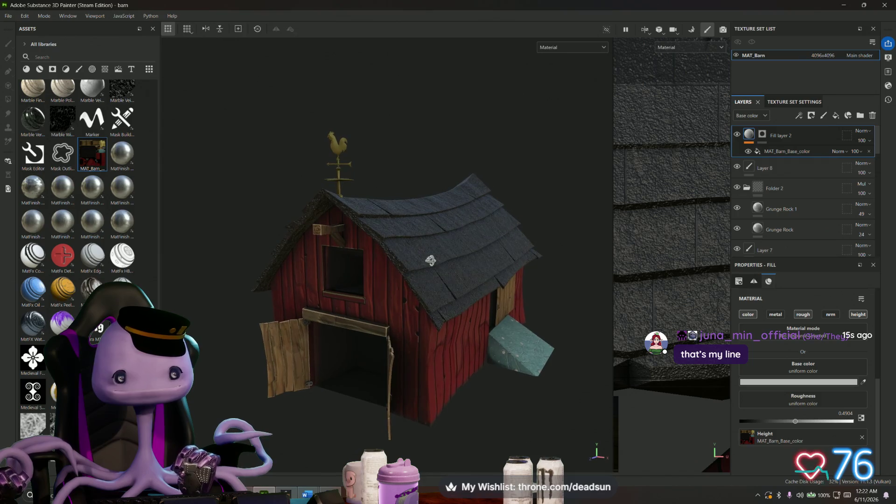
# Step: Save the barn project again via File > Save, twice more
pyautogui.click(8, 17)
pyautogui.click(18, 88)
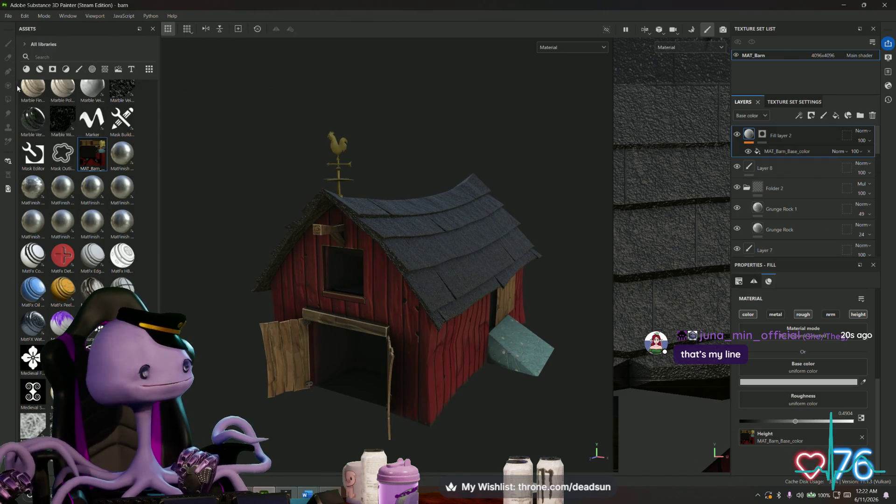
pyautogui.click(7, 16)
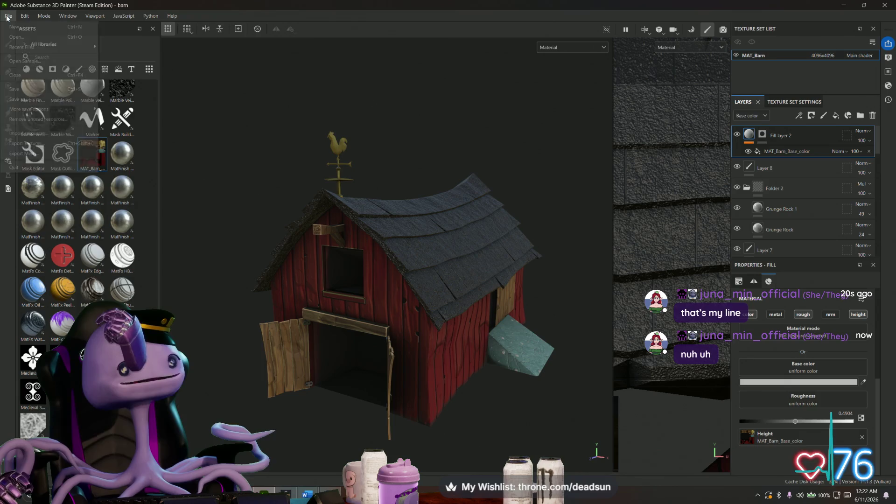
pyautogui.click(21, 90)
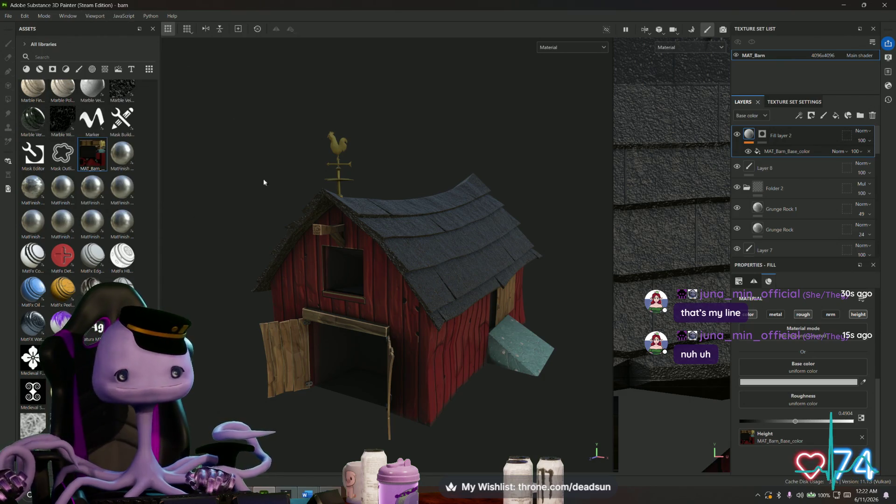
pyautogui.click(7, 16)
# Step: Create a new project using FarmAllTractor.fbx from the Models folder as the mesh
pyautogui.click(12, 27)
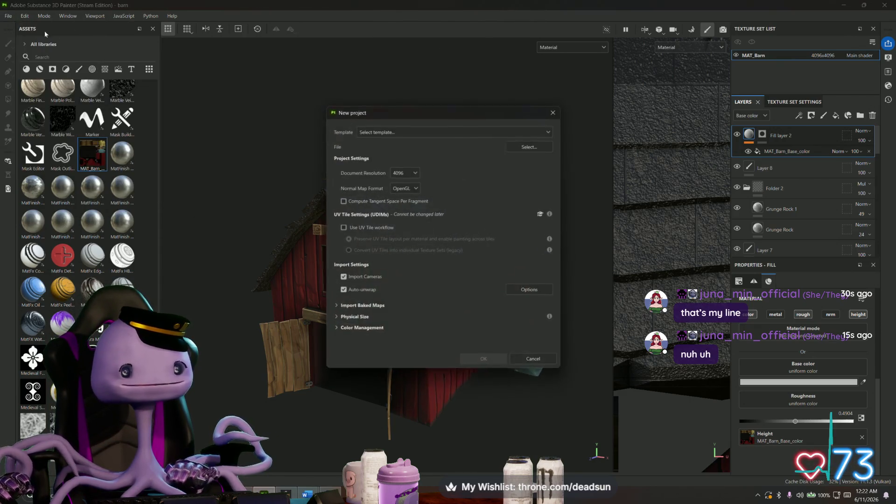
pyautogui.click(527, 148)
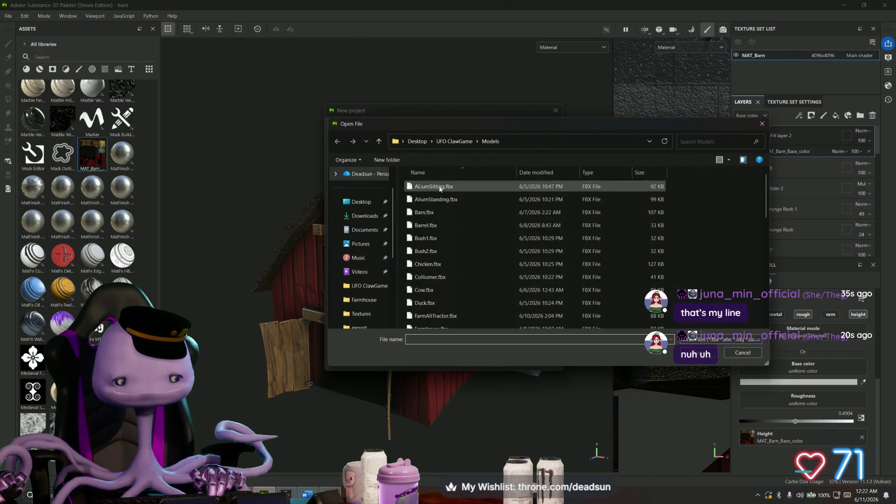
pyautogui.scroll(-3, 420, 228)
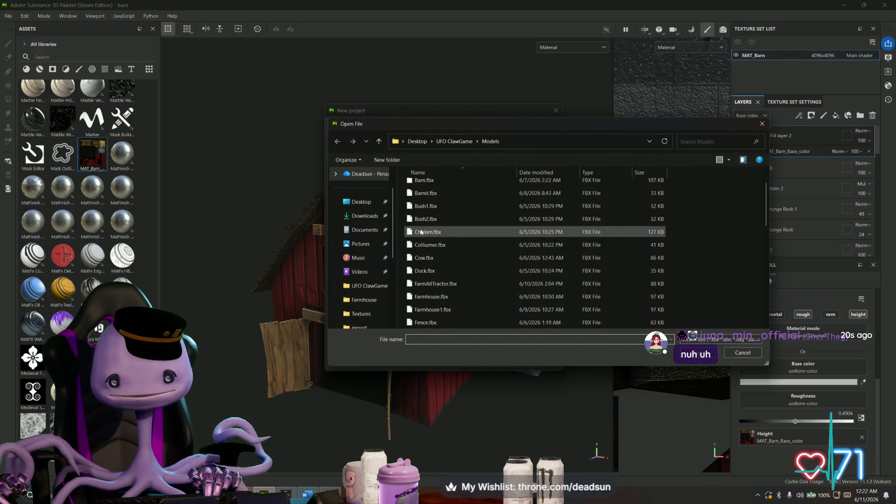
pyautogui.scroll(-3, 461, 248)
pyautogui.scroll(-3, 460, 248)
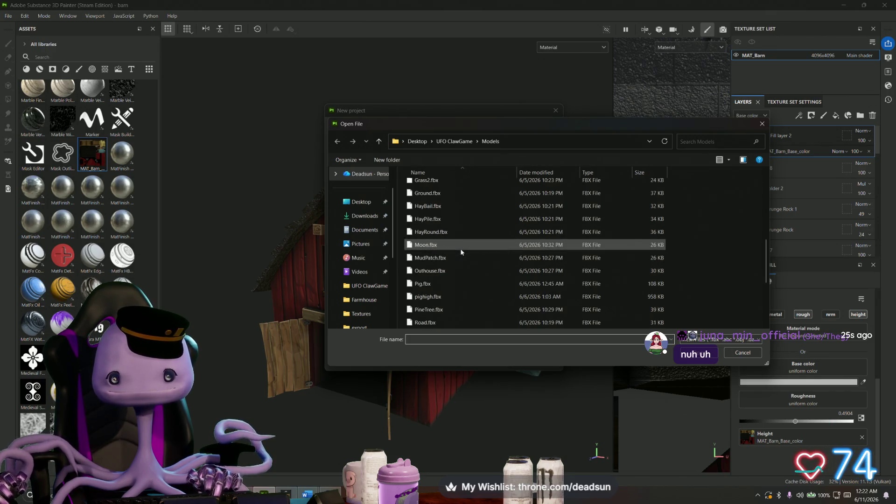
pyautogui.scroll(-3, 461, 249)
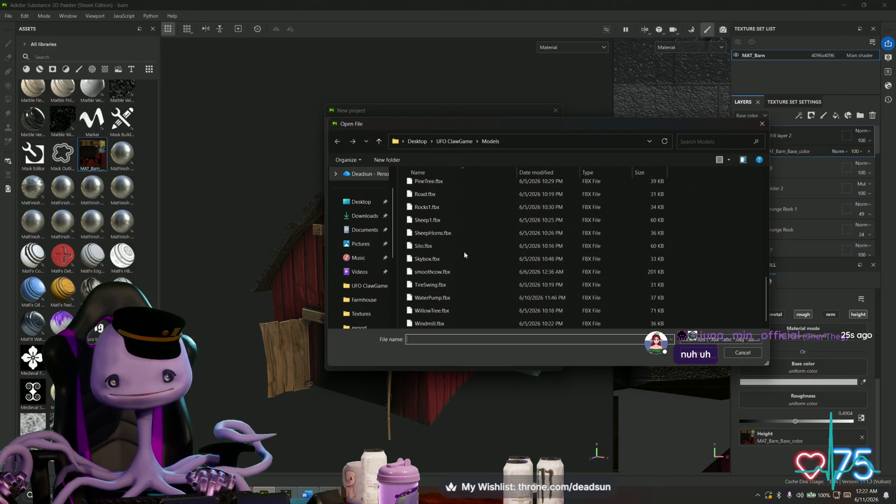
pyautogui.scroll(3, 464, 252)
pyautogui.scroll(3, 464, 252)
pyautogui.scroll(3, 466, 251)
pyautogui.scroll(3, 466, 250)
pyautogui.doubleClick(454, 225)
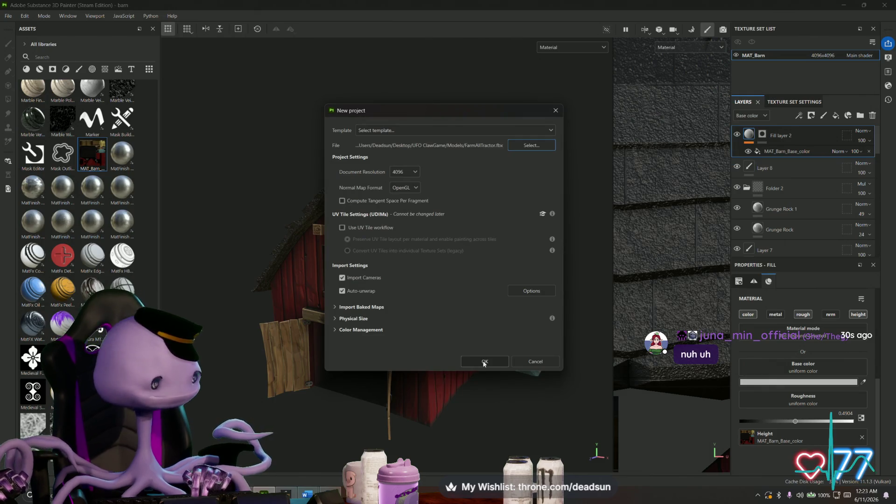
pyautogui.click(484, 362)
pyautogui.scroll(-3, 460, 329)
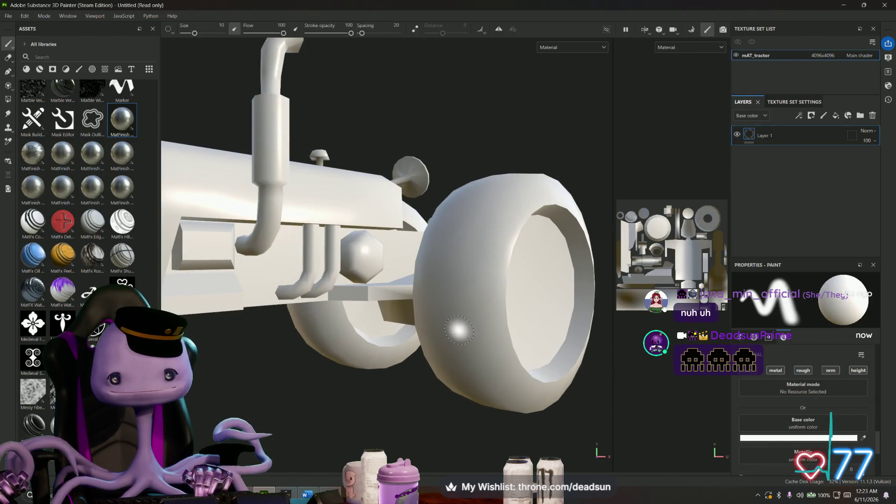
pyautogui.scroll(-3, 455, 329)
# Step: Bake the tractor's mesh maps, return to painting mode and add a fill layer above Layer 1
pyautogui.moveTo(455, 329)
pyautogui.keyDown('alt'); pyautogui.mouseDown()
pyautogui.moveTo(418, 378)
pyautogui.moveTo(381, 372)
pyautogui.moveTo(390, 376)
pyautogui.mouseUp(); pyautogui.keyUp('alt')
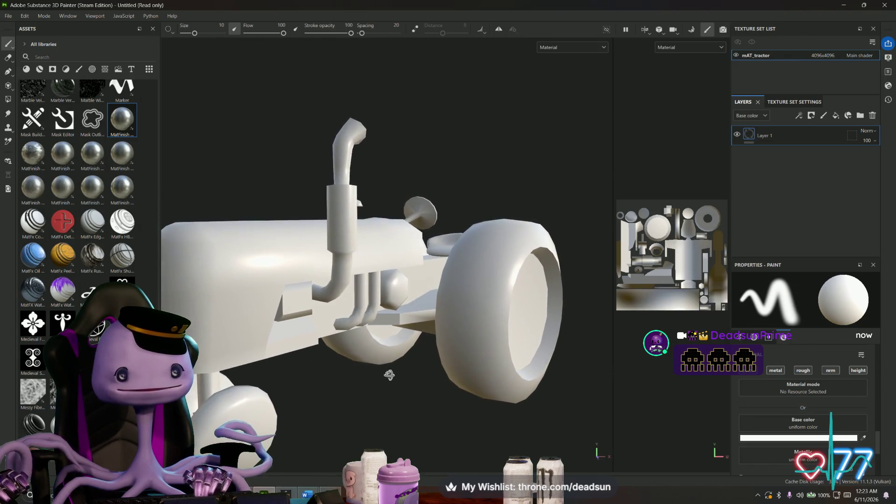
pyautogui.scroll(5, 77, 179)
pyautogui.scroll(4, 67, 173)
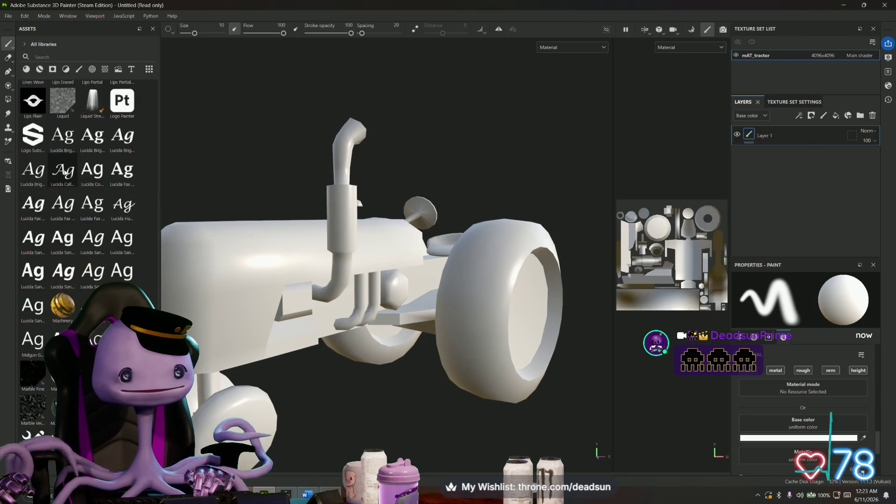
pyautogui.scroll(-6, 67, 173)
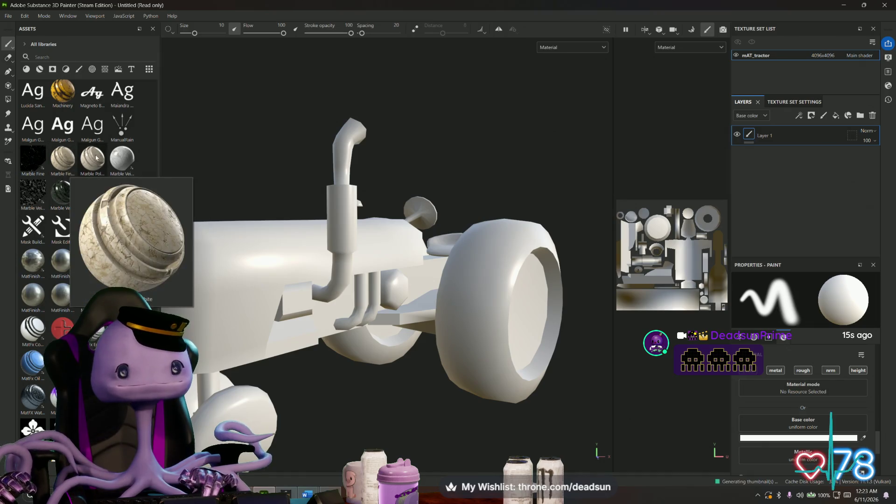
pyautogui.click(690, 30)
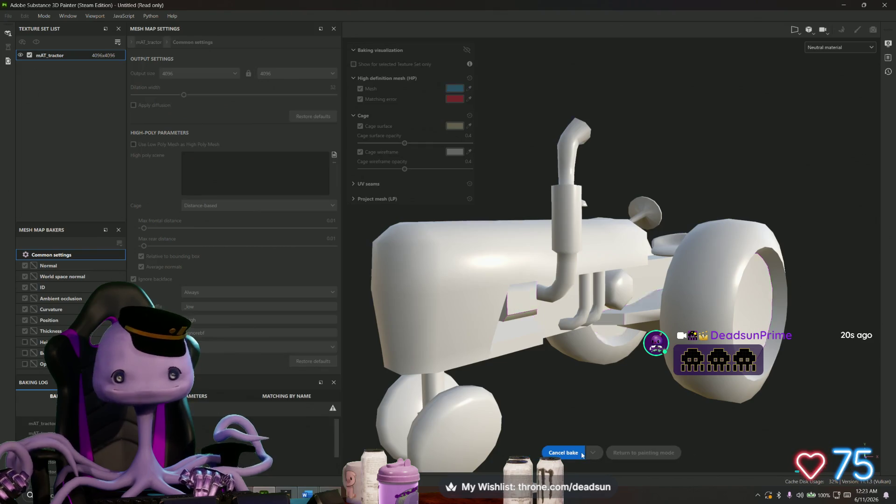
pyautogui.click(563, 452)
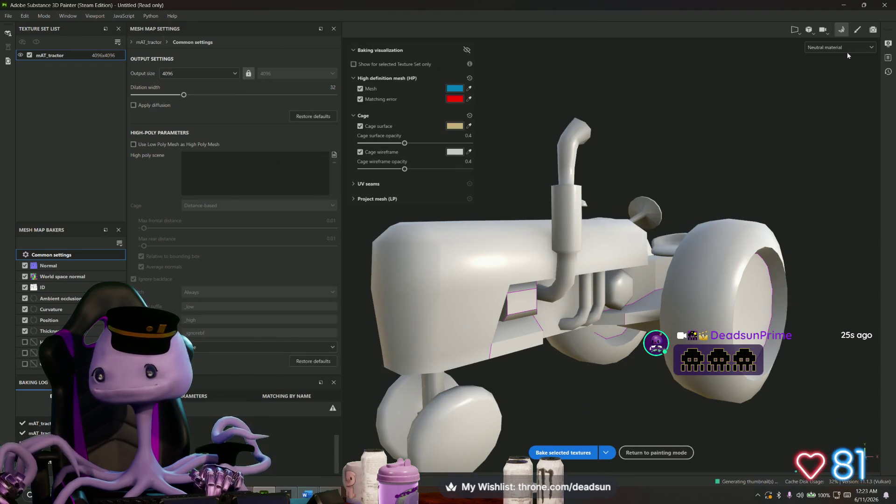
pyautogui.click(657, 453)
pyautogui.moveTo(577, 174); pyautogui.dragTo(571, 166, button='middle')
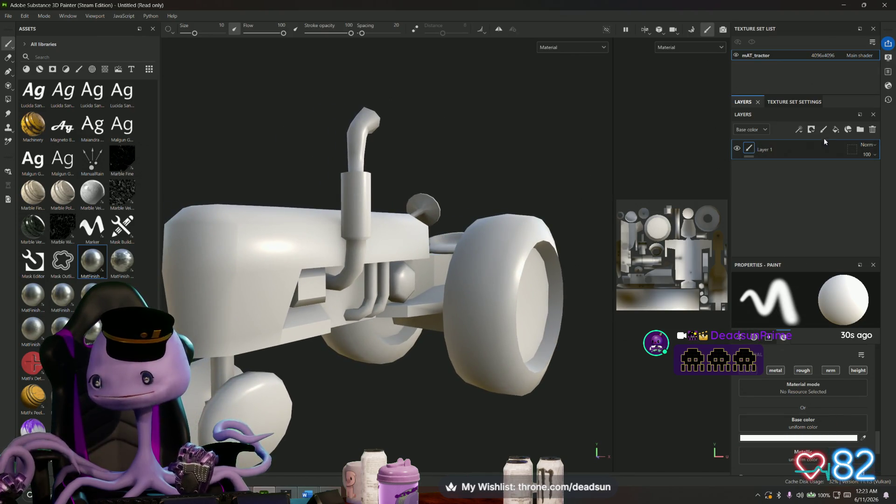
pyautogui.click(835, 129)
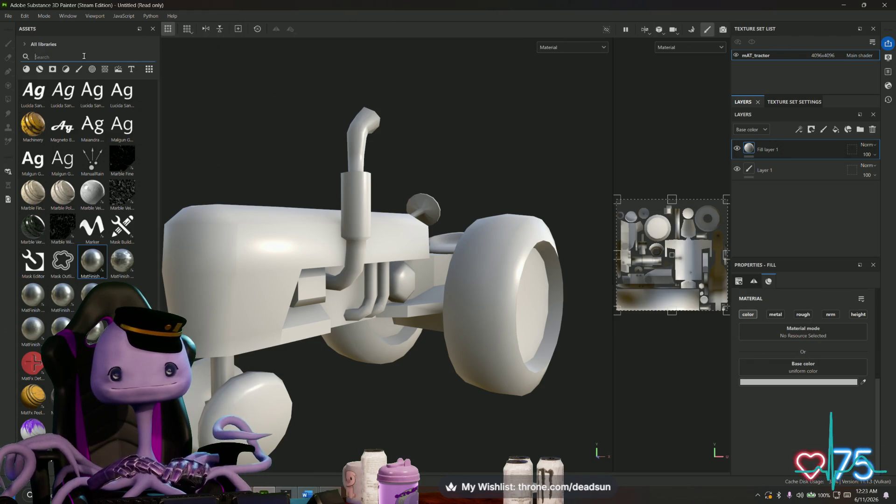
pyautogui.write('metal')
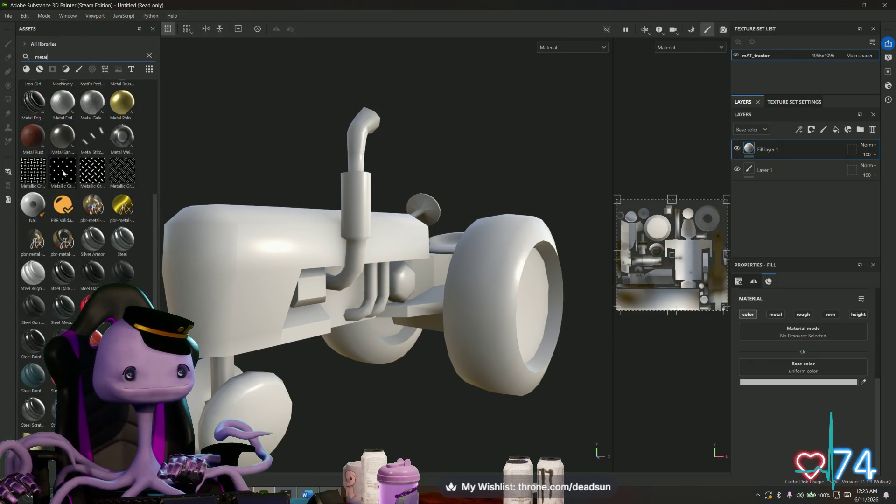
# Step: Apply Metal Sandblasted to Fill layer 1, give it a black mask and pick mesh-part Polygon Fill
pyautogui.moveTo(60, 137); pyautogui.dragTo(749, 150)
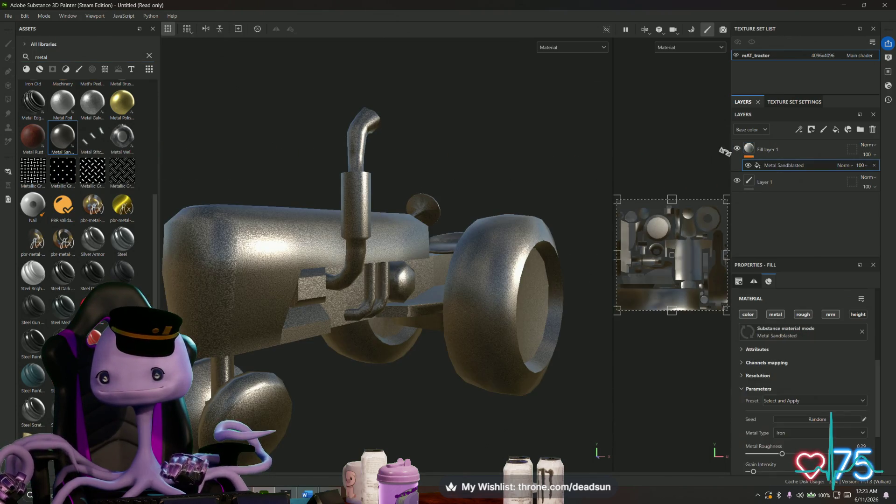
pyautogui.click(770, 149)
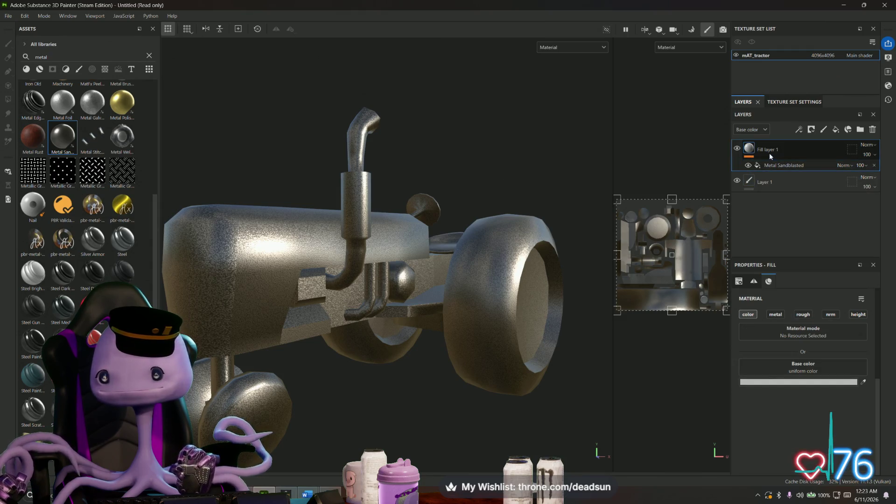
pyautogui.rightClick(770, 155)
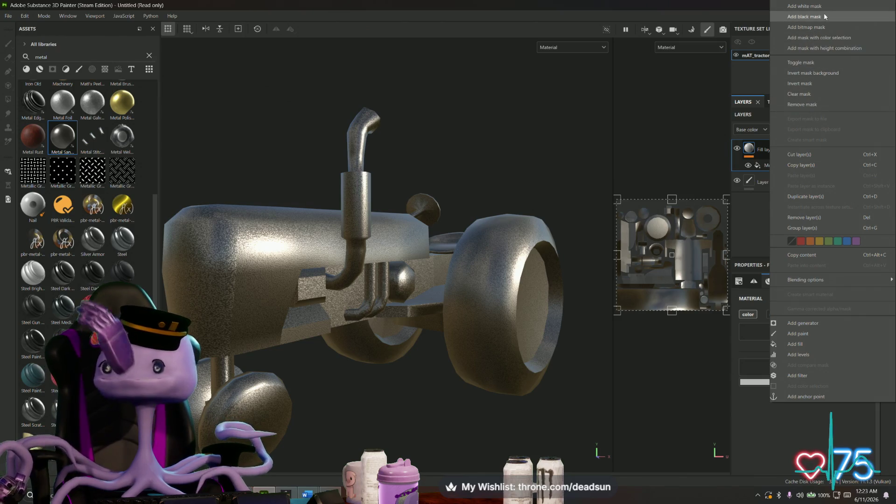
pyautogui.click(805, 16)
pyautogui.click(10, 100)
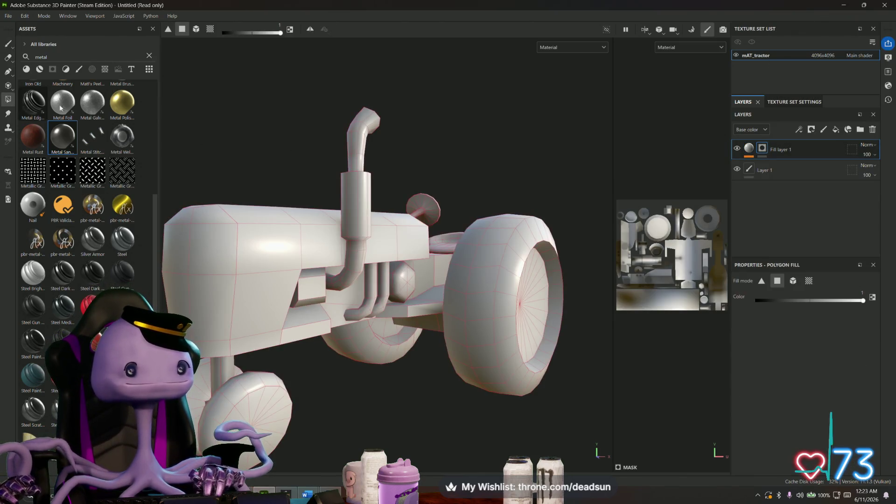
# Step: Reveal the sandblasted metal on the exhaust pipe, then add a second fill layer
pyautogui.click(357, 145)
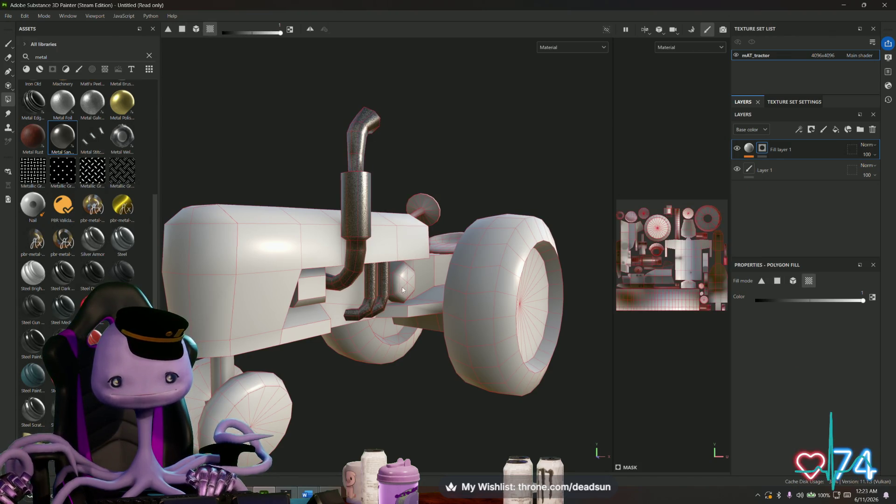
pyautogui.moveTo(335, 318)
pyautogui.keyDown('alt'); pyautogui.mouseDown()
pyautogui.moveTo(349, 314)
pyautogui.moveTo(361, 249)
pyautogui.moveTo(412, 328)
pyautogui.moveTo(285, 323)
pyautogui.mouseUp(); pyautogui.keyUp('alt')
pyautogui.scroll(3, 360, 248)
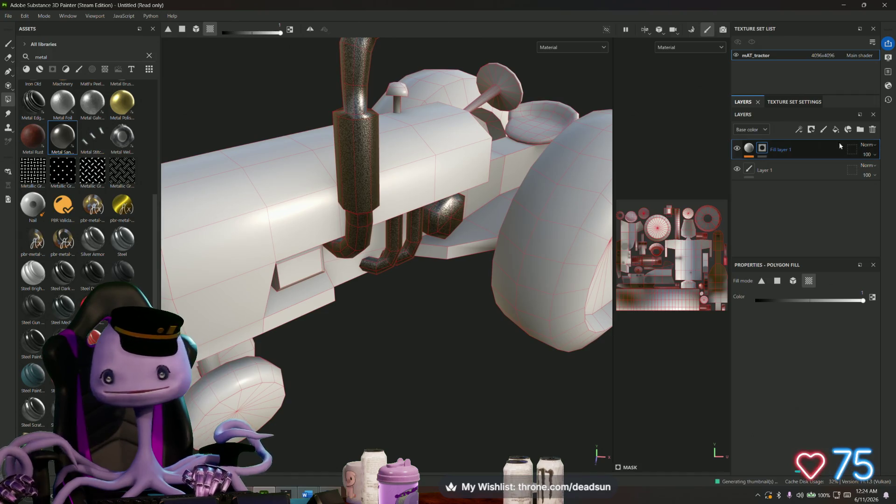
pyautogui.click(811, 129)
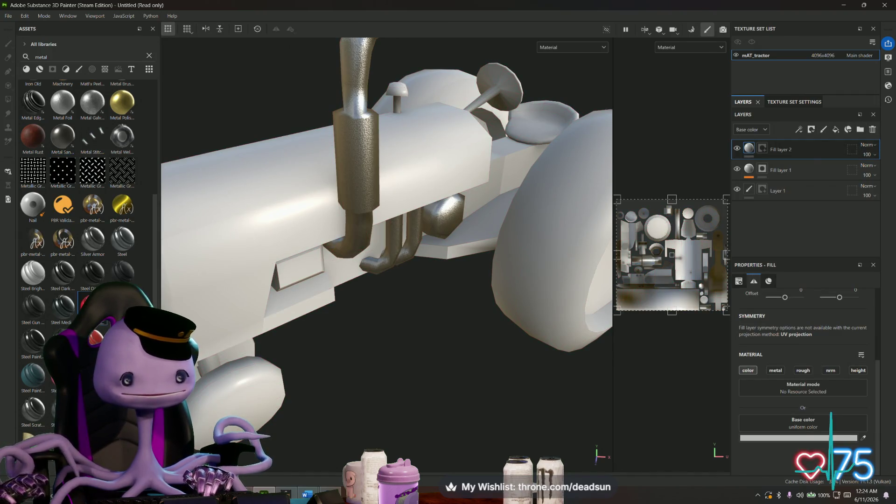
# Step: Add the Steel Painted material as a layer and give it a black mask
pyautogui.moveTo(62, 137); pyautogui.dragTo(760, 168)
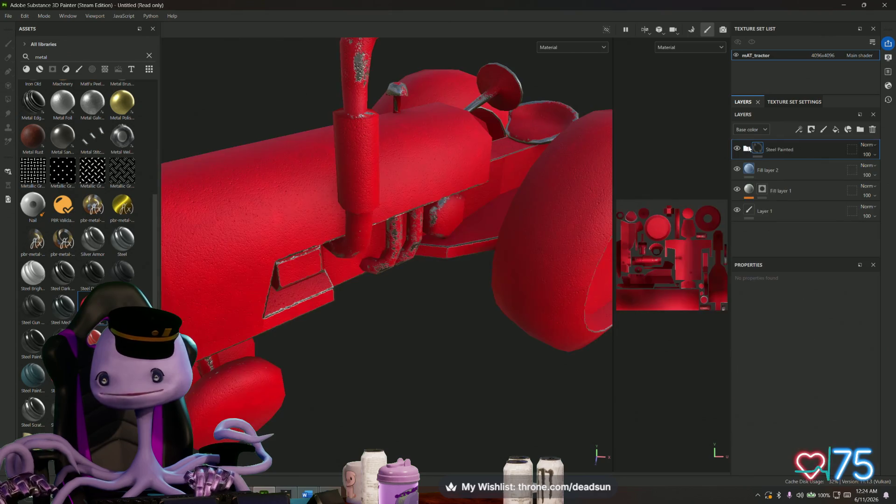
pyautogui.moveTo(384, 276)
pyautogui.keyDown('alt'); pyautogui.mouseDown()
pyautogui.moveTo(413, 270)
pyautogui.moveTo(419, 281)
pyautogui.mouseUp(); pyautogui.keyUp('alt')
pyautogui.click(760, 149)
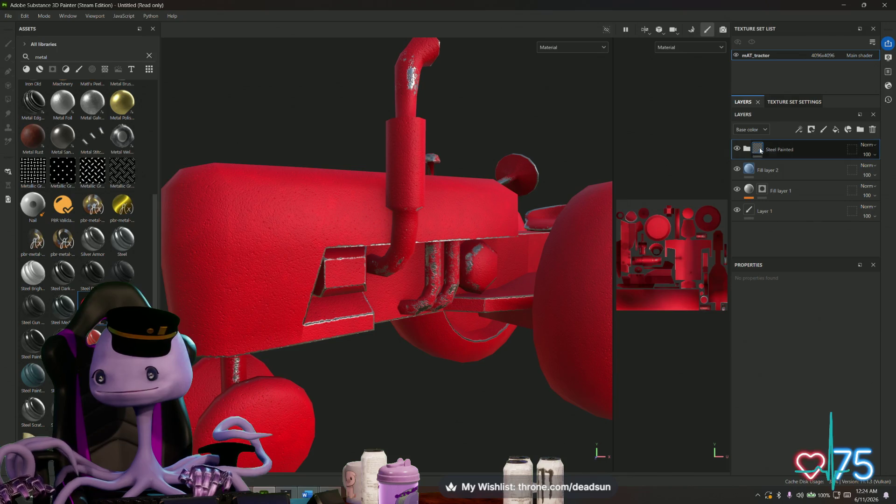
pyautogui.rightClick(763, 149)
pyautogui.click(791, 164)
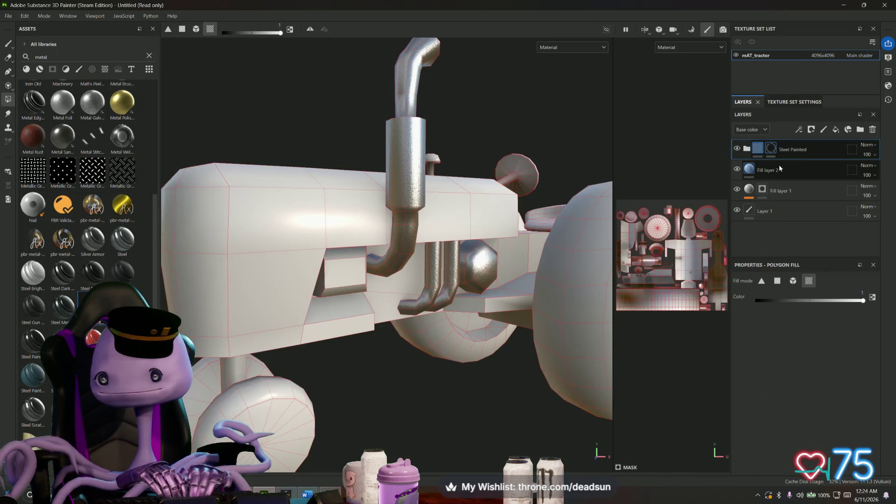
# Step: Polygon-fill the hood, chassis and body box so they show red painted steel
pyautogui.click(243, 239)
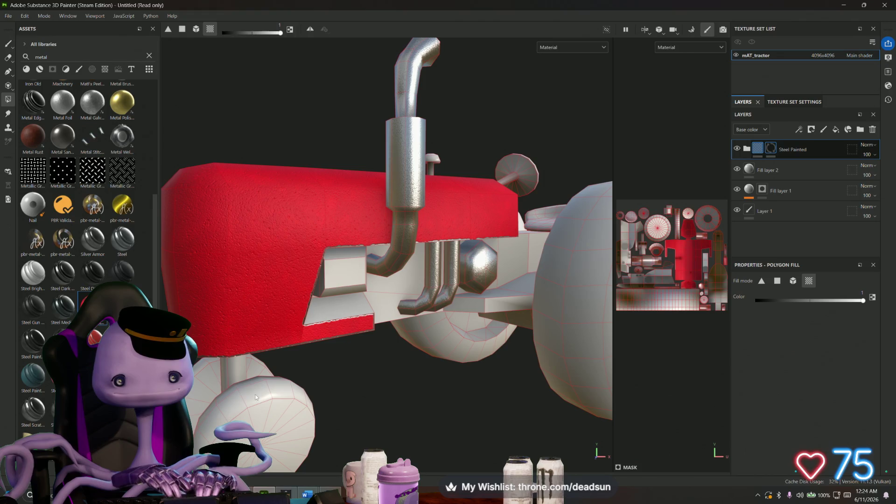
pyautogui.click(394, 292)
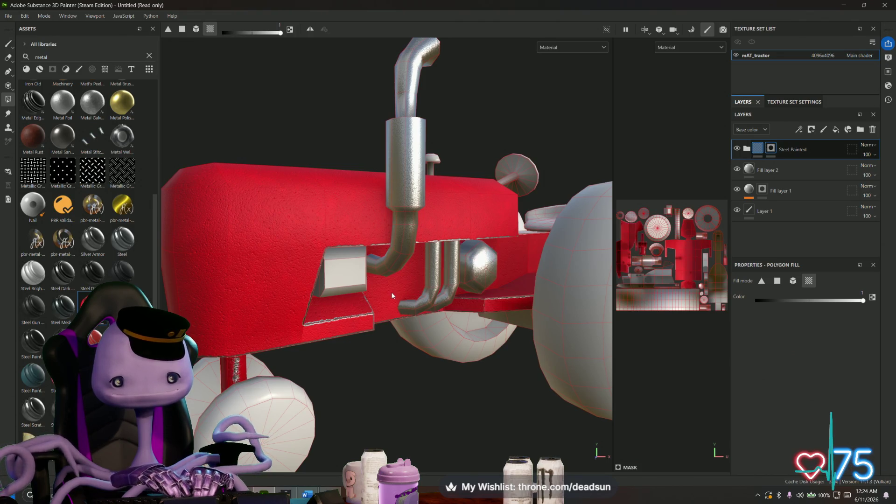
pyautogui.keyDown('alt'); pyautogui.moveTo(417, 317); pyautogui.dragTo(479, 347); pyautogui.keyUp('alt')
pyautogui.moveTo(523, 305)
pyautogui.keyDown('alt'); pyautogui.mouseDown()
pyautogui.moveTo(346, 280)
pyautogui.moveTo(392, 266)
pyautogui.moveTo(376, 261)
pyautogui.moveTo(278, 467)
pyautogui.mouseUp(); pyautogui.keyUp('alt')
pyautogui.moveTo(397, 297)
pyautogui.keyDown('alt'); pyautogui.mouseDown()
pyautogui.moveTo(378, 259)
pyautogui.moveTo(280, 245)
pyautogui.mouseUp(); pyautogui.keyUp('alt')
pyautogui.keyDown('alt'); pyautogui.moveTo(150, 239); pyautogui.dragTo(156, 212); pyautogui.keyUp('alt')
pyautogui.click(445, 294)
pyautogui.moveTo(401, 358)
pyautogui.keyDown('alt'); pyautogui.mouseDown()
pyautogui.moveTo(364, 330)
pyautogui.moveTo(314, 349)
pyautogui.moveTo(406, 315)
pyautogui.moveTo(460, 309)
pyautogui.moveTo(407, 307)
pyautogui.moveTo(394, 362)
pyautogui.moveTo(347, 368)
pyautogui.moveTo(384, 313)
pyautogui.moveTo(365, 308)
pyautogui.mouseUp(); pyautogui.keyUp('alt')
pyautogui.scroll(-5, 314, 349)
pyautogui.scroll(-4, 394, 362)
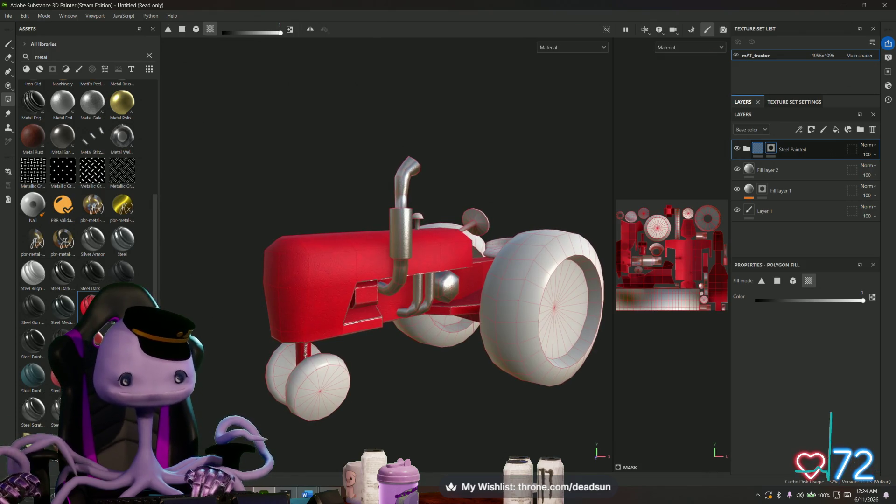
# Step: Add Steel Painted Scraped Dirty to the stack and delete the Paint sublayer of Steel Painted
pyautogui.moveTo(88, 306); pyautogui.dragTo(239, 289)
pyautogui.moveTo(733, 176)
pyautogui.mouseDown()
pyautogui.moveTo(758, 151)
pyautogui.moveTo(432, 243)
pyautogui.mouseUp()
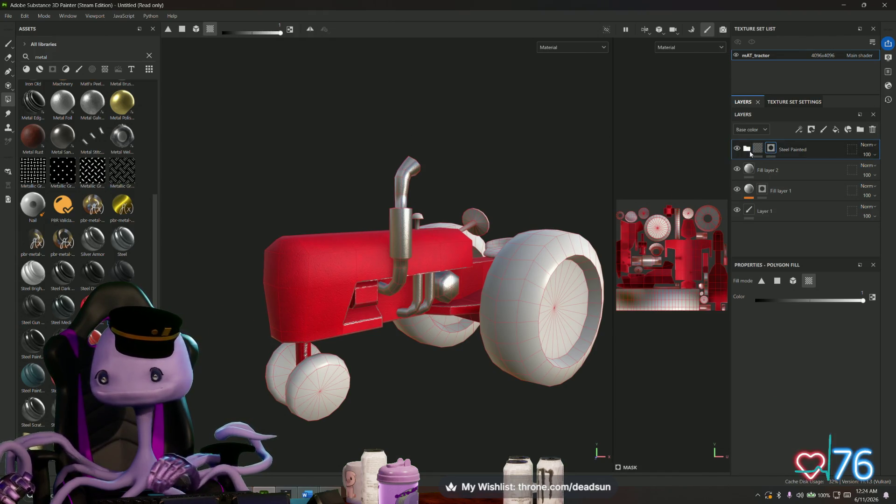
pyautogui.click(747, 149)
pyautogui.click(758, 169)
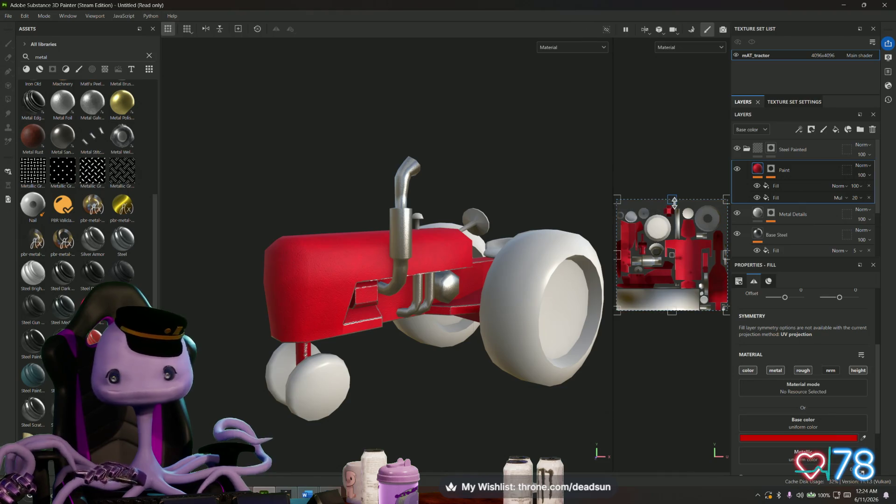
pyautogui.press('Delete')
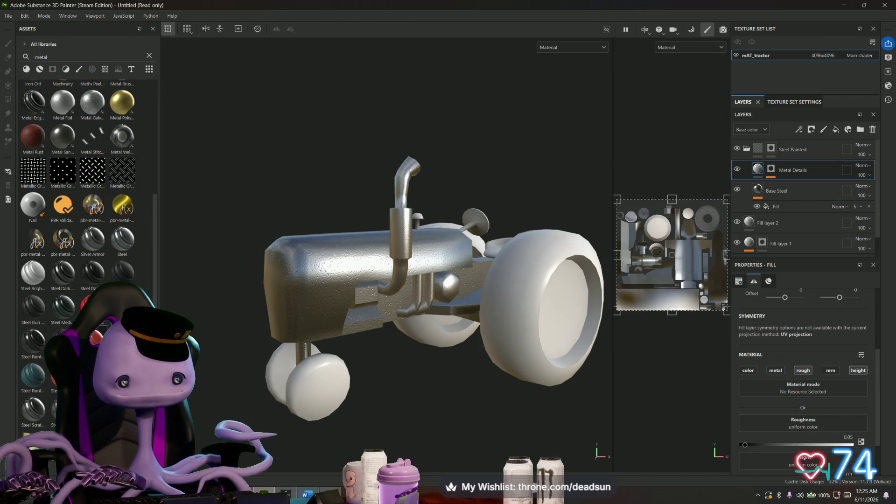
pyautogui.moveTo(662, 215); pyautogui.dragTo(773, 159)
pyautogui.moveTo(338, 339)
pyautogui.keyDown('alt'); pyautogui.mouseDown()
pyautogui.moveTo(619, 284)
pyautogui.moveTo(480, 294)
pyautogui.moveTo(337, 362)
pyautogui.mouseUp(); pyautogui.keyUp('alt')
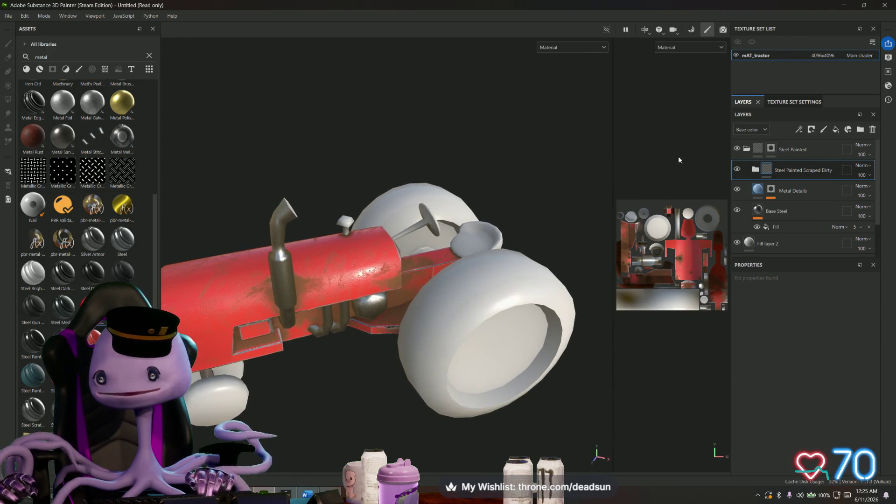
# Step: Add Fill layer 3 with a black mask, then drop another Steel Painted material onto the tractor
pyautogui.click(798, 149)
pyautogui.click(835, 130)
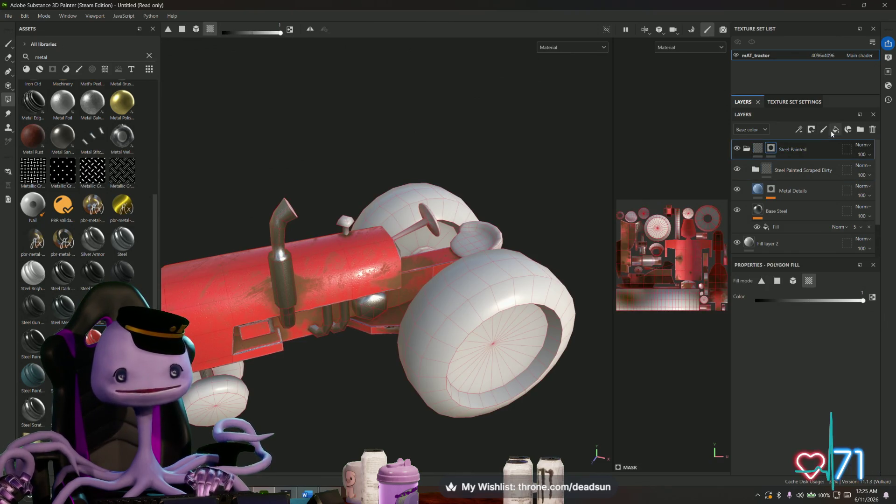
pyautogui.click(835, 130)
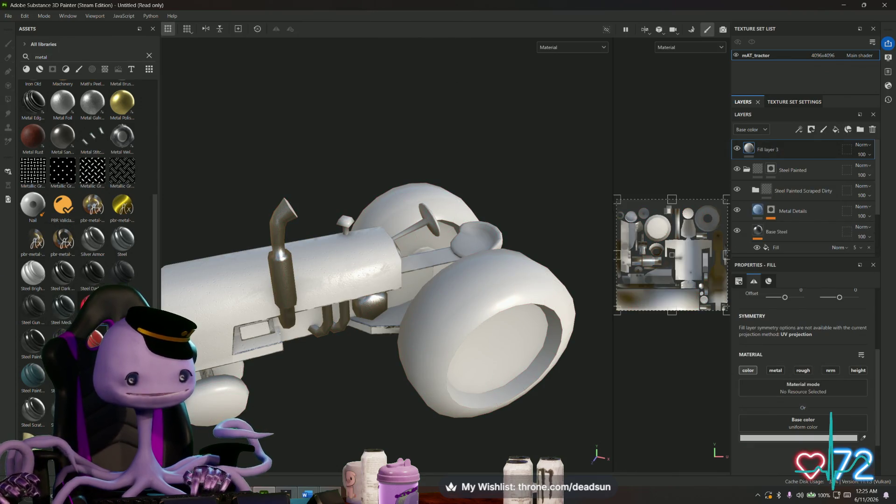
pyautogui.rightClick(770, 149)
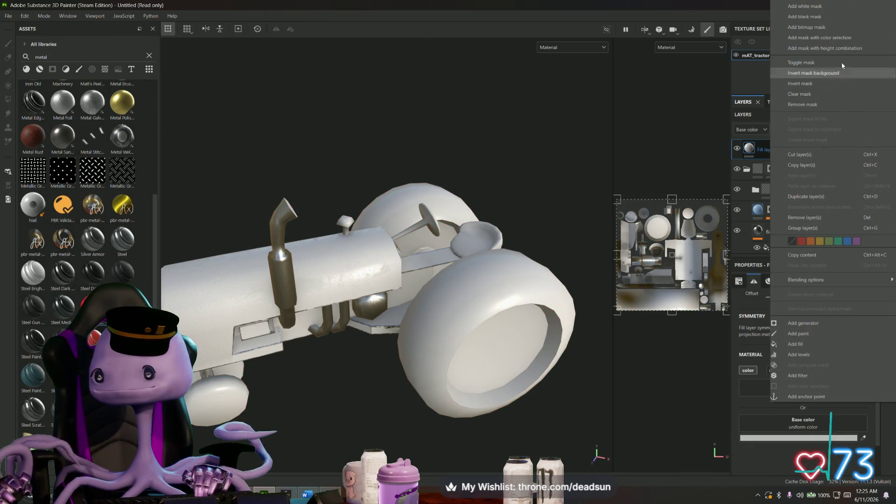
pyautogui.click(836, 18)
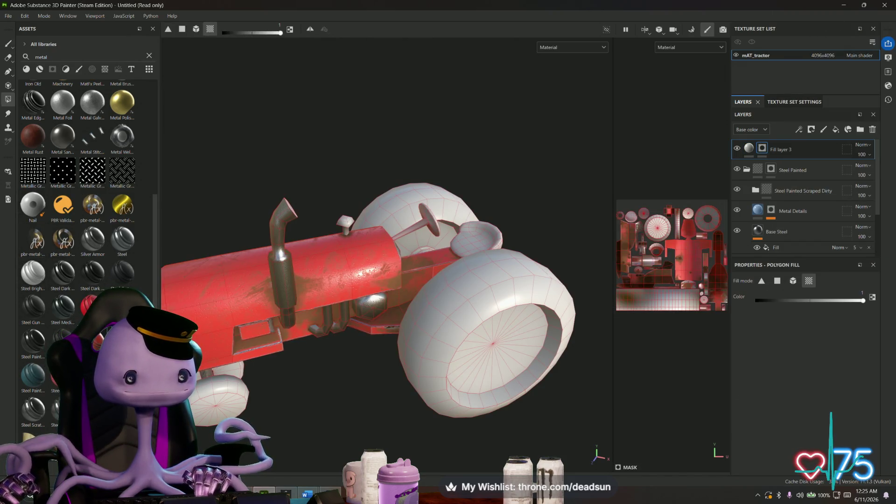
pyautogui.moveTo(91, 277)
pyautogui.mouseDown()
pyautogui.moveTo(490, 233)
pyautogui.moveTo(550, 249)
pyautogui.mouseUp()
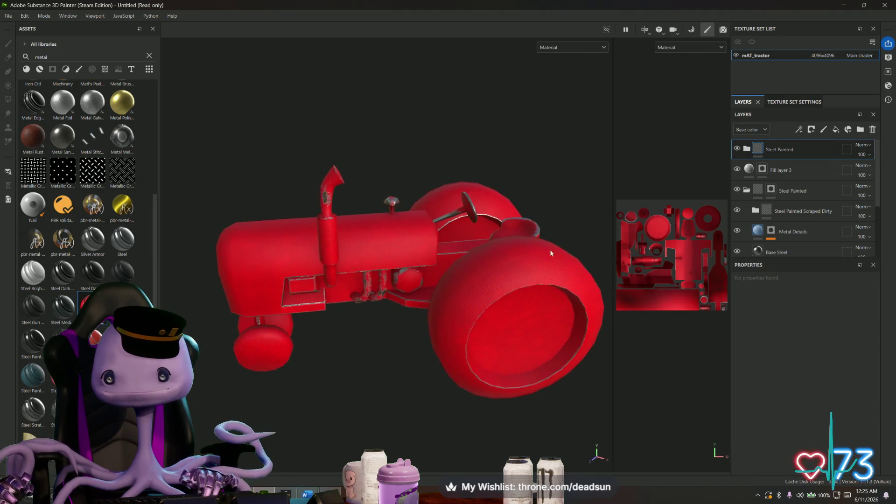